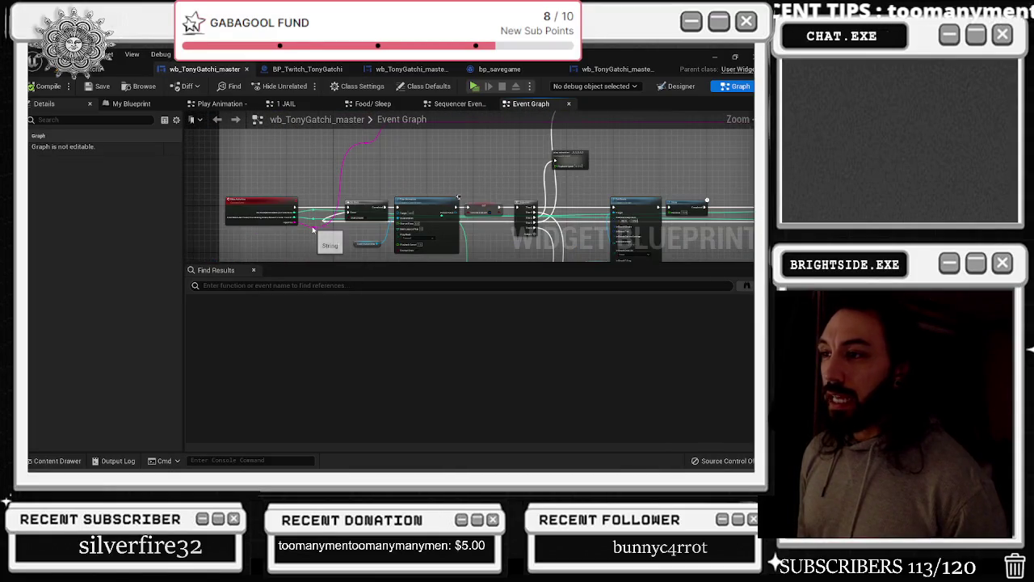
pyautogui.scroll(2, 313, 231)
# Look through the BP_Twitch_TonyGatchi, wb_TonyGatchi_master and bp_savegame blueprints in turn
pyautogui.scroll(-8, 318, 225)
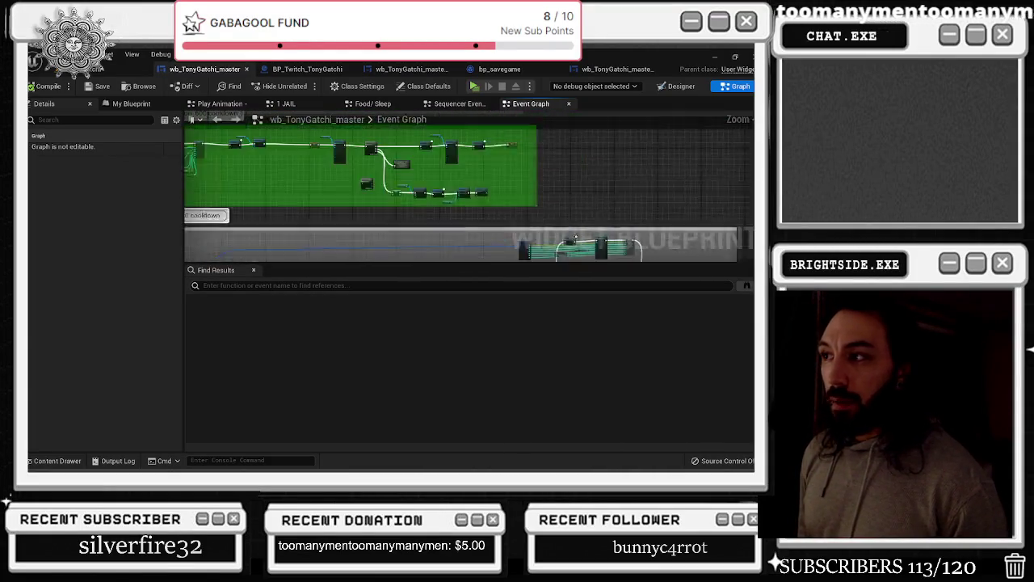
pyautogui.scroll(-3, 316, 139)
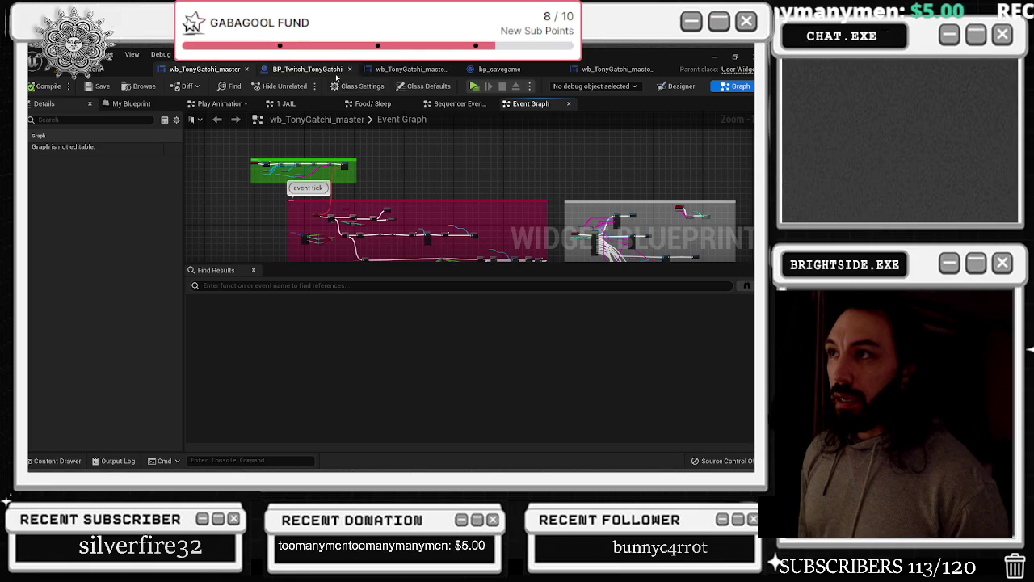
pyautogui.click(333, 70)
pyautogui.moveTo(540, 137); pyautogui.dragTo(564, 322)
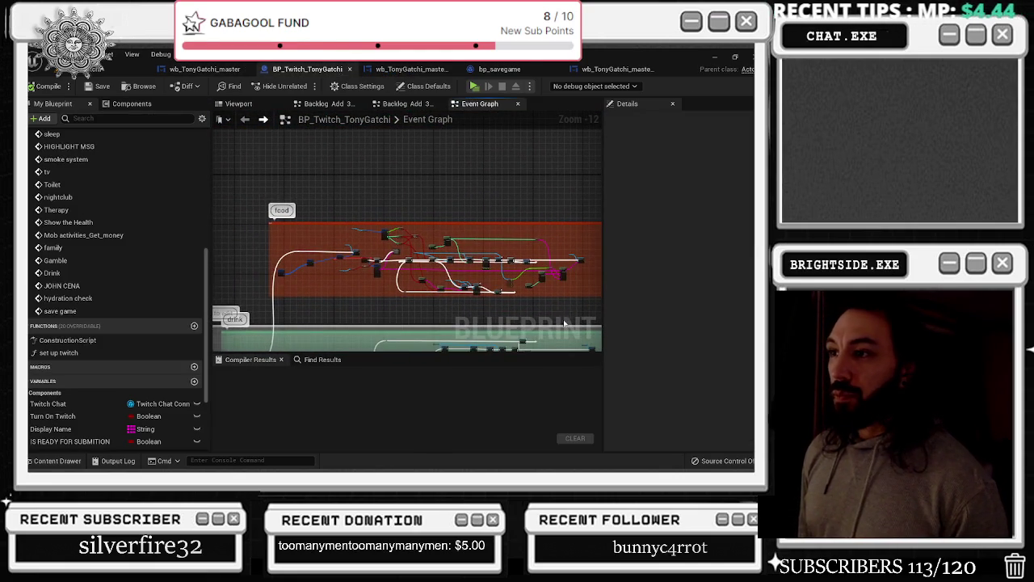
pyautogui.click(440, 71)
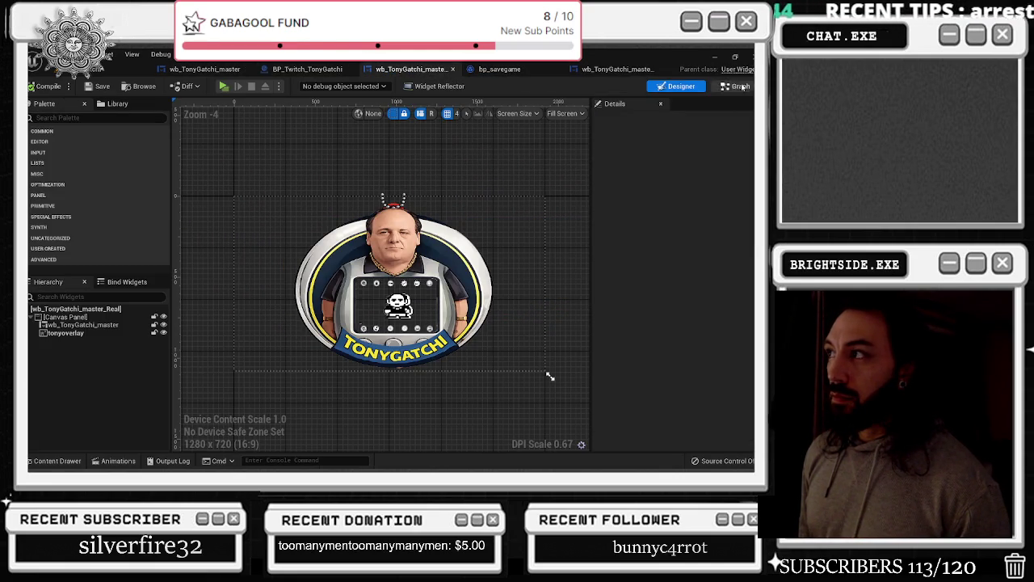
pyautogui.click(731, 87)
pyautogui.click(517, 70)
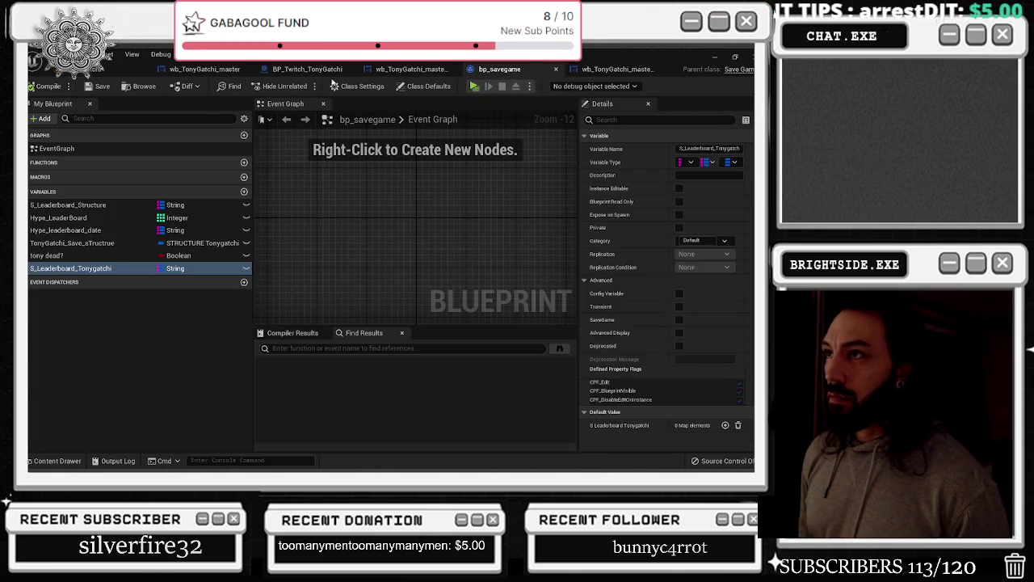
pyautogui.click(208, 73)
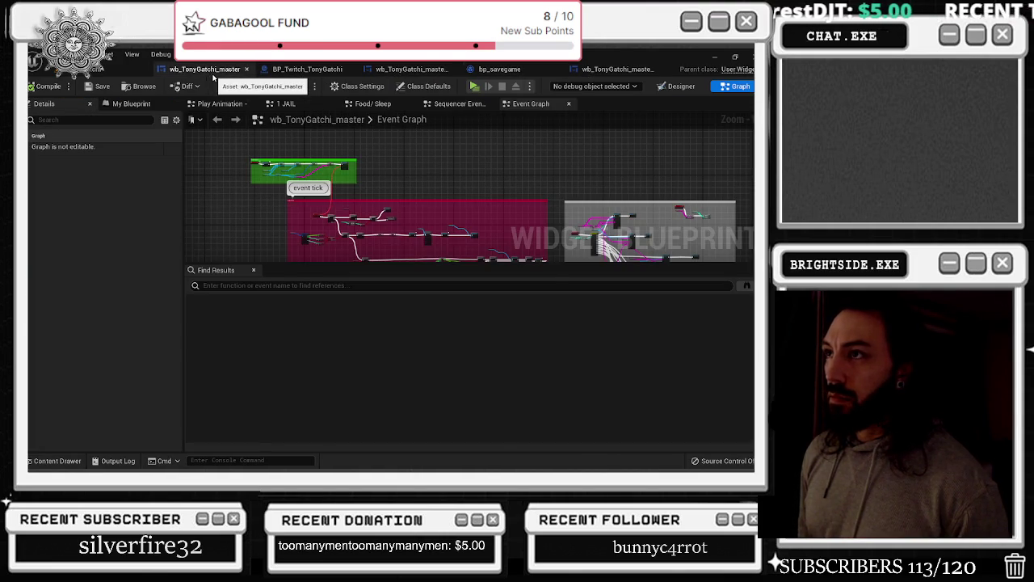
pyautogui.click(105, 70)
pyautogui.click(307, 68)
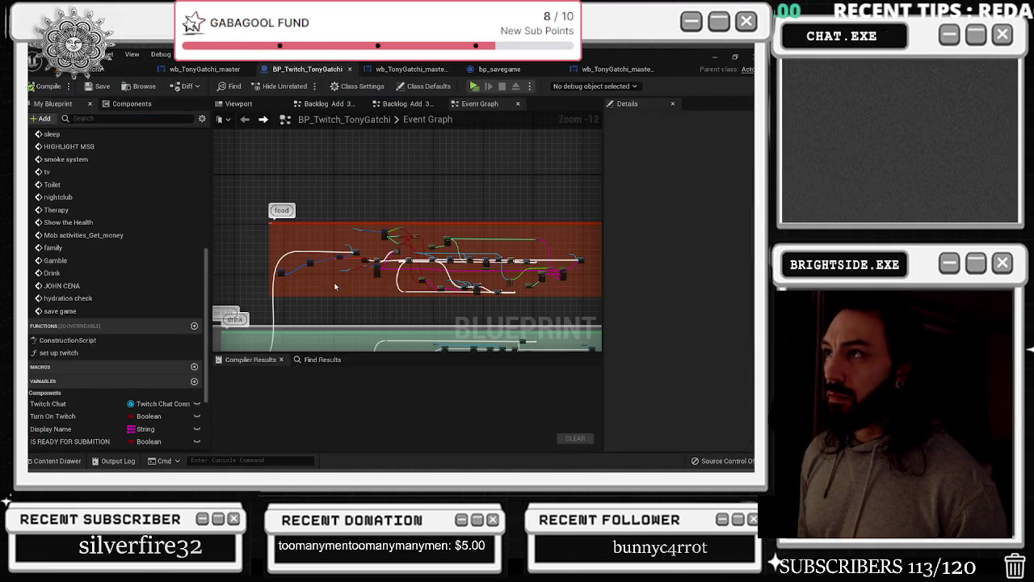
# Scan the BP_Twitch_TonyGatchi graph, then the master graph's hunger, sleep, smoke, ducks and motel groups
pyautogui.scroll(-2, 370, 176)
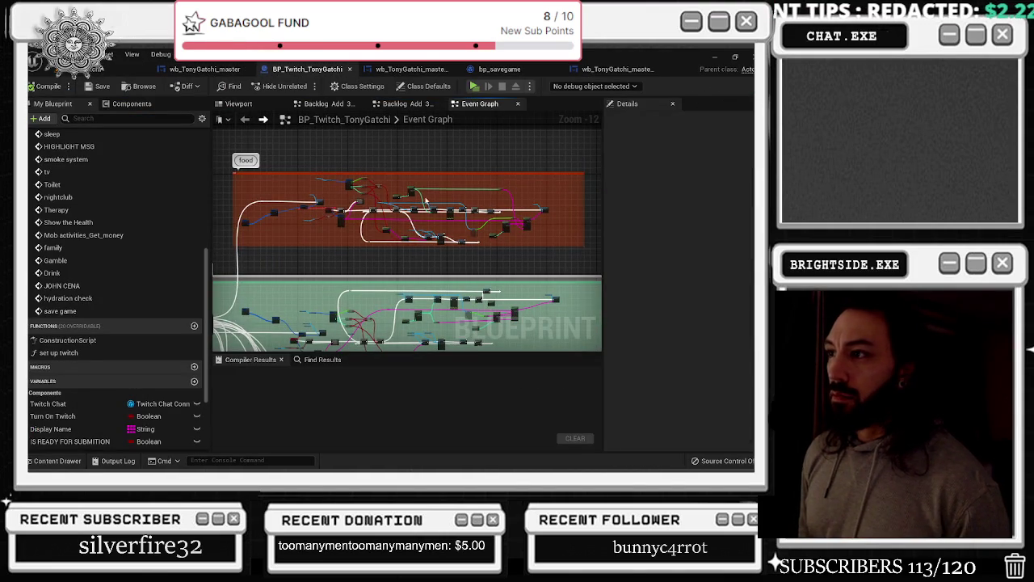
pyautogui.scroll(7, 335, 235)
pyautogui.scroll(-1, 271, 207)
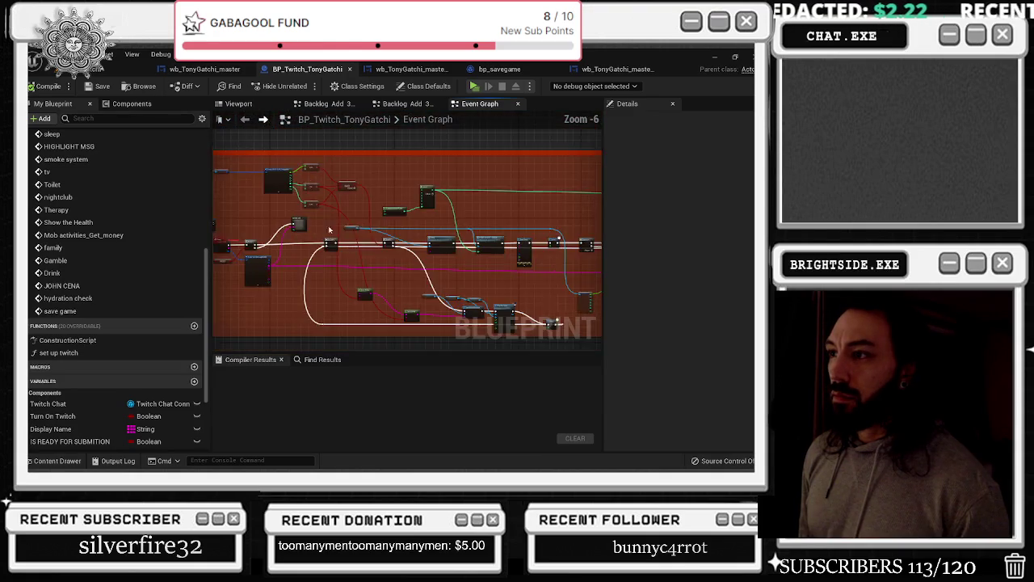
pyautogui.scroll(4, 310, 197)
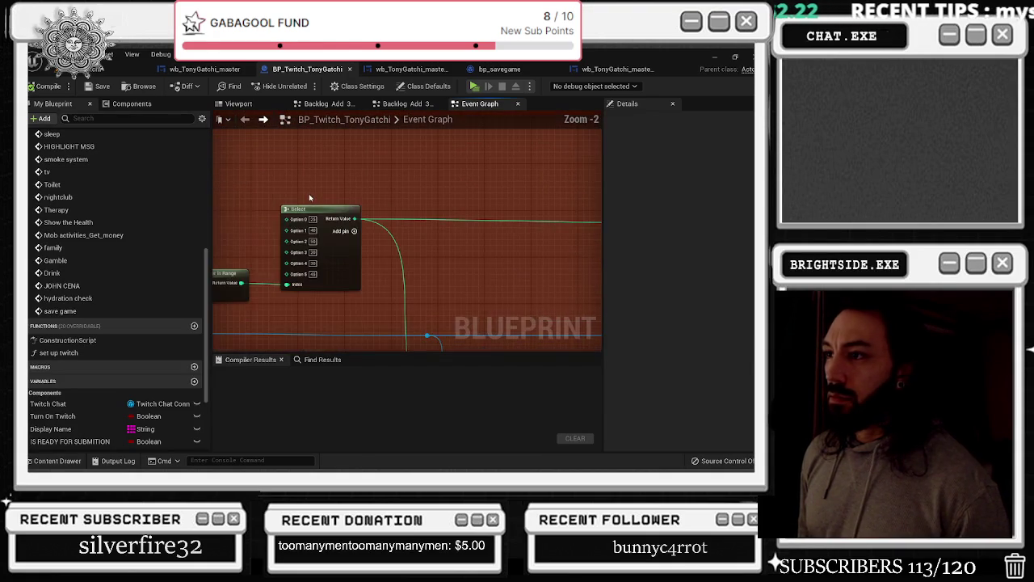
pyautogui.scroll(-10, 324, 195)
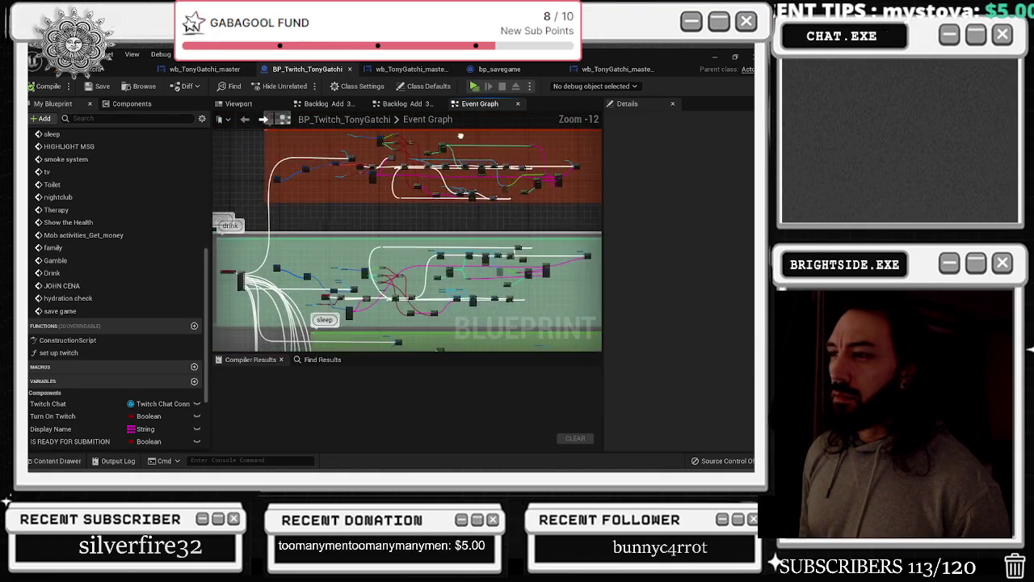
pyautogui.scroll(7, 474, 263)
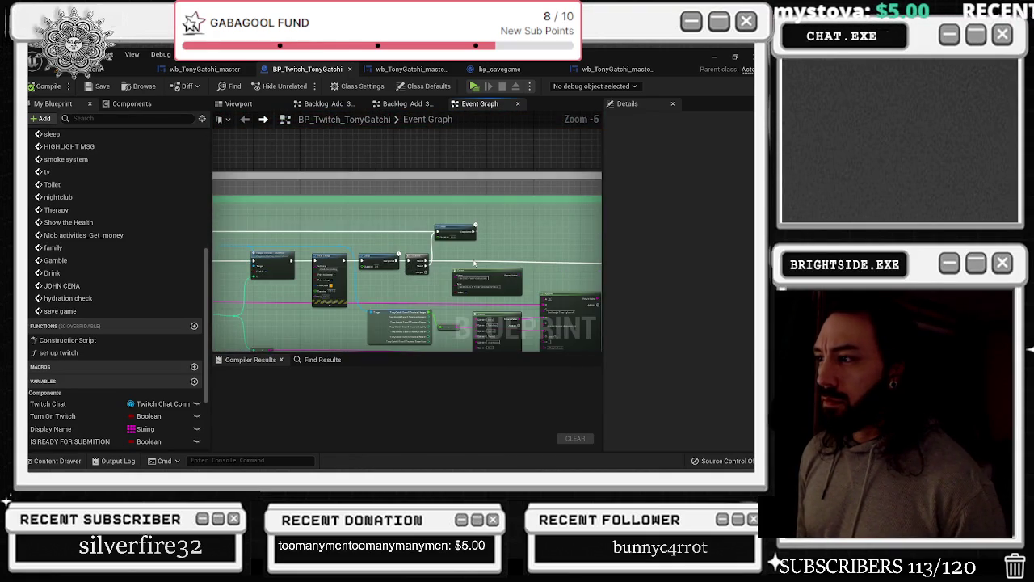
pyautogui.scroll(-7, 475, 263)
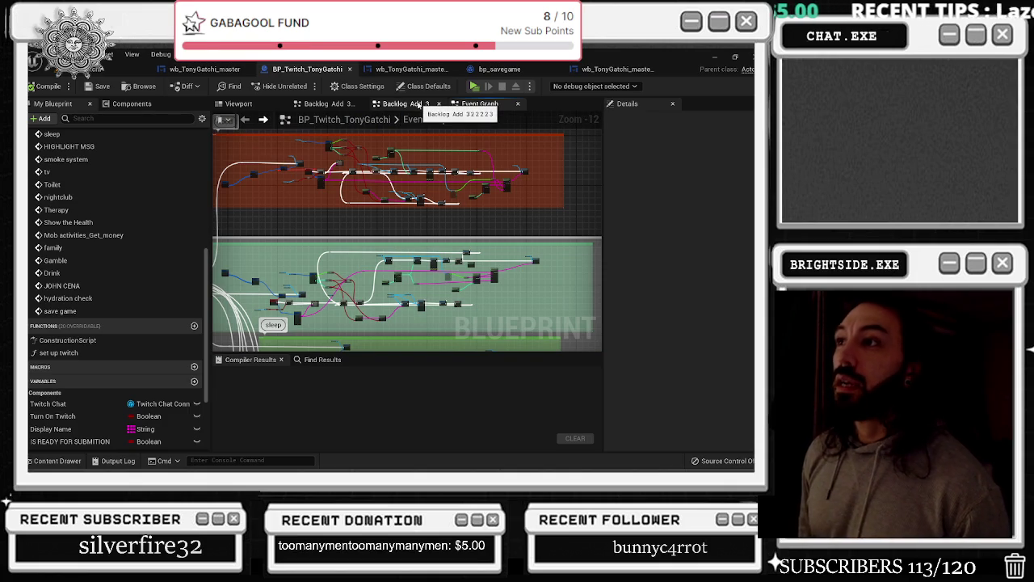
pyautogui.click(206, 69)
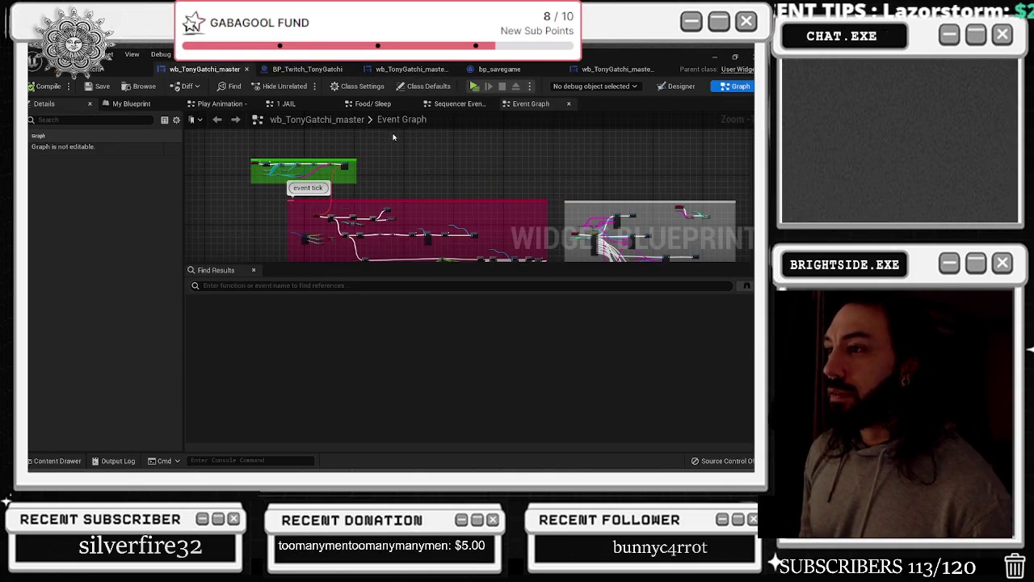
pyautogui.moveTo(457, 178)
pyautogui.mouseDown()
pyautogui.moveTo(433, 134)
pyautogui.moveTo(376, 101)
pyautogui.moveTo(485, 57)
pyautogui.mouseUp()
pyautogui.moveTo(508, 279); pyautogui.dragTo(496, 163)
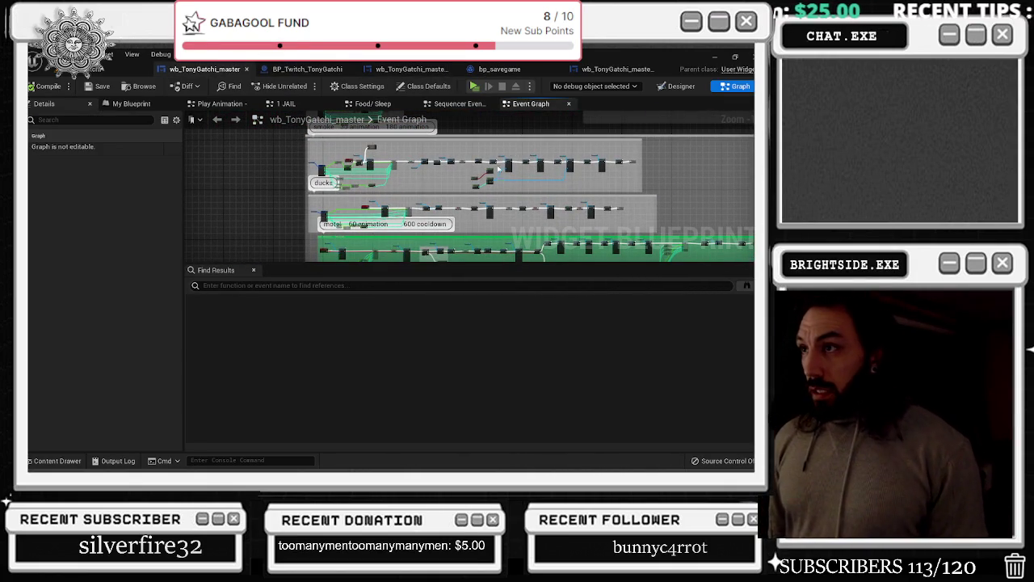
# Open the Food/ Sleep graph, select a node group and zoom onto Make STRUCTURE_leaderboards_Tonygatchi_USERS
pyautogui.click(444, 105)
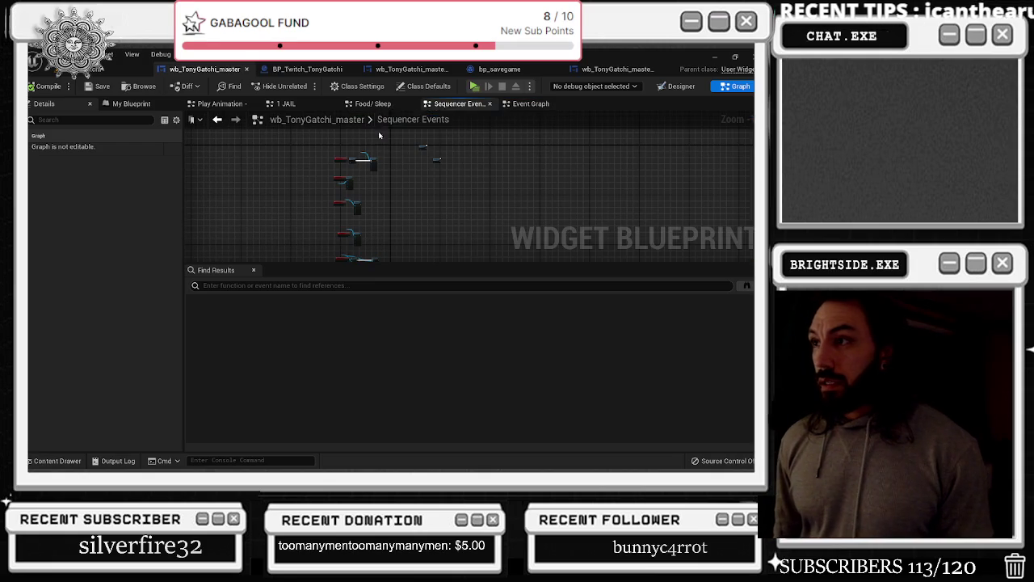
pyautogui.click(390, 104)
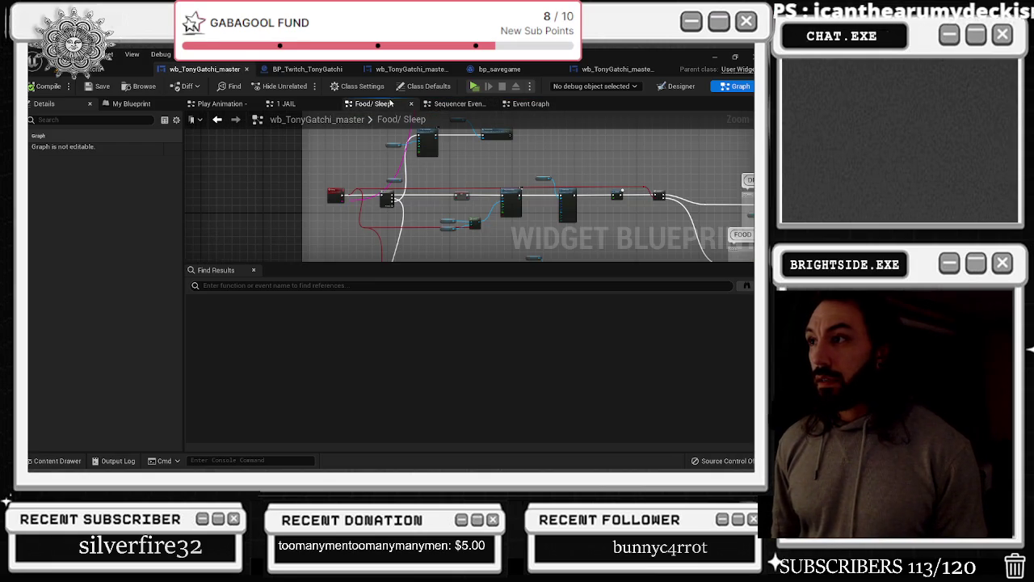
pyautogui.scroll(4, 344, 194)
pyautogui.scroll(-5, 372, 181)
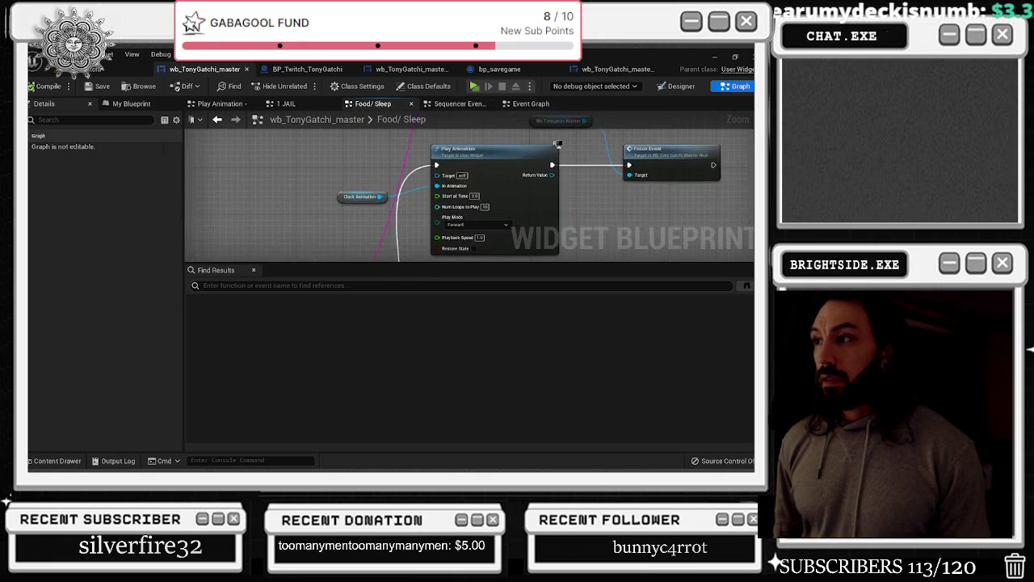
pyautogui.moveTo(347, 166)
pyautogui.mouseDown()
pyautogui.moveTo(489, 190)
pyautogui.moveTo(466, 207)
pyautogui.moveTo(460, 236)
pyautogui.mouseUp()
pyautogui.scroll(3, 480, 185)
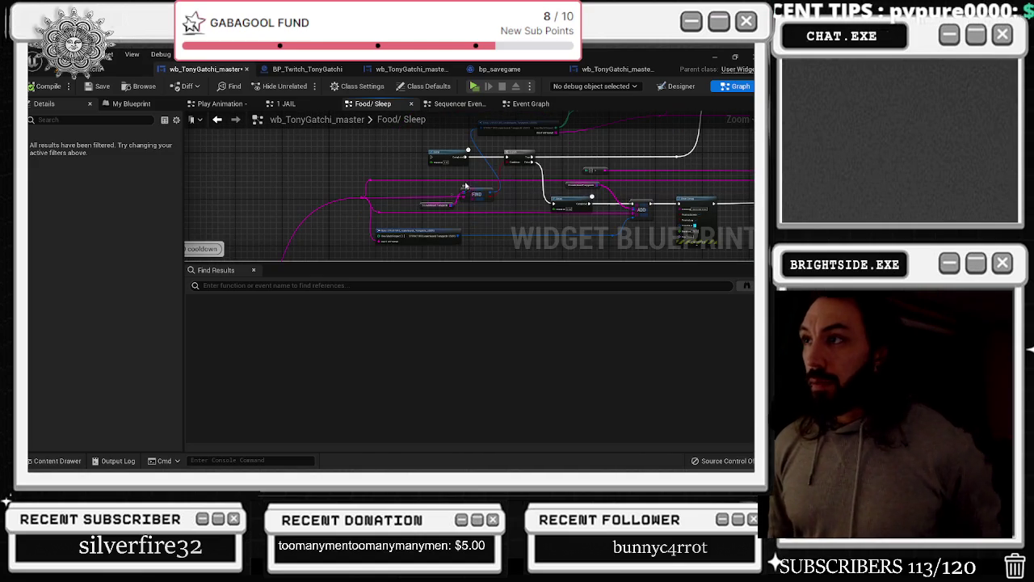
pyautogui.scroll(3, 410, 243)
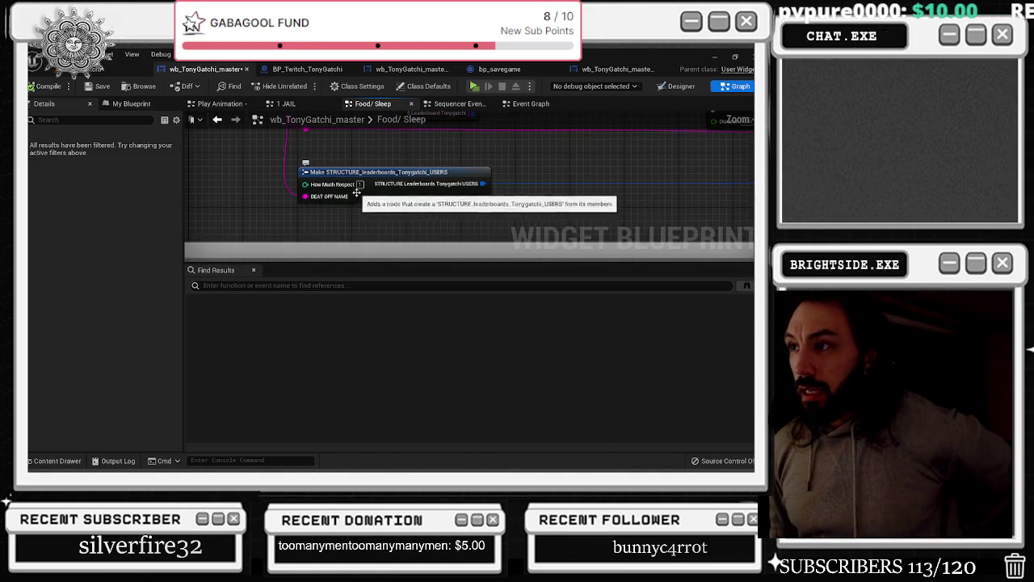
pyautogui.scroll(-2, 355, 195)
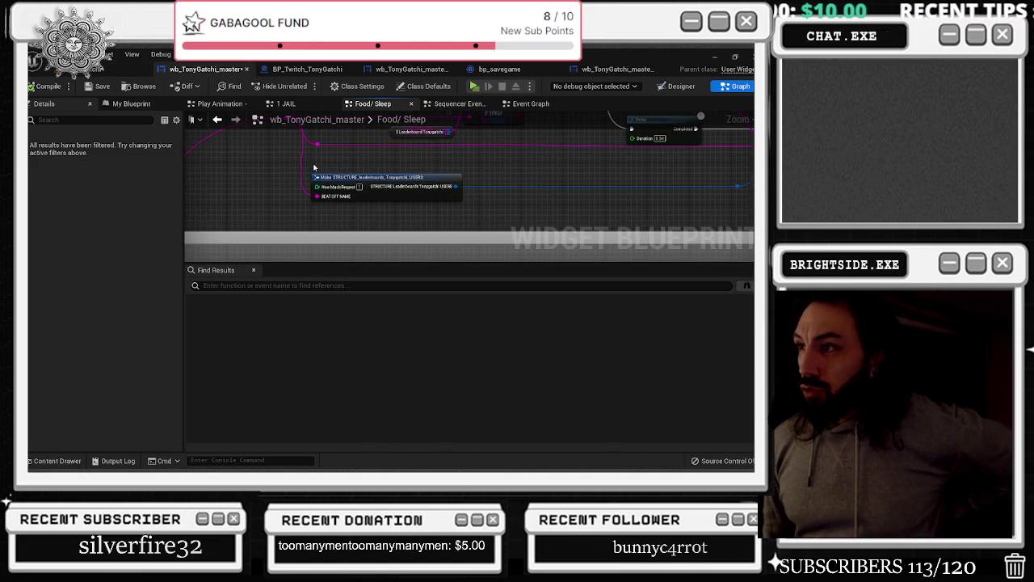
# Select the leaderboard users structure node and break all of its links
pyautogui.click(352, 179)
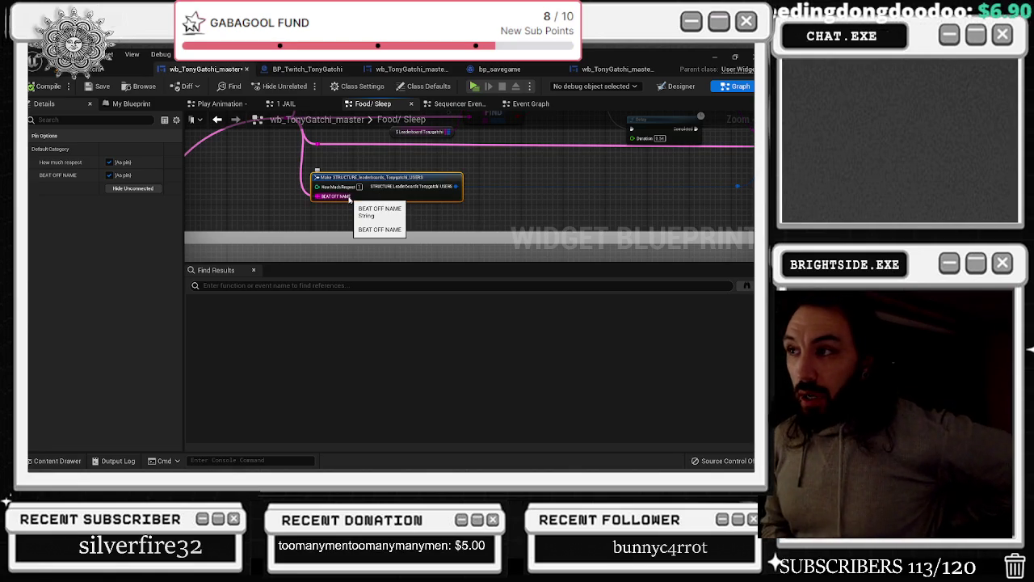
pyautogui.moveTo(275, 166)
pyautogui.mouseDown()
pyautogui.moveTo(380, 190)
pyautogui.moveTo(313, 283)
pyautogui.mouseUp()
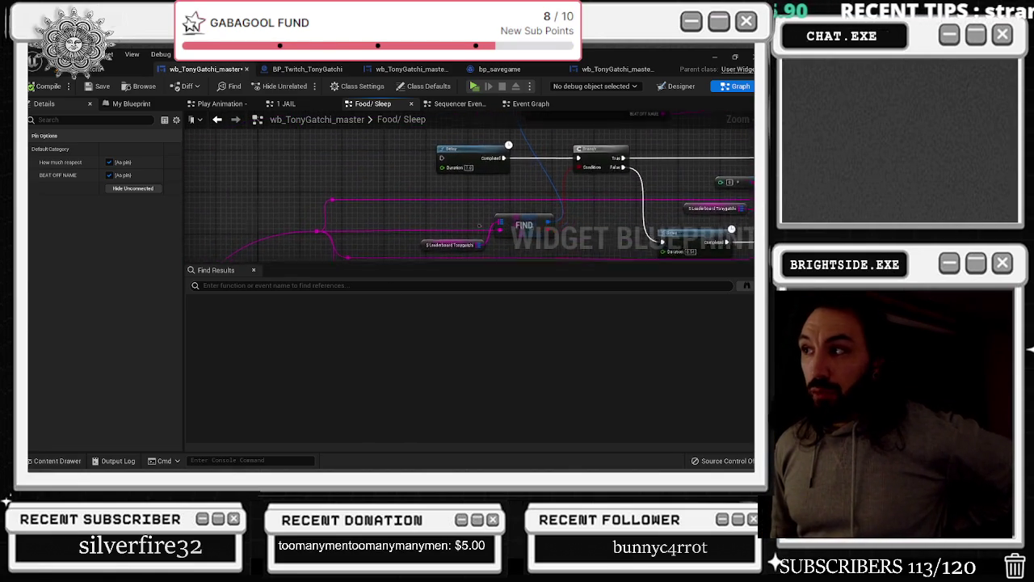
pyautogui.moveTo(377, 286); pyautogui.dragTo(389, 232)
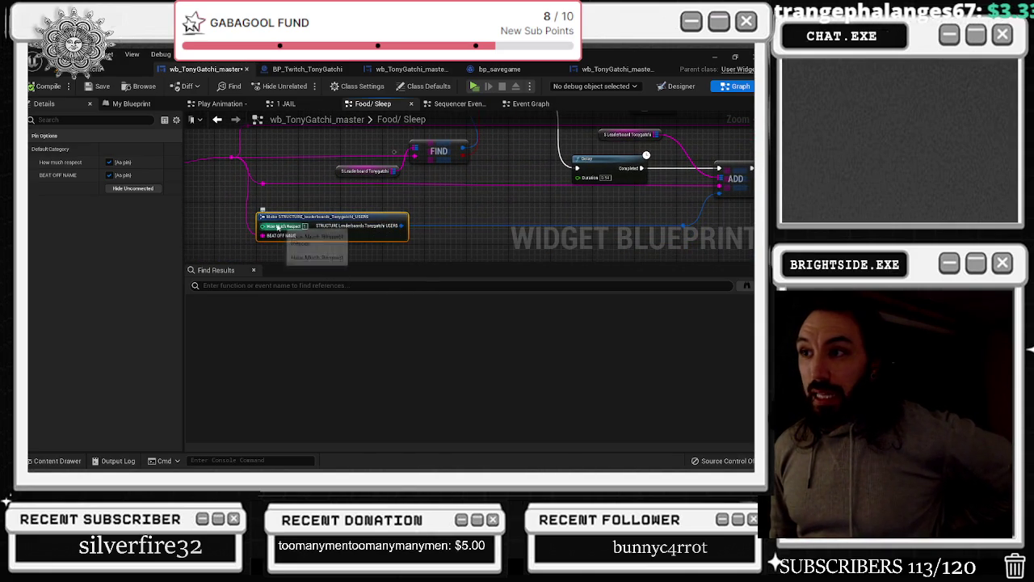
pyautogui.rightClick(326, 234)
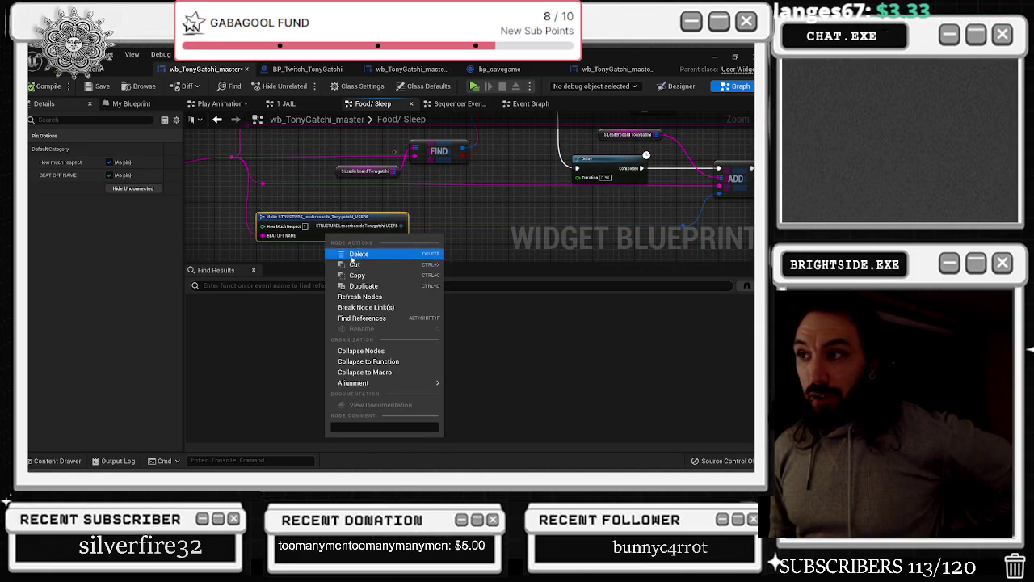
pyautogui.click(363, 308)
pyautogui.scroll(-6, 523, 225)
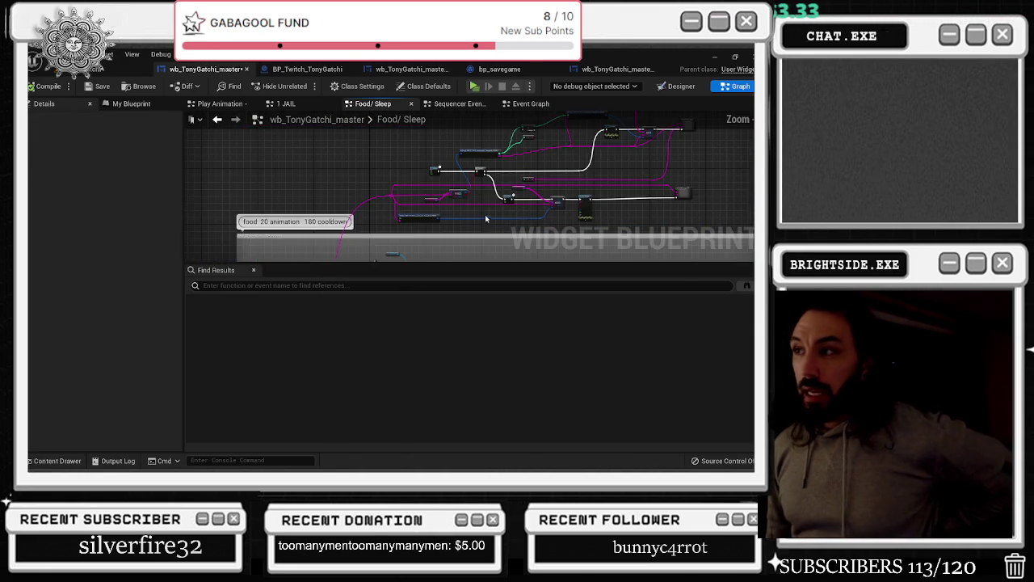
pyautogui.click(390, 119)
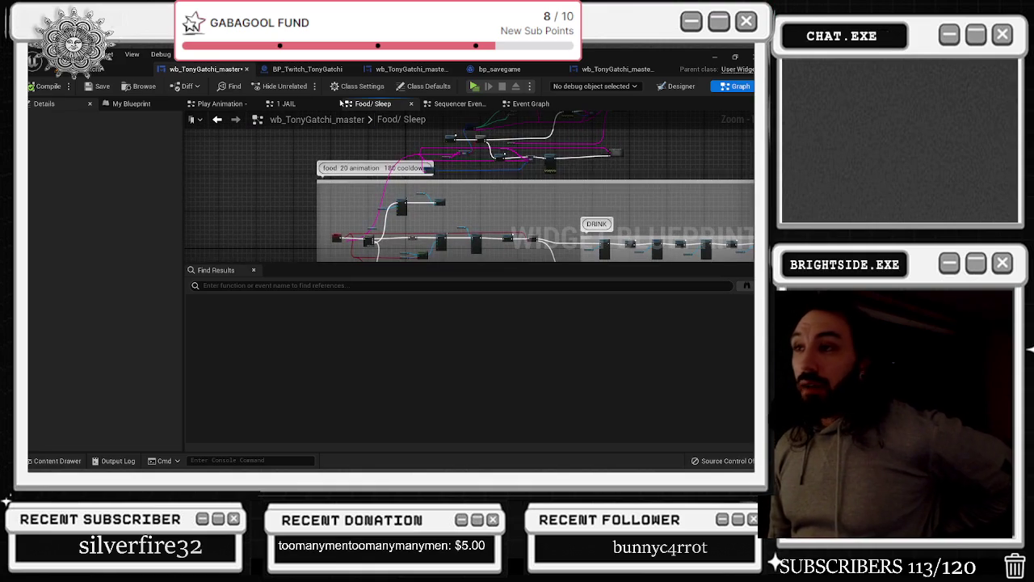
# Wire the Eating event's NAME OF CHATTER pin to the pink reroute by the sleep 60 seconds group
pyautogui.click(307, 69)
pyautogui.click(206, 68)
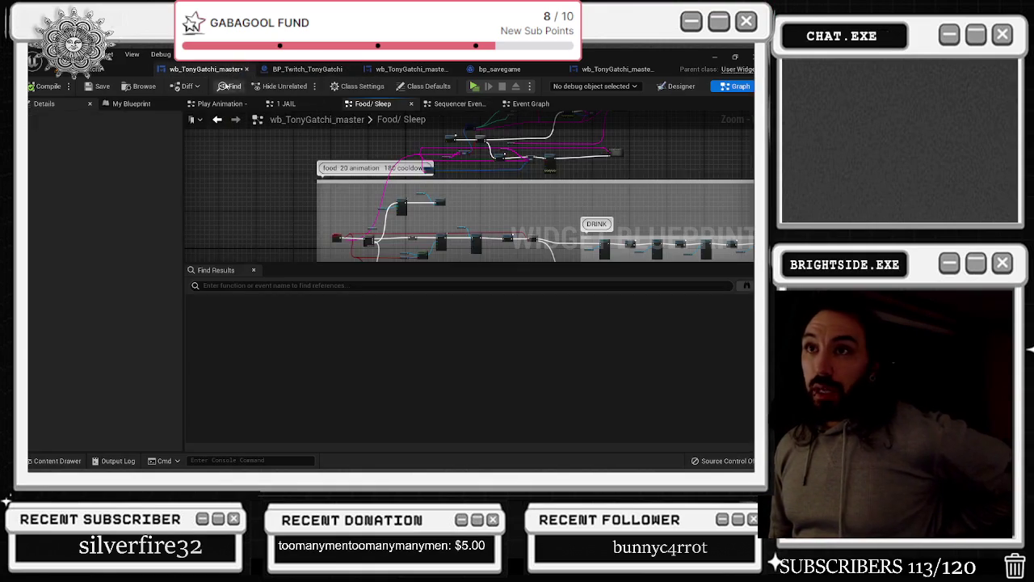
pyautogui.moveTo(525, 194); pyautogui.dragTo(386, 150)
pyautogui.scroll(6, 380, 233)
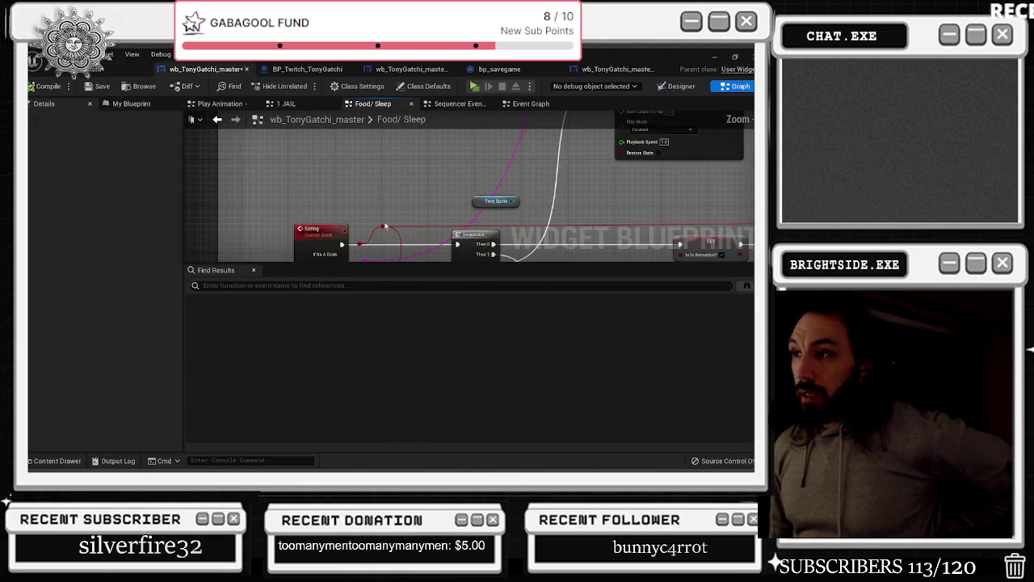
pyautogui.moveTo(343, 211)
pyautogui.mouseDown()
pyautogui.moveTo(360, 204)
pyautogui.moveTo(385, 231)
pyautogui.moveTo(372, 220)
pyautogui.mouseUp()
pyautogui.click(370, 191)
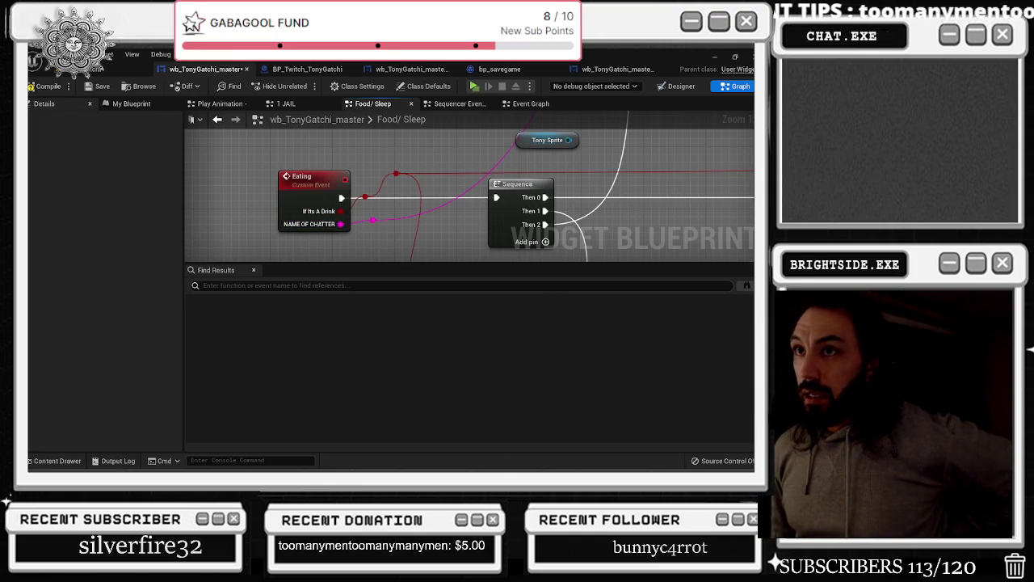
# Compile the widget blueprint, then undo the NAME OF CHATTER link and two earlier edits
pyautogui.click(79, 95)
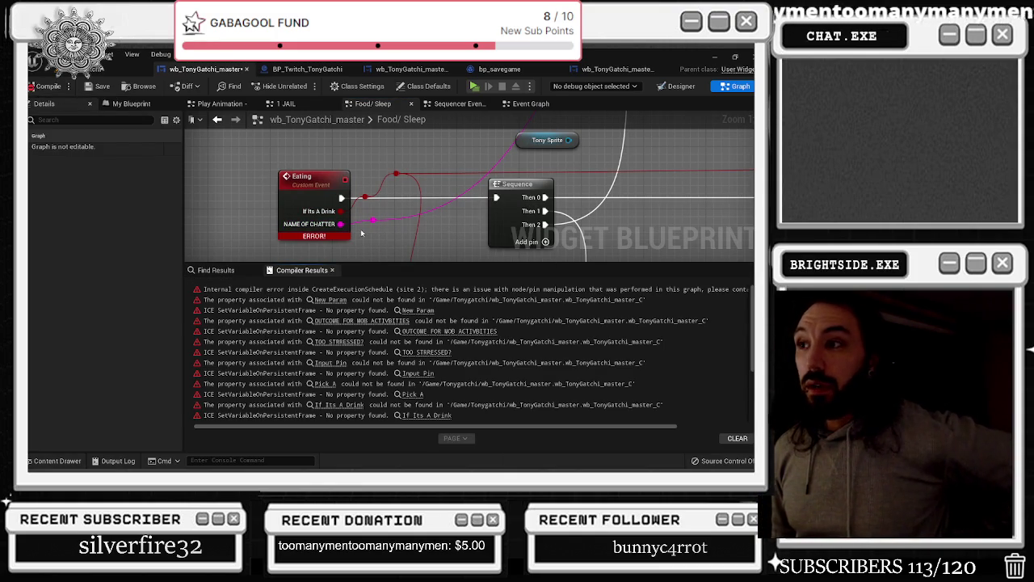
pyautogui.hotkey('ctrl', 'z')
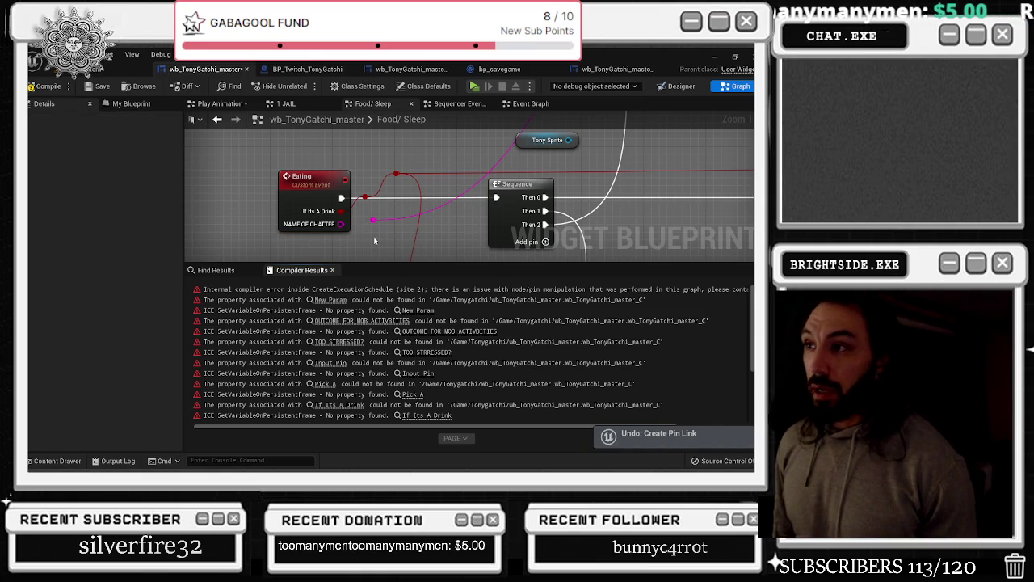
pyautogui.hotkey('ctrl', 'z')
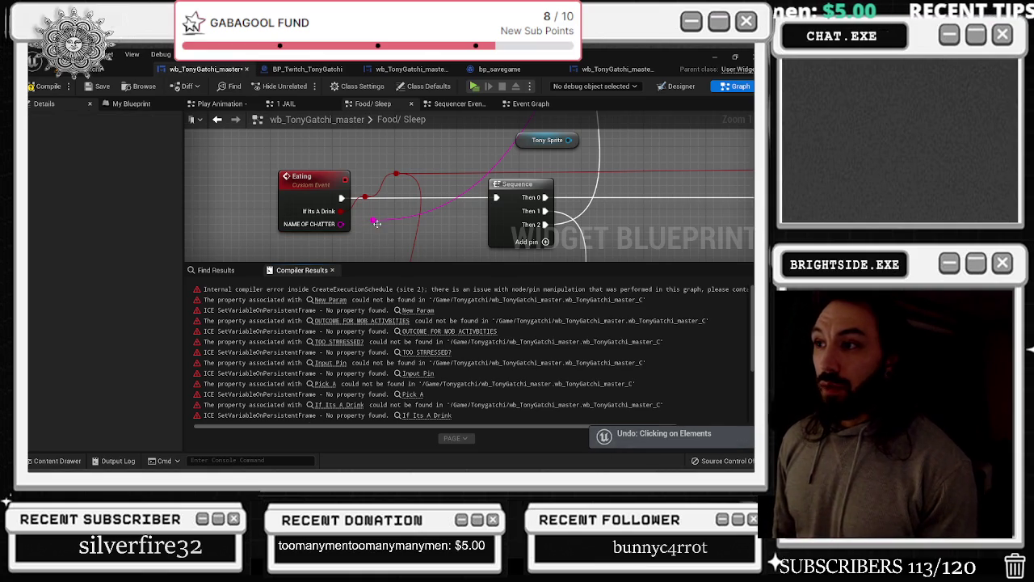
pyautogui.hotkey('ctrl', 'z')
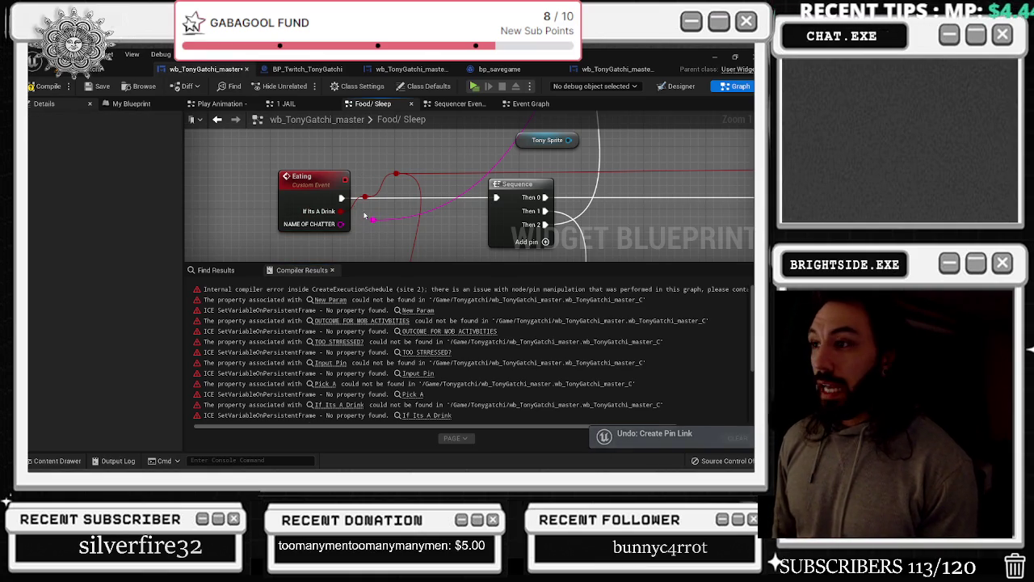
# Redo the four undone edits one by one from the Edit menu, then save the blueprint
pyautogui.click(82, 54)
pyautogui.click(129, 91)
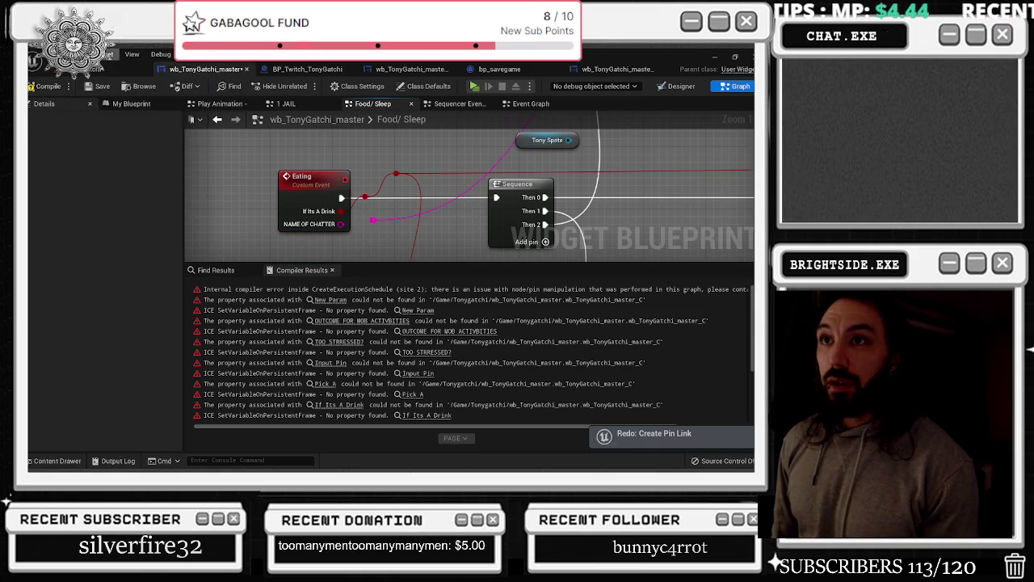
pyautogui.click(82, 54)
pyautogui.click(130, 91)
pyautogui.click(83, 55)
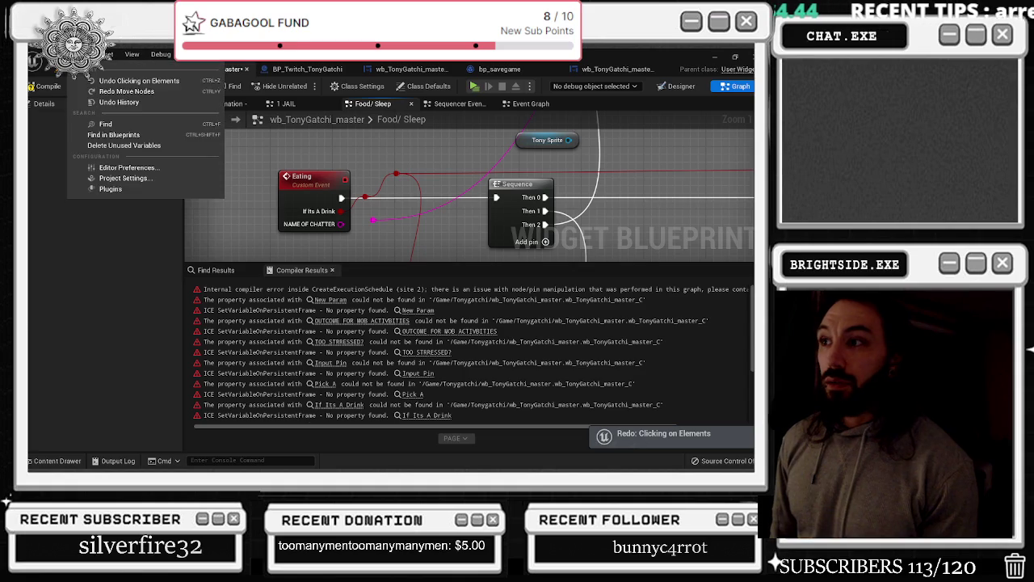
pyautogui.click(89, 92)
pyautogui.click(83, 54)
pyautogui.click(91, 93)
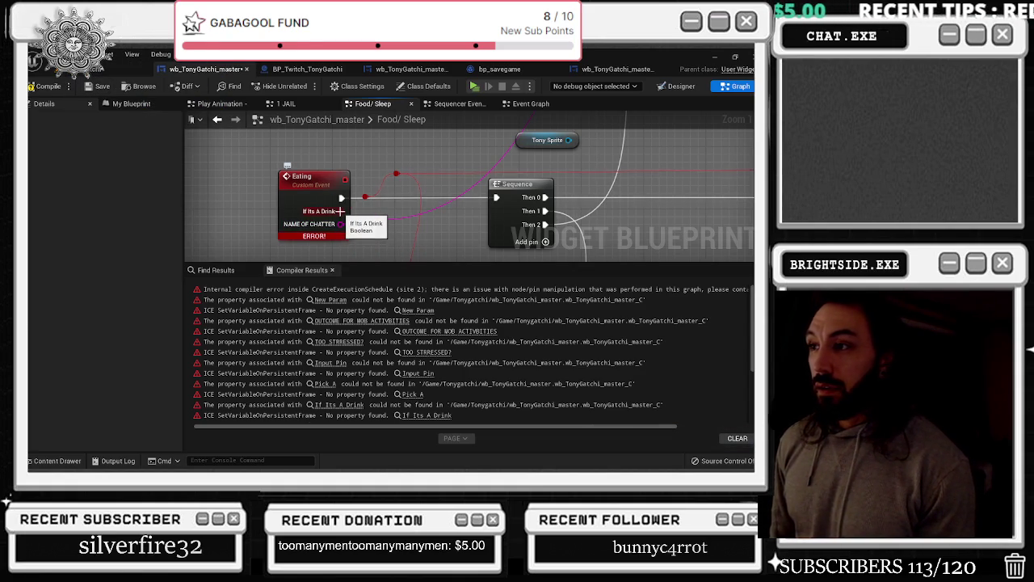
pyautogui.click(55, 86)
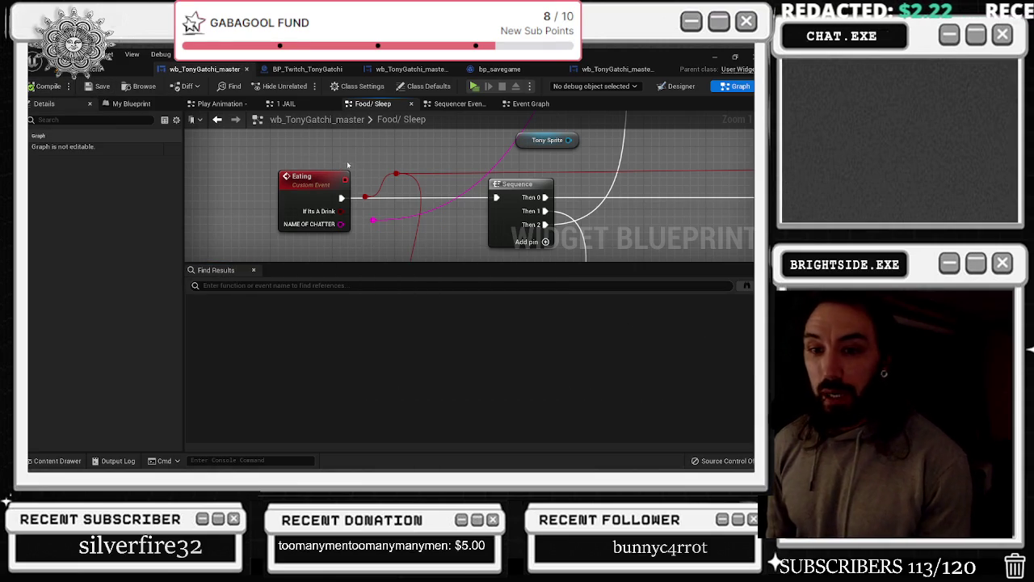
# Link the Eating event's NAME OF CHATTER pin to the pink reroute again and compile
pyautogui.click(343, 200)
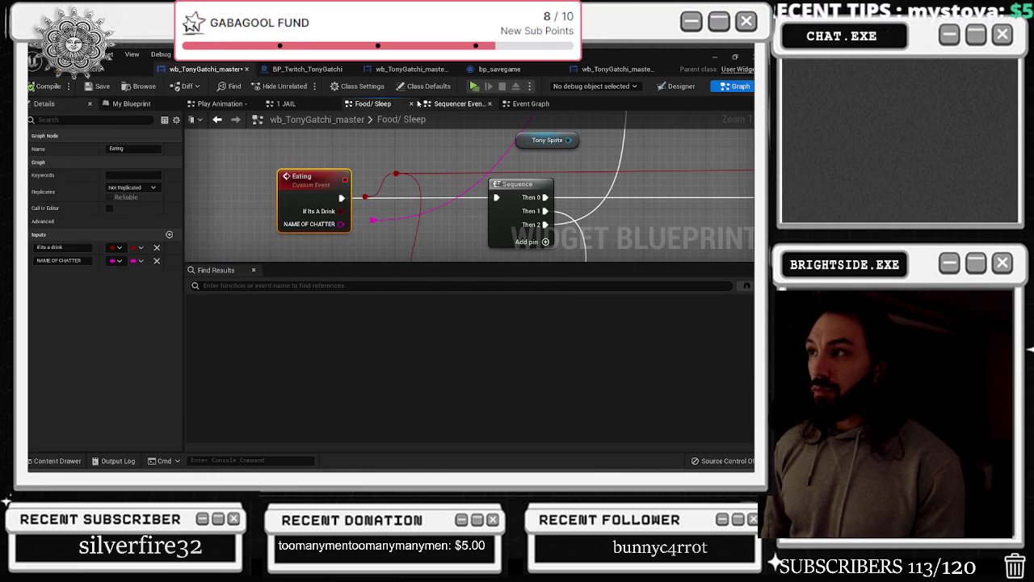
pyautogui.scroll(-10, 392, 159)
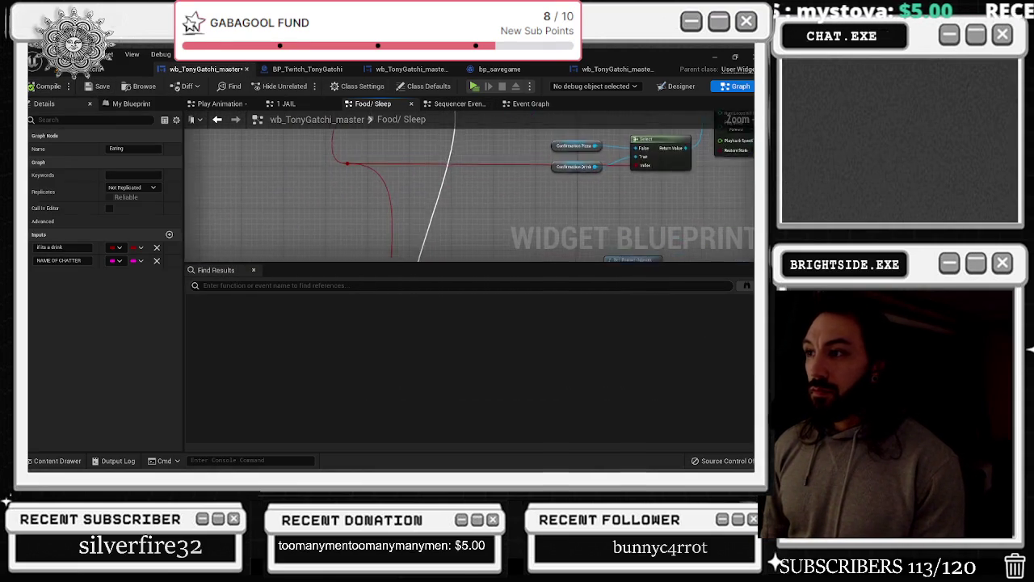
pyautogui.scroll(6, 327, 164)
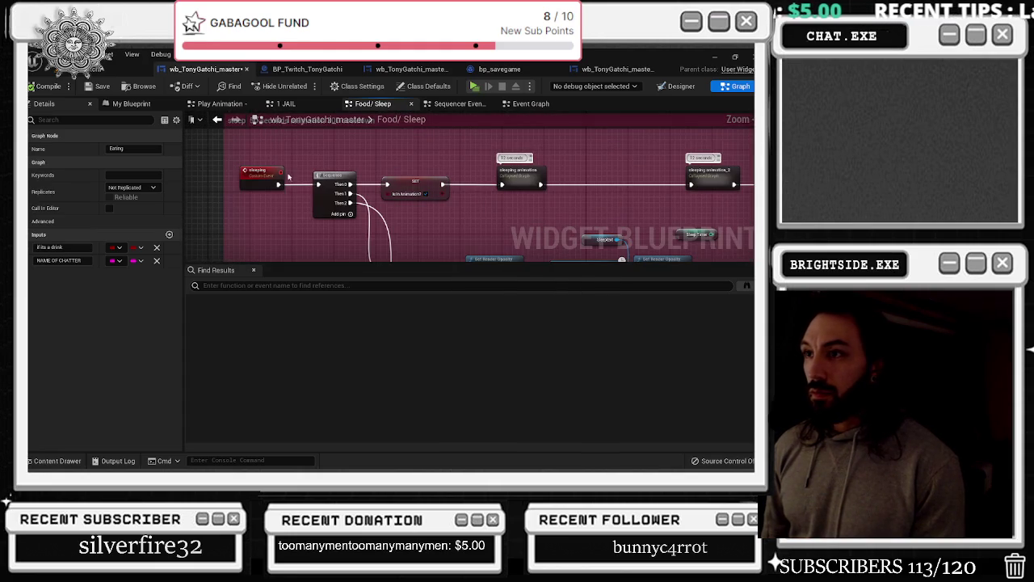
pyautogui.scroll(-5, 286, 170)
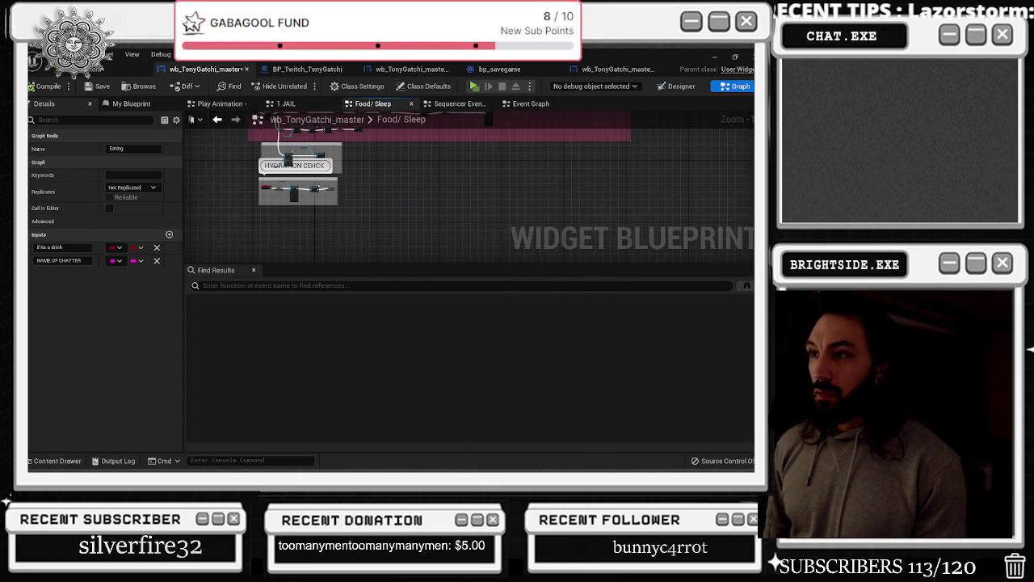
pyautogui.scroll(5, 277, 169)
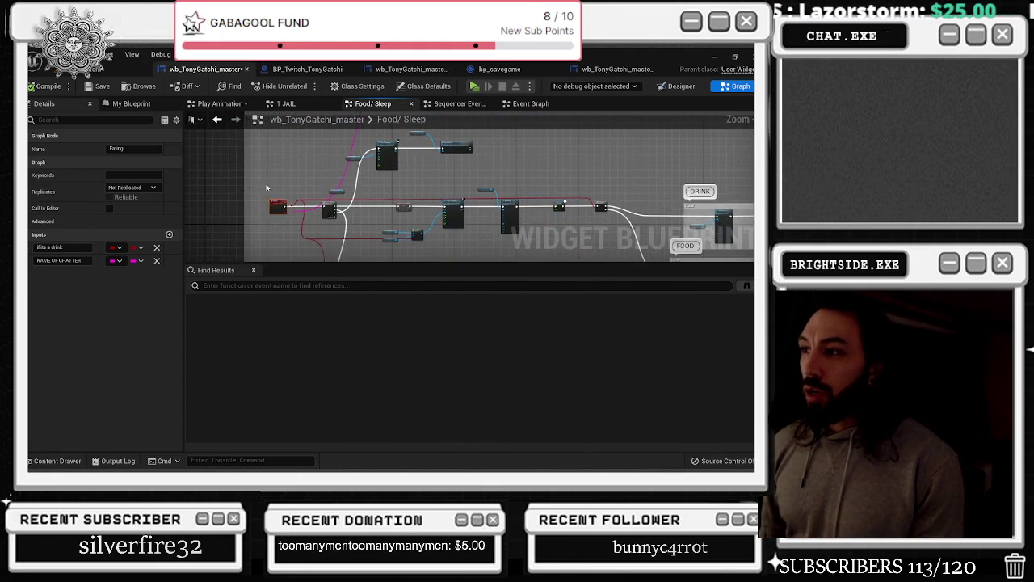
pyautogui.scroll(4, 277, 170)
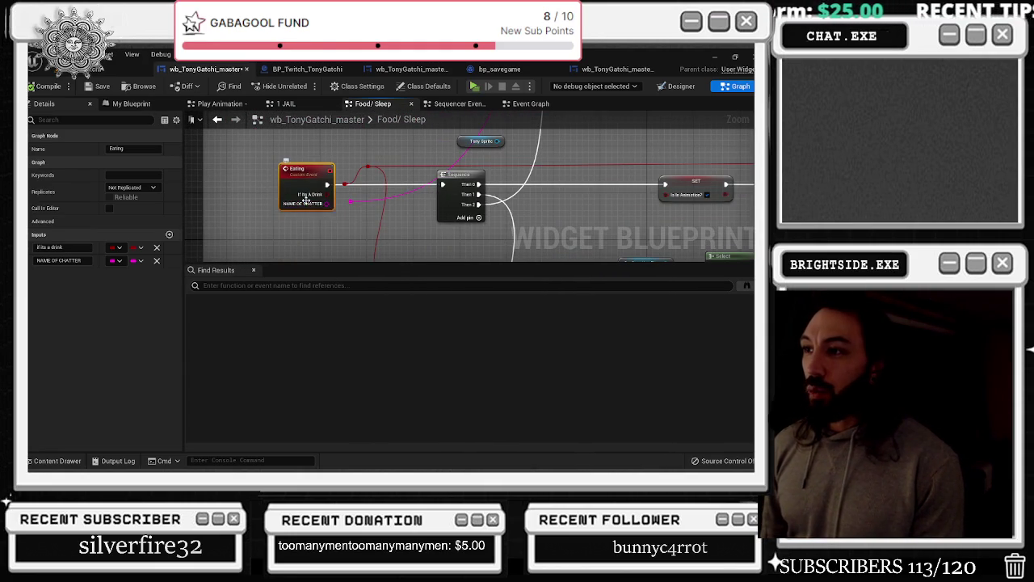
pyautogui.scroll(2, 314, 208)
pyautogui.moveTo(330, 205); pyautogui.dragTo(362, 203)
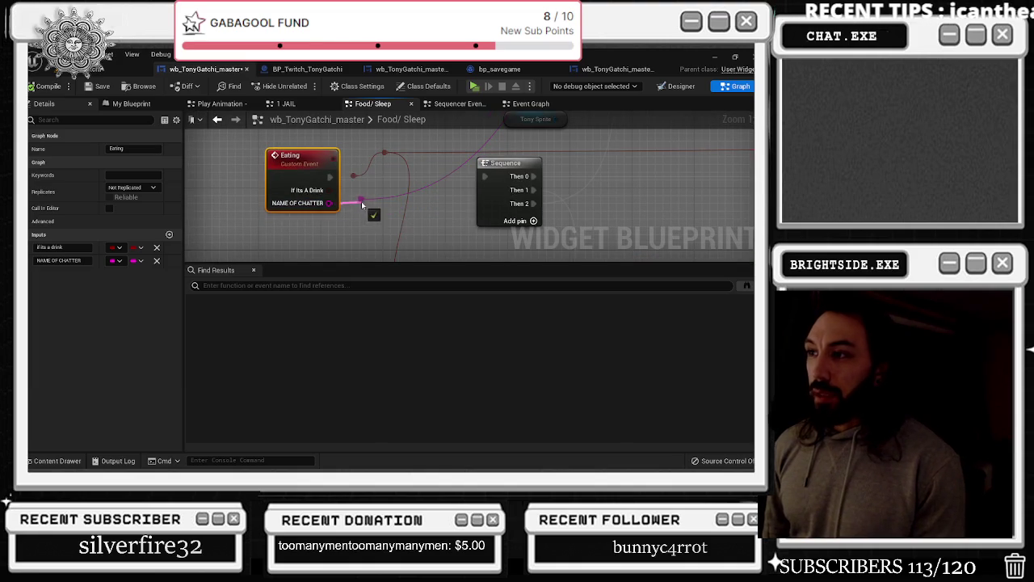
pyautogui.click(47, 86)
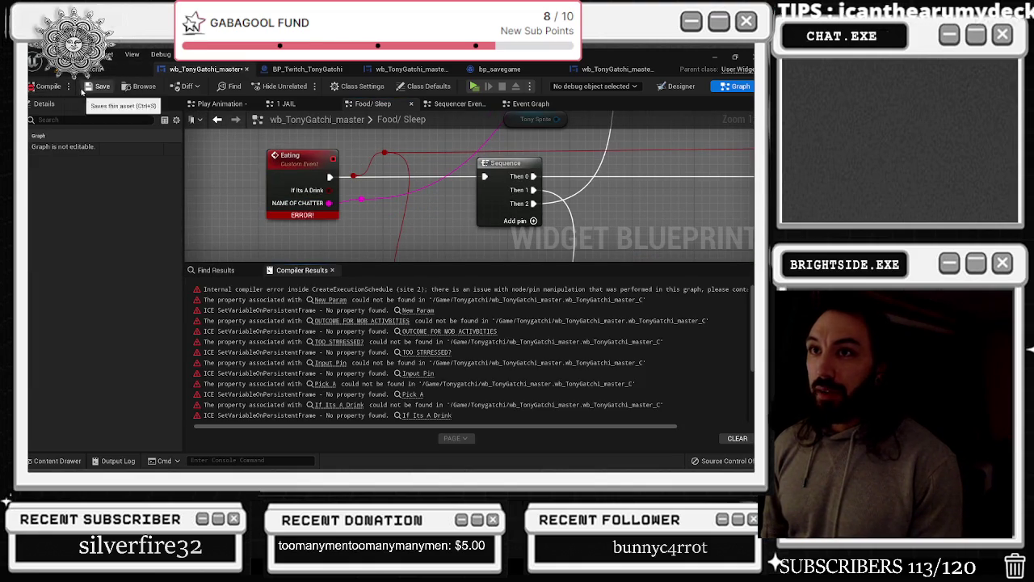
# Undo that link, recompile, delete Eating's NAME OF CHATTER input, and save
pyautogui.scroll(5, 334, 338)
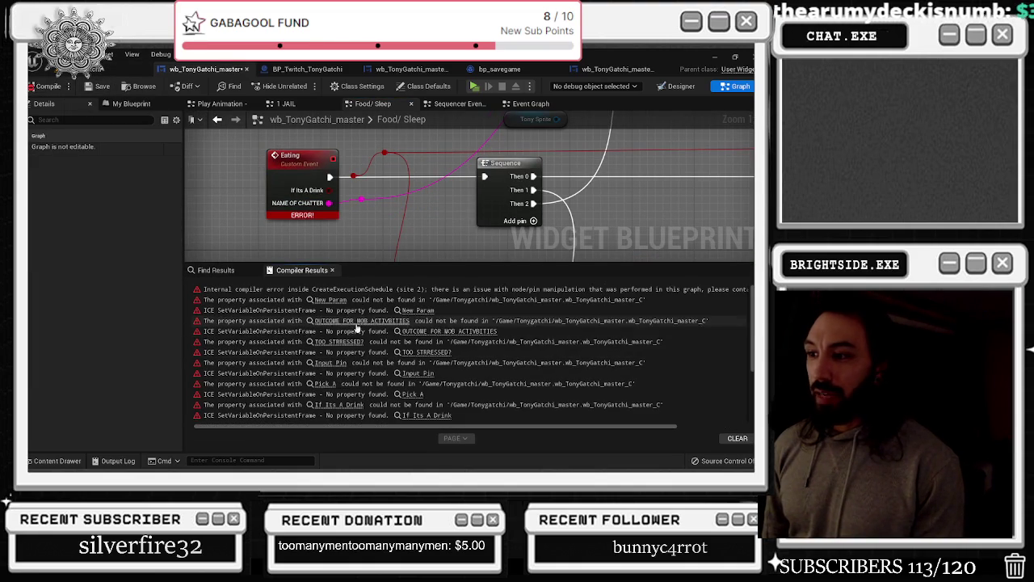
pyautogui.hotkey('ctrl', 'z')
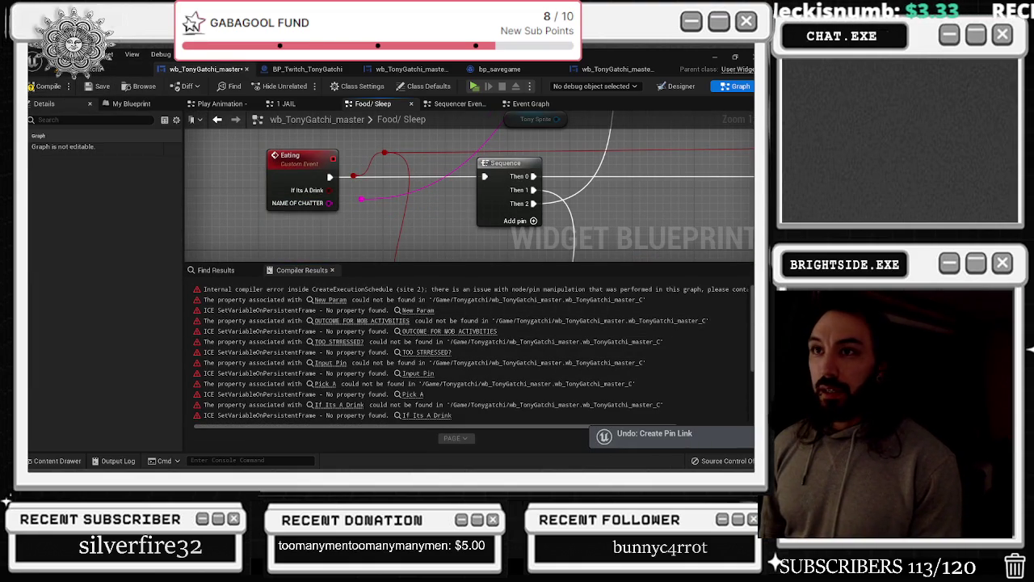
pyautogui.click(103, 86)
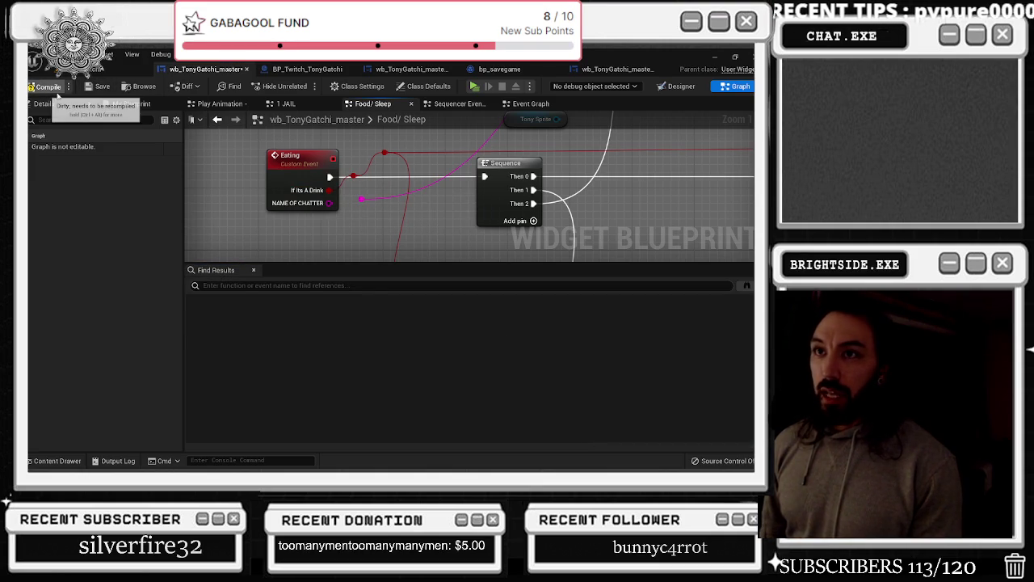
pyautogui.click(79, 92)
pyautogui.click(279, 168)
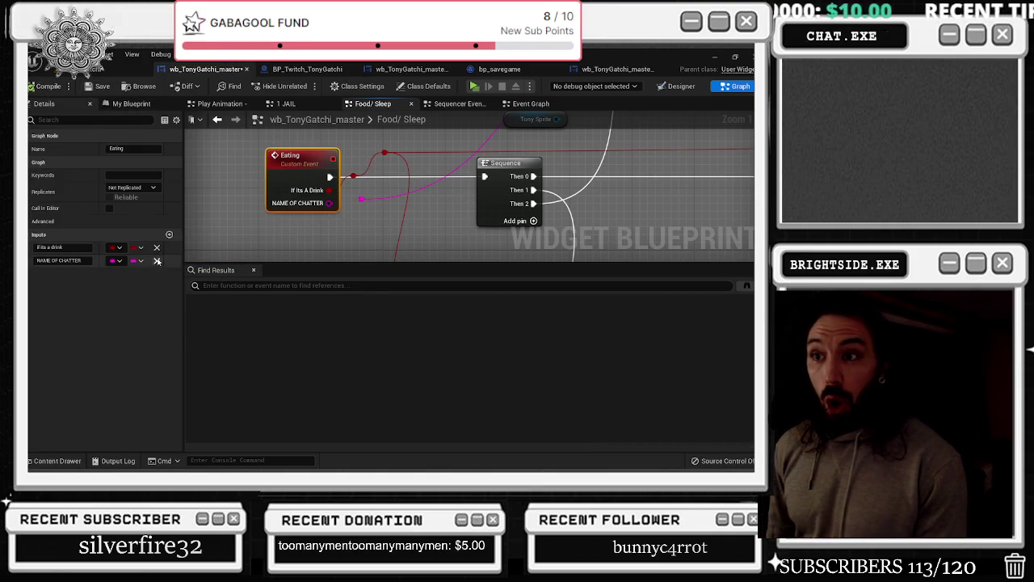
pyautogui.click(157, 260)
pyautogui.click(103, 87)
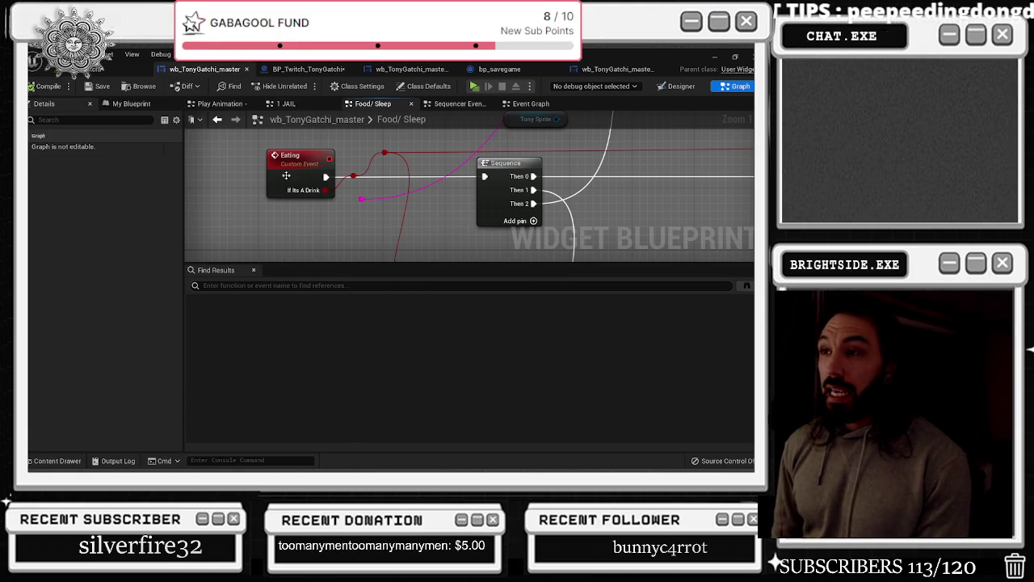
# Review the Eating event's wiring and add a new input parameter to it
pyautogui.scroll(-5, 288, 166)
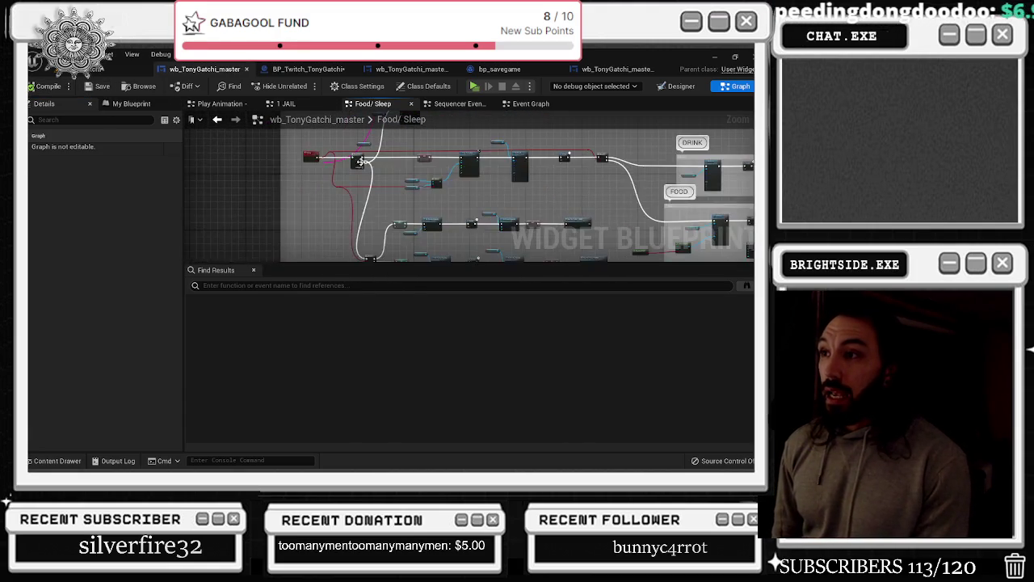
pyautogui.scroll(5, 309, 153)
pyautogui.click(325, 197)
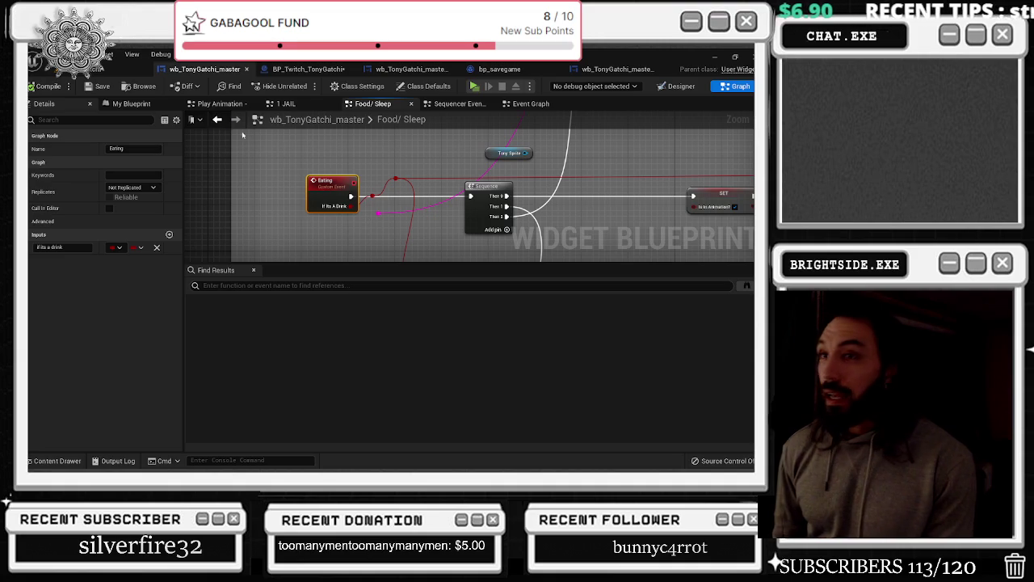
pyautogui.scroll(2, 387, 246)
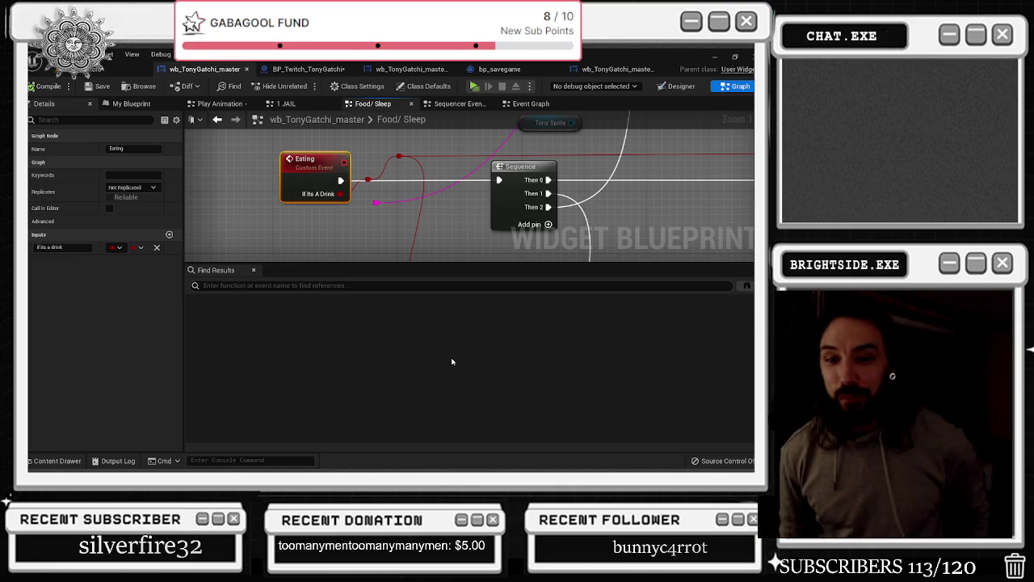
pyautogui.moveTo(372, 205)
pyautogui.mouseDown()
pyautogui.moveTo(664, 207)
pyautogui.moveTo(202, 194)
pyautogui.moveTo(314, 154)
pyautogui.moveTo(368, 182)
pyautogui.moveTo(728, 223)
pyautogui.moveTo(526, 172)
pyautogui.mouseUp()
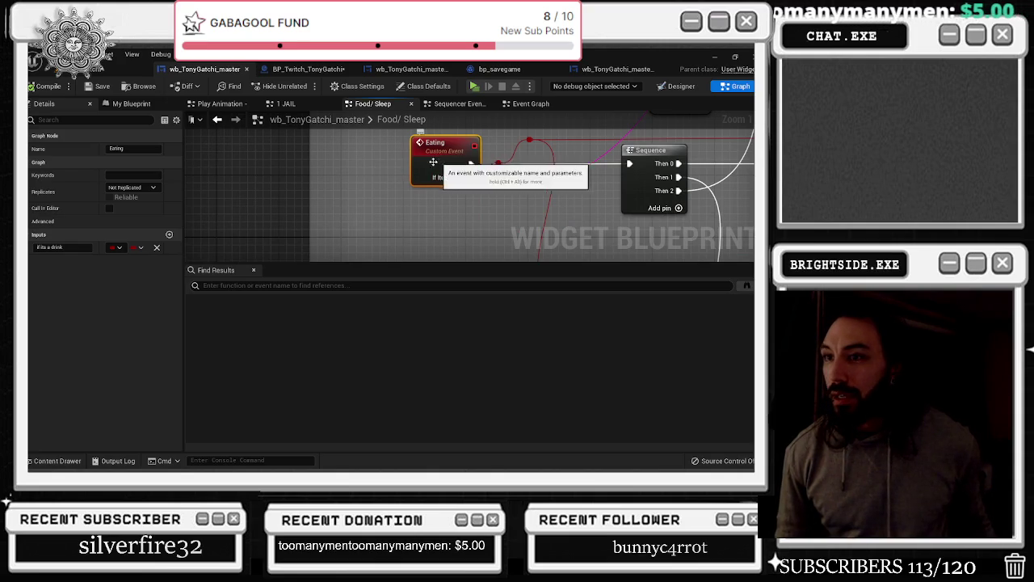
pyautogui.click(169, 234)
# Make the Eating event's new input a String named NAME
pyautogui.click(437, 145)
pyautogui.click(118, 260)
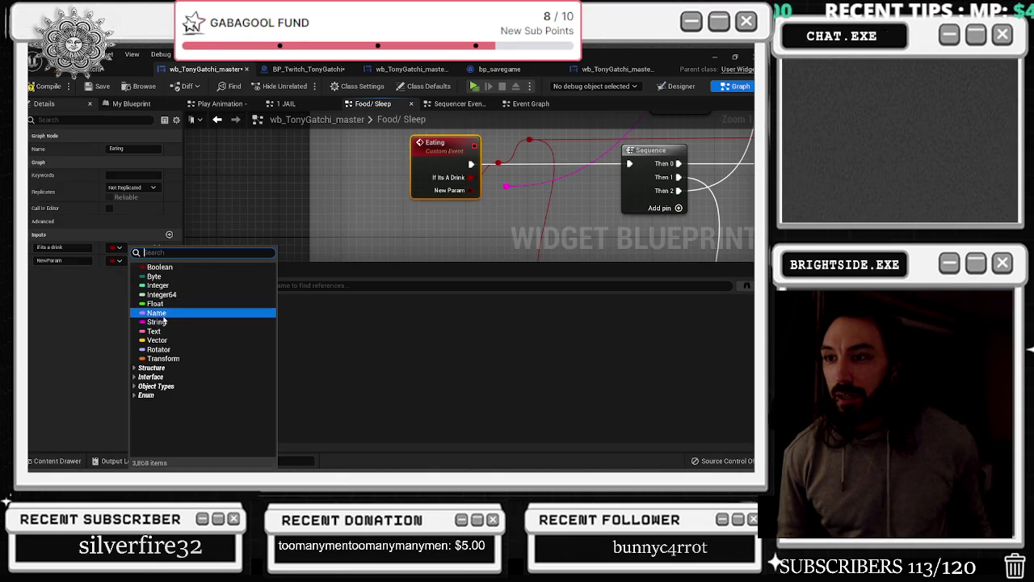
pyautogui.click(158, 322)
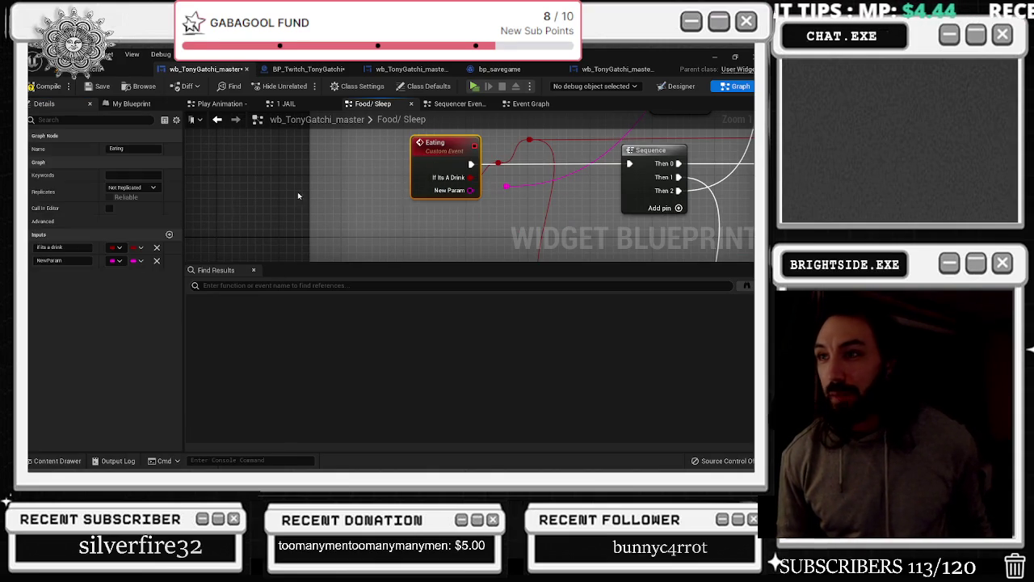
pyautogui.doubleClick(80, 267)
pyautogui.write('NAME')
pyautogui.press('Return')
pyautogui.click(511, 212)
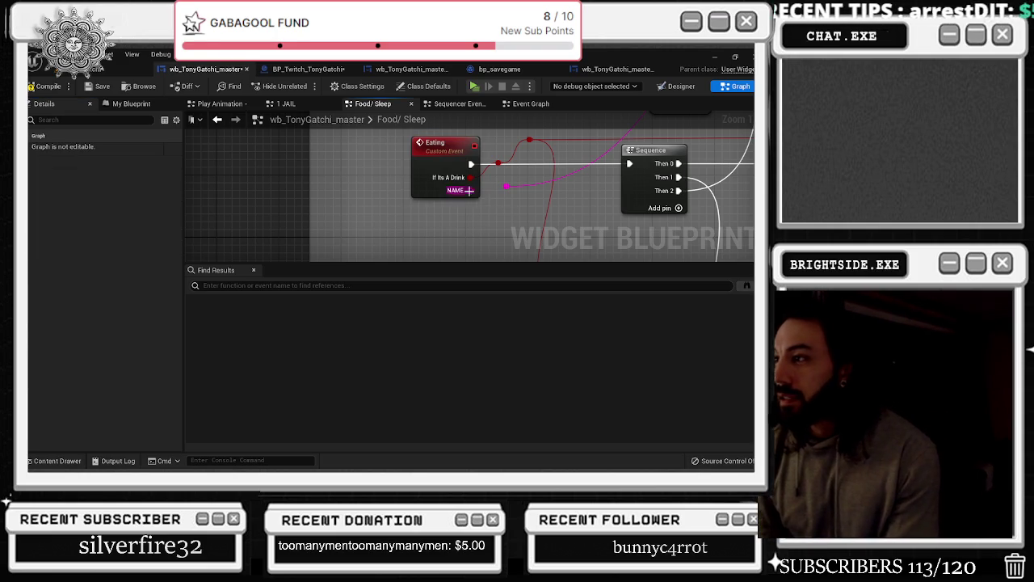
# Save and compile the blueprint, then undo the link on Eating's NAME pin
pyautogui.click(93, 85)
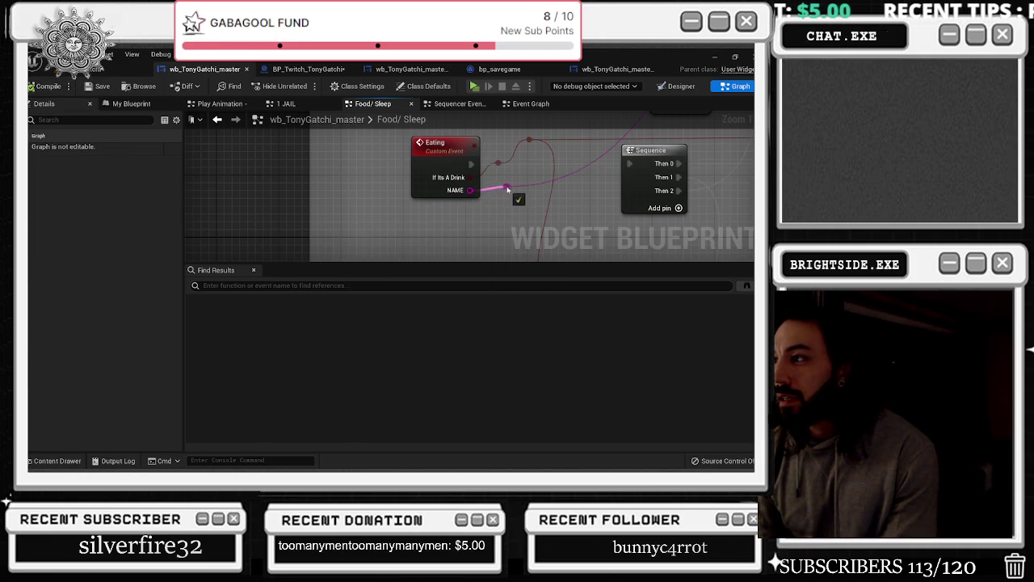
pyautogui.click(39, 86)
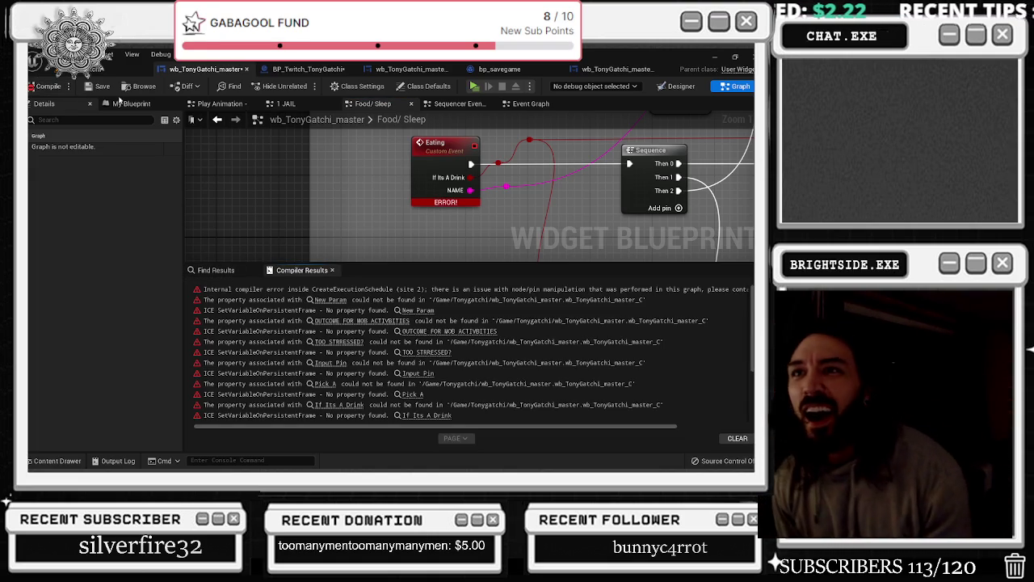
pyautogui.hotkey('ctrl', 'z')
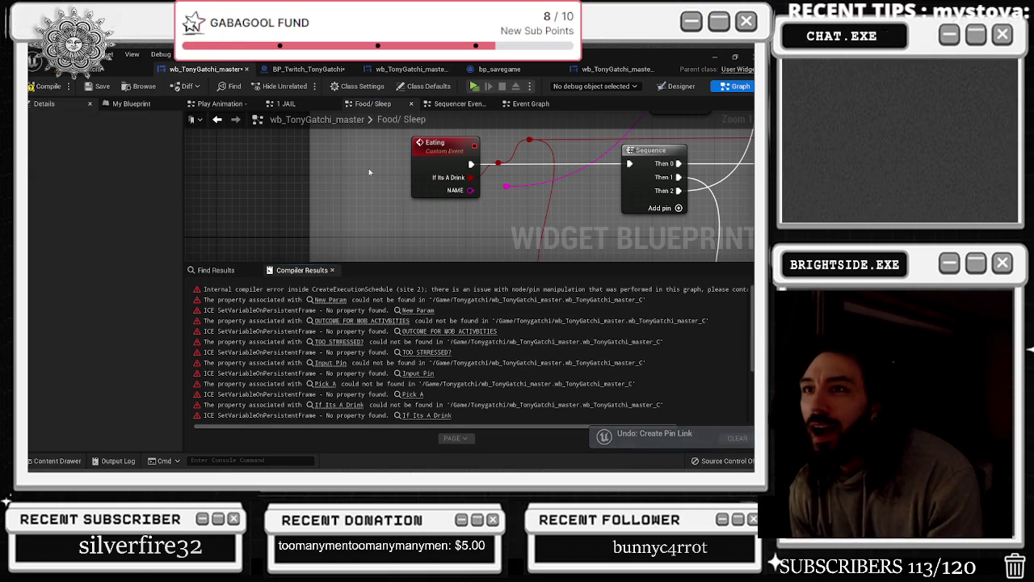
pyautogui.moveTo(436, 143); pyautogui.dragTo(350, 151)
# Run a name wire from the reroute knot toward the FIND nodes, then compile and save
pyautogui.click(506, 189)
pyautogui.scroll(-6, 439, 194)
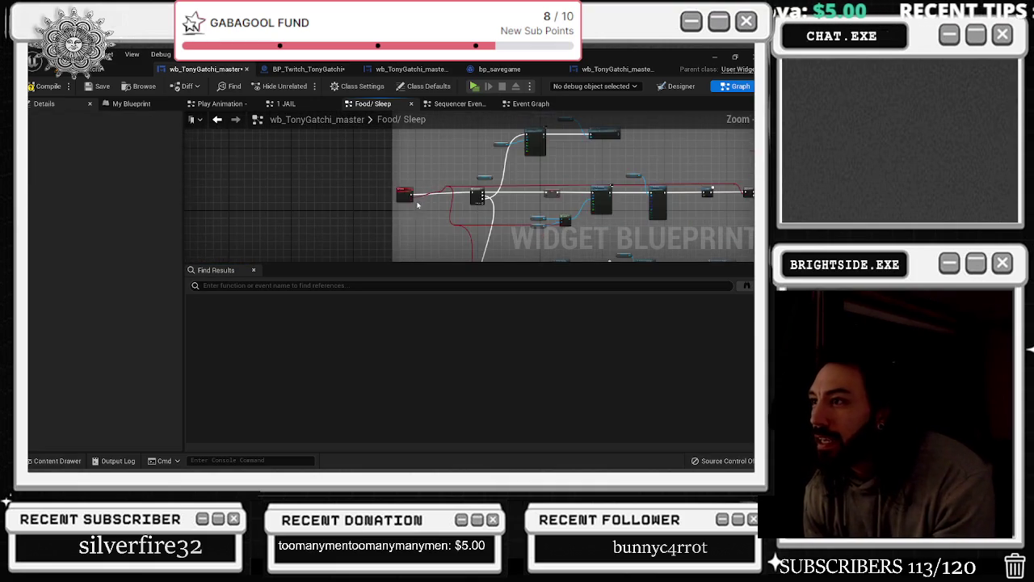
pyautogui.scroll(3, 415, 202)
pyautogui.moveTo(565, 166)
pyautogui.mouseDown()
pyautogui.moveTo(681, 173)
pyautogui.moveTo(703, 196)
pyautogui.moveTo(555, 184)
pyautogui.moveTo(539, 237)
pyautogui.moveTo(597, 237)
pyautogui.moveTo(566, 218)
pyautogui.moveTo(574, 185)
pyautogui.moveTo(603, 203)
pyautogui.moveTo(560, 212)
pyautogui.mouseUp()
pyautogui.scroll(2, 603, 203)
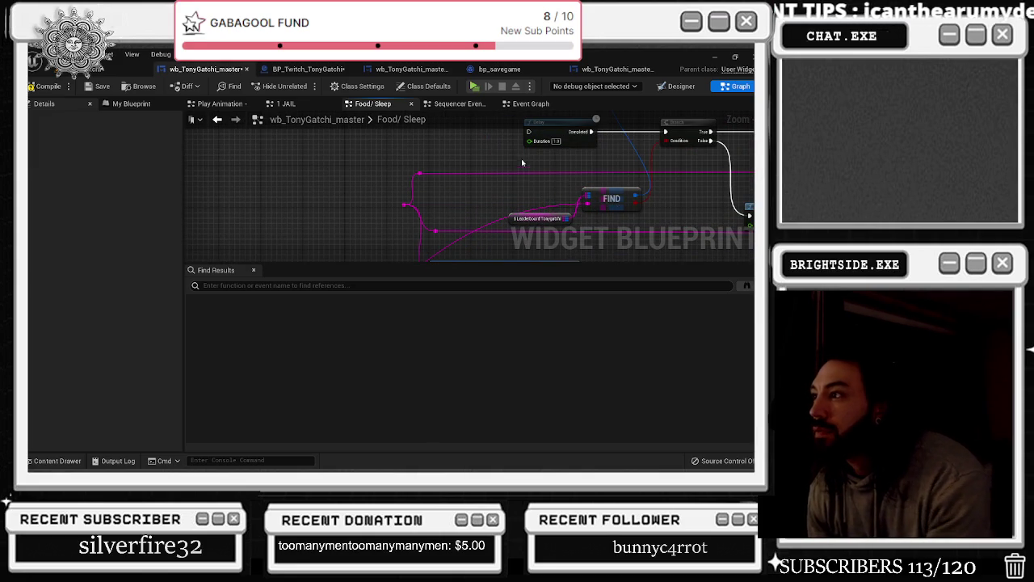
pyautogui.scroll(-3, 524, 159)
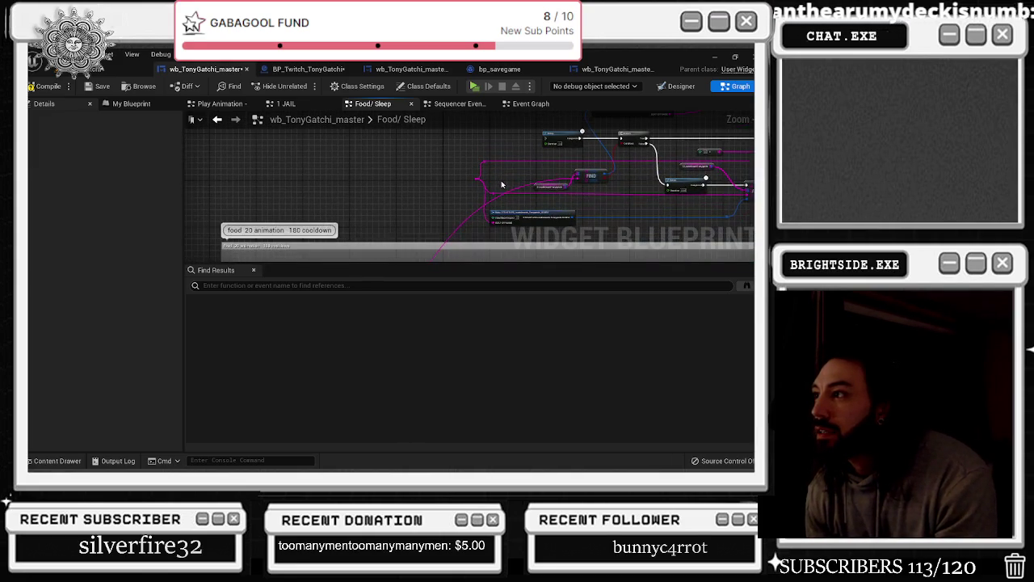
pyautogui.click(46, 87)
pyautogui.click(103, 85)
# Add a reroute point on the name wire and connect it to BEAT OFF NAME
pyautogui.scroll(2, 508, 176)
pyautogui.scroll(2, 418, 176)
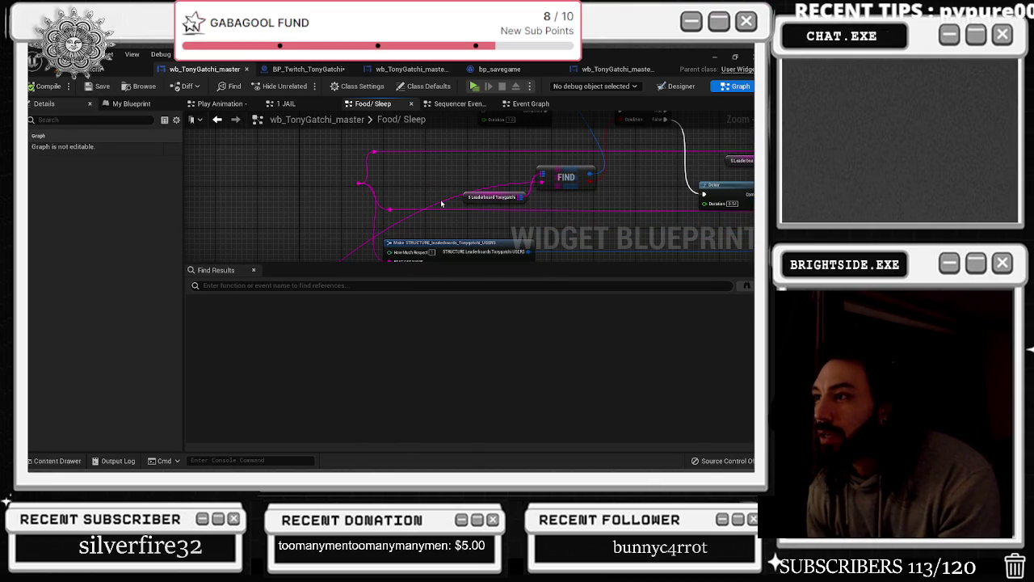
pyautogui.doubleClick(442, 204)
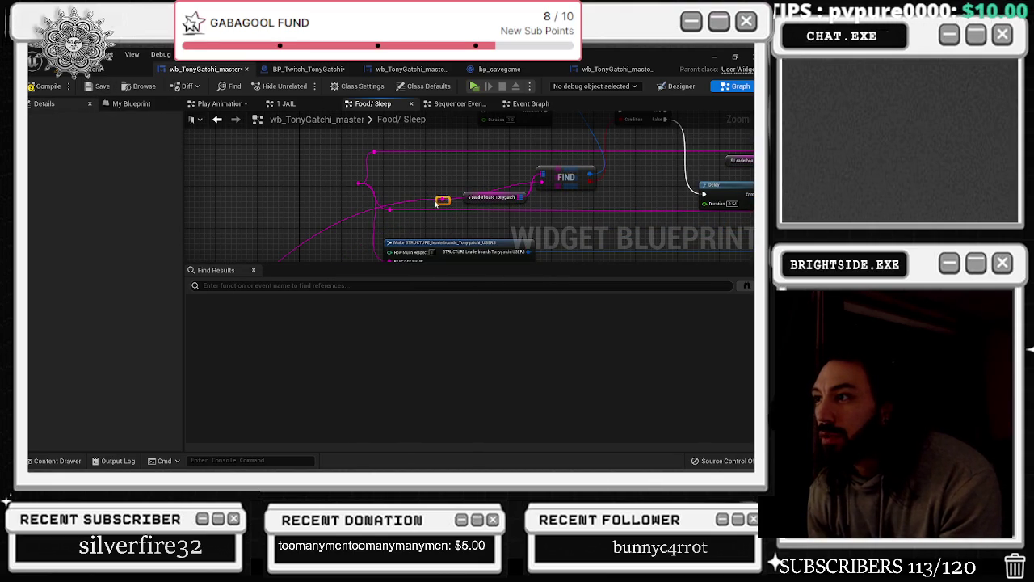
pyautogui.moveTo(323, 209)
pyautogui.mouseDown()
pyautogui.moveTo(405, 259)
pyautogui.moveTo(388, 208)
pyautogui.moveTo(395, 193)
pyautogui.moveTo(363, 233)
pyautogui.mouseUp()
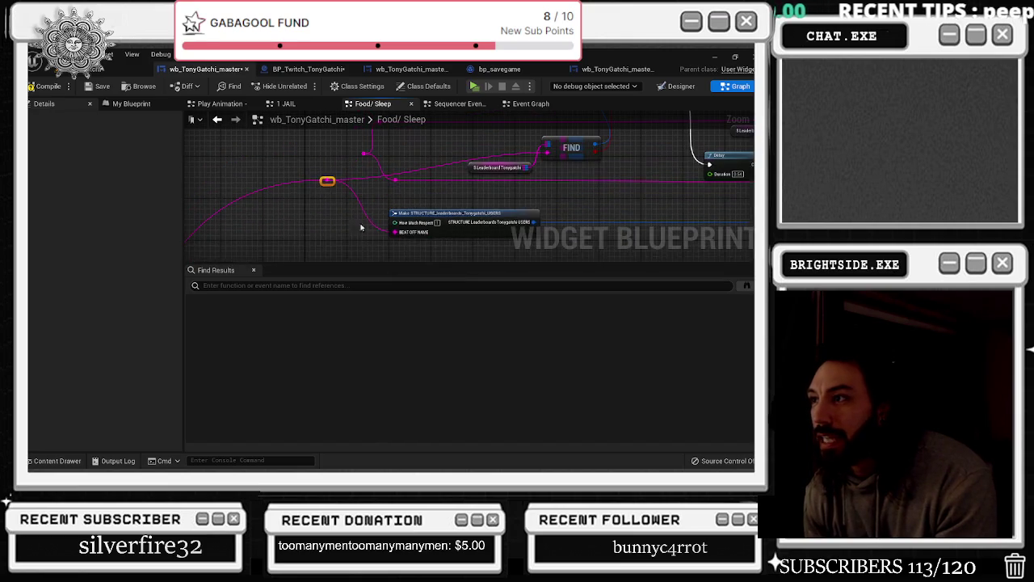
pyautogui.click(186, 184)
# Add another reroute near Make STRUCTURE, then undo the stray link made to it
pyautogui.moveTo(186, 185)
pyautogui.mouseDown()
pyautogui.moveTo(298, 222)
pyautogui.moveTo(264, 216)
pyautogui.moveTo(203, 143)
pyautogui.moveTo(244, 233)
pyautogui.moveTo(347, 158)
pyautogui.moveTo(420, 194)
pyautogui.moveTo(518, 202)
pyautogui.moveTo(565, 169)
pyautogui.moveTo(711, 177)
pyautogui.moveTo(704, 179)
pyautogui.moveTo(728, 170)
pyautogui.moveTo(288, 184)
pyautogui.moveTo(530, 180)
pyautogui.moveTo(752, 210)
pyautogui.mouseUp()
pyautogui.moveTo(202, 218)
pyautogui.mouseDown()
pyautogui.moveTo(381, 198)
pyautogui.moveTo(451, 169)
pyautogui.moveTo(443, 177)
pyautogui.mouseUp()
pyautogui.doubleClick(507, 147)
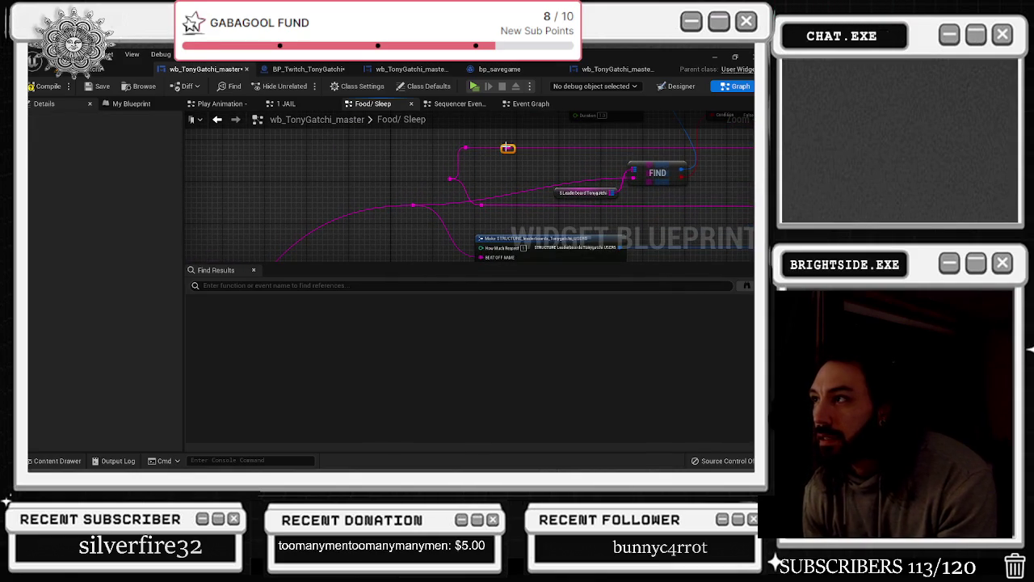
pyautogui.moveTo(415, 207); pyautogui.dragTo(508, 148)
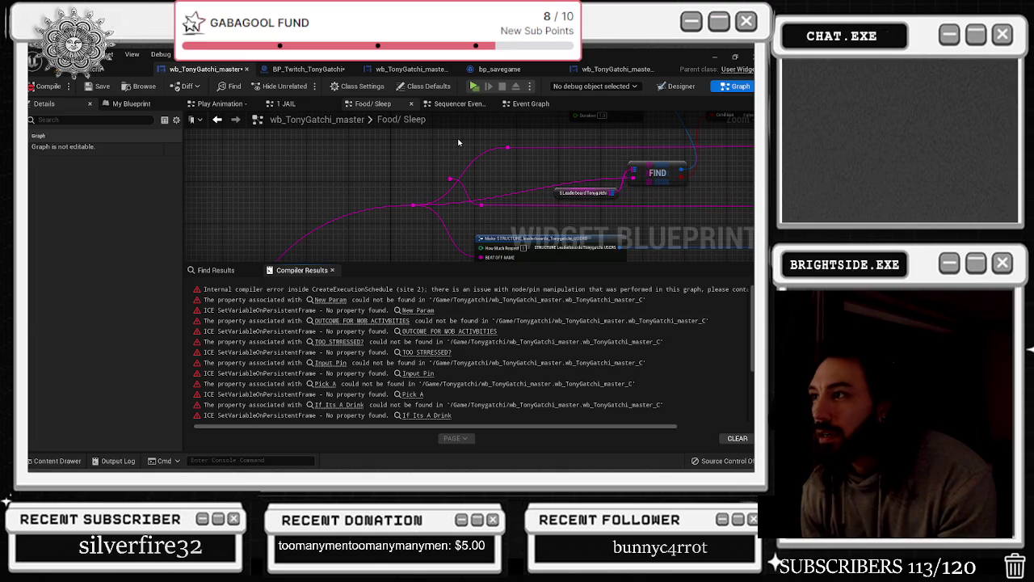
pyautogui.hotkey('ctrl', 'z')
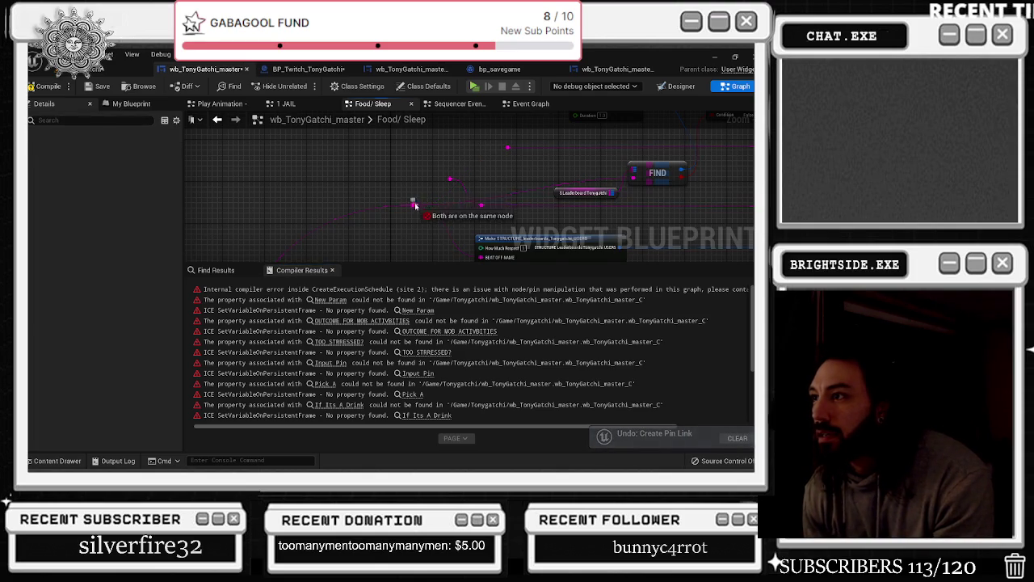
pyautogui.moveTo(429, 215); pyautogui.dragTo(68, 232)
pyautogui.moveTo(347, 202); pyautogui.dragTo(507, 218)
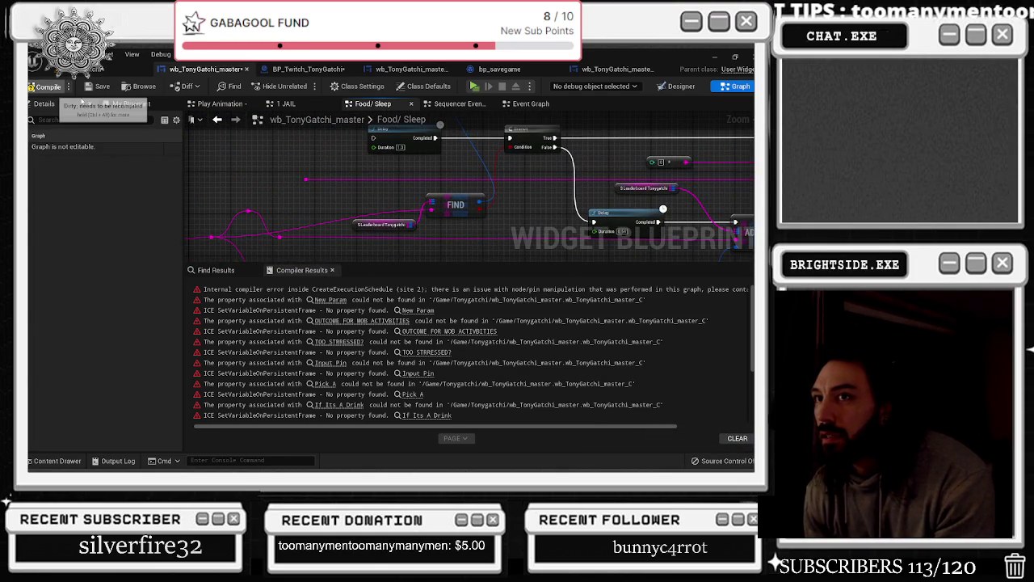
# Recompile and save, then delete the Name Of Submitter input inside send twitch msg_2_2
pyautogui.click(47, 86)
pyautogui.click(102, 86)
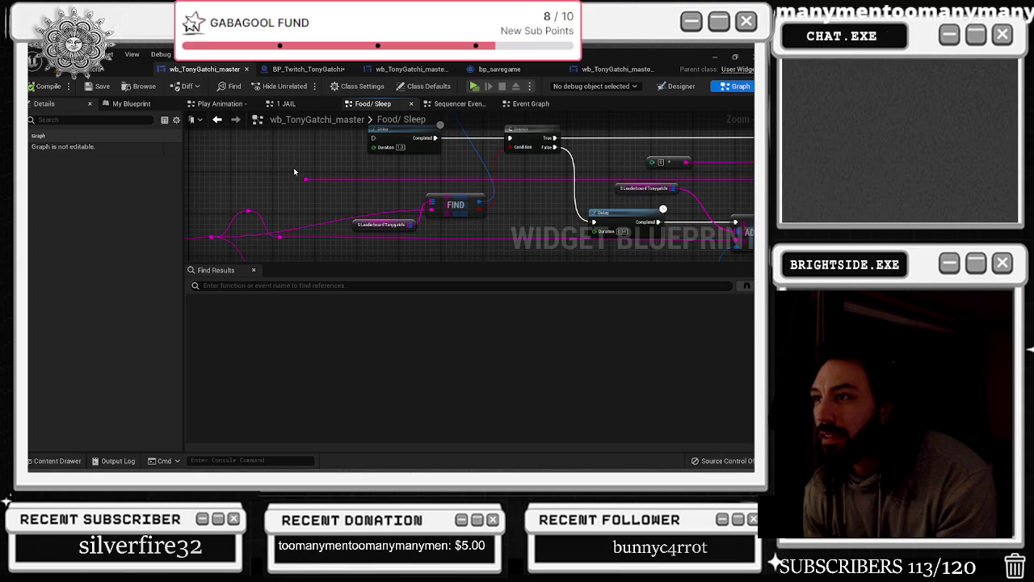
pyautogui.moveTo(485, 182); pyautogui.dragTo(228, 192)
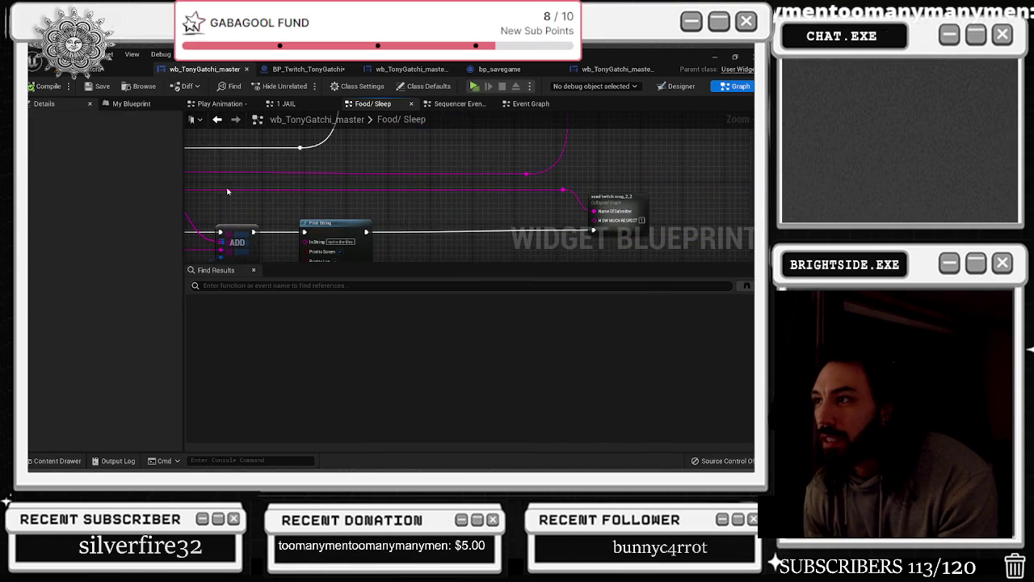
pyautogui.doubleClick(647, 208)
pyautogui.moveTo(342, 109); pyautogui.dragTo(331, 184)
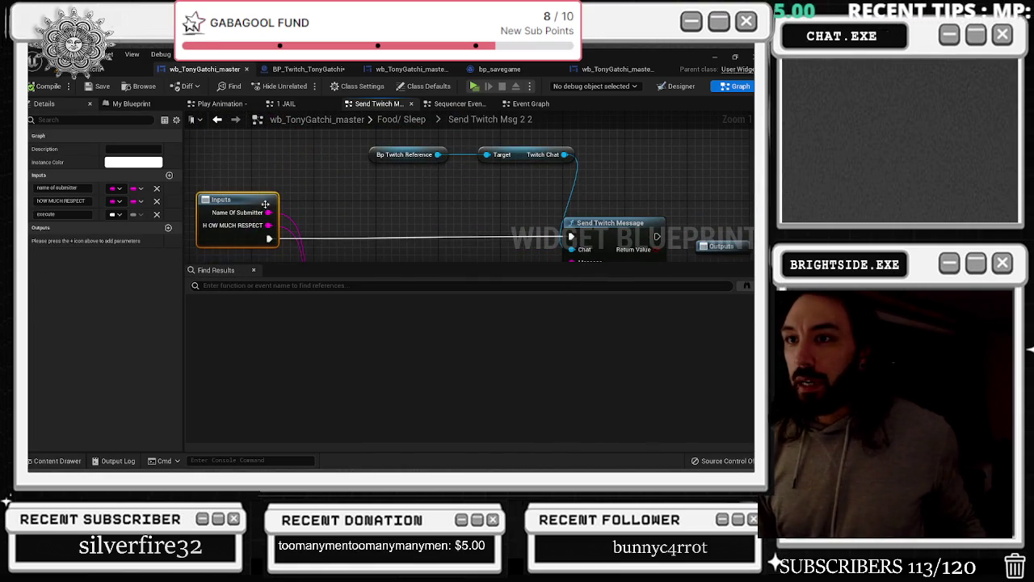
pyautogui.click(156, 187)
pyautogui.click(373, 178)
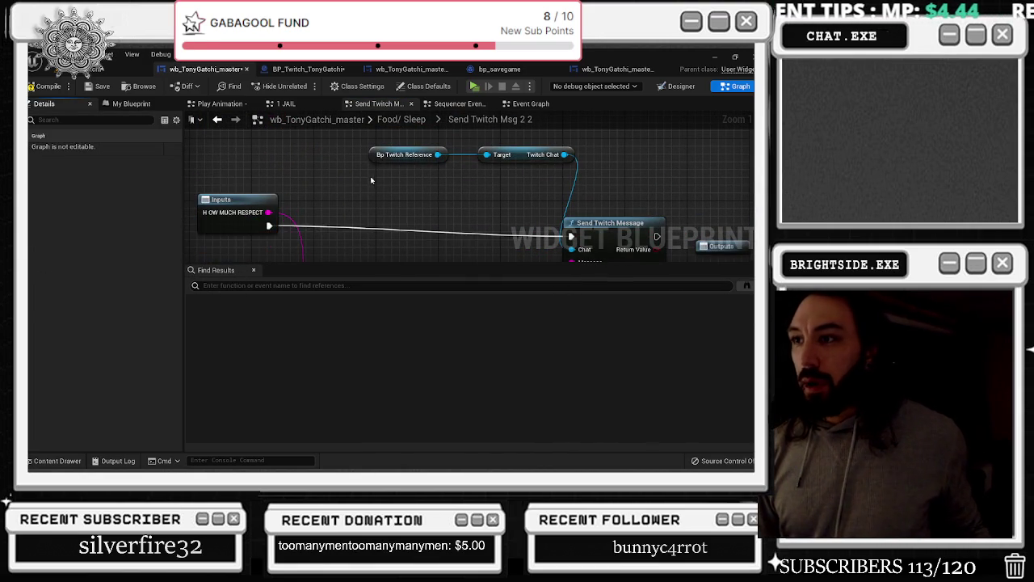
pyautogui.scroll(-2, 372, 194)
pyautogui.click(258, 192)
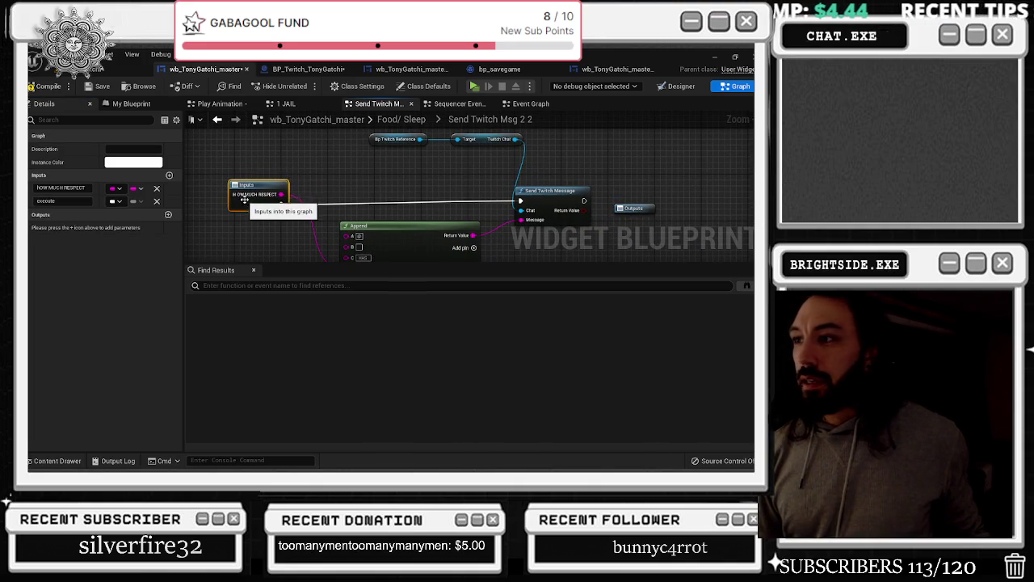
# Back in Food/ Sleep, refresh the send twitch msg_2_2 node to clear its broken pin, and save
pyautogui.click(216, 119)
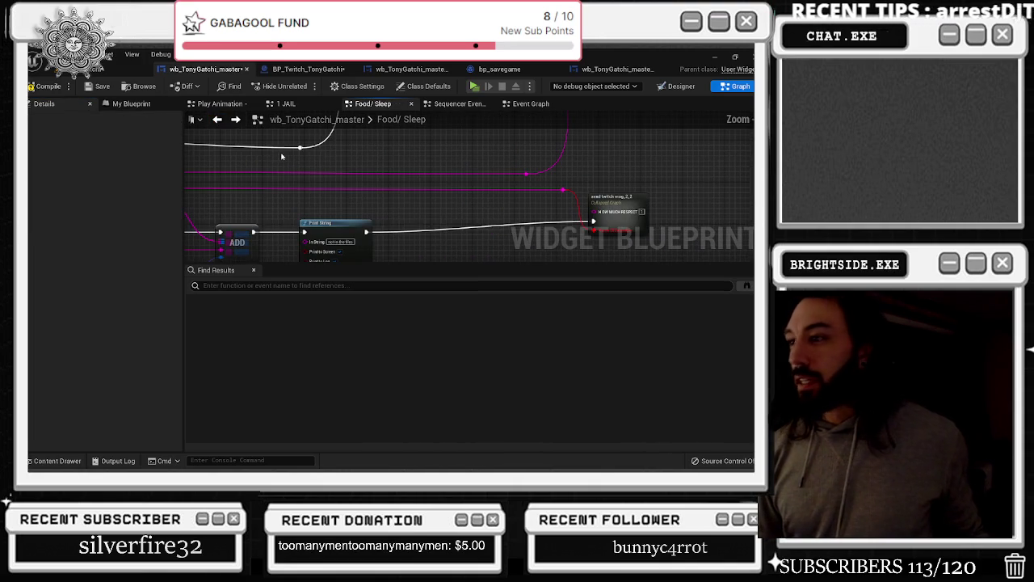
pyautogui.click(643, 226)
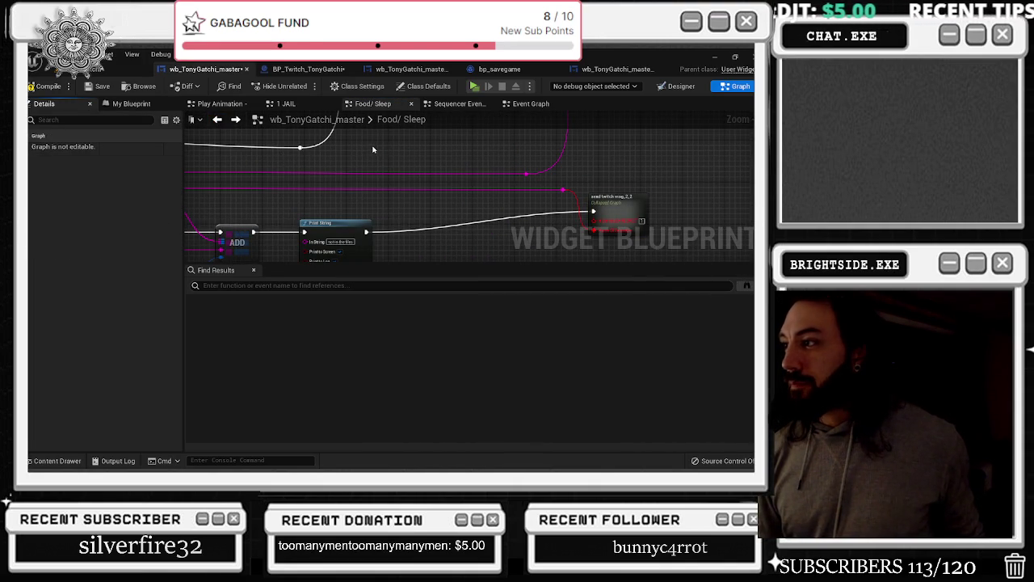
pyautogui.click(632, 219)
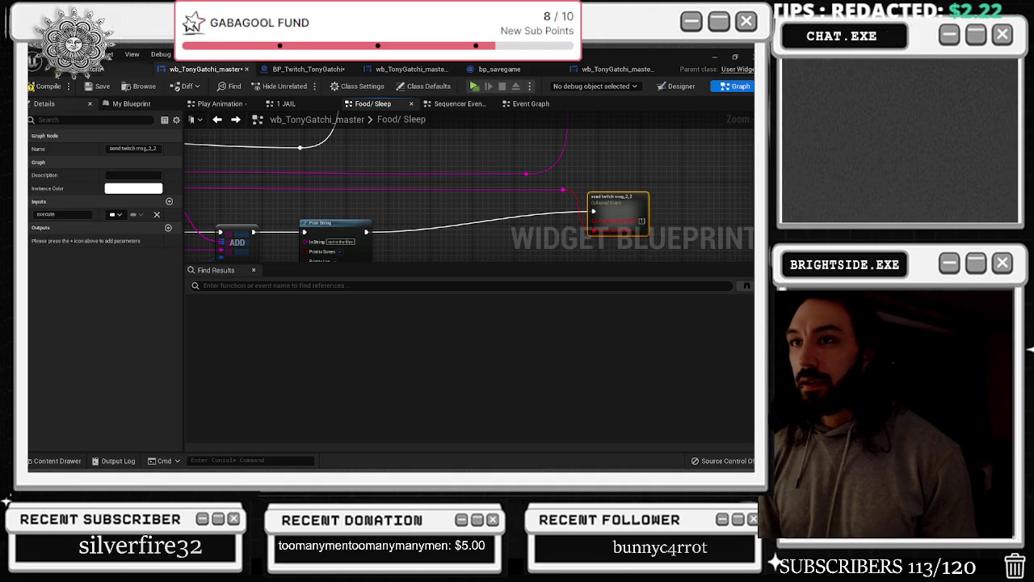
pyautogui.click(607, 232)
pyautogui.rightClick(618, 196)
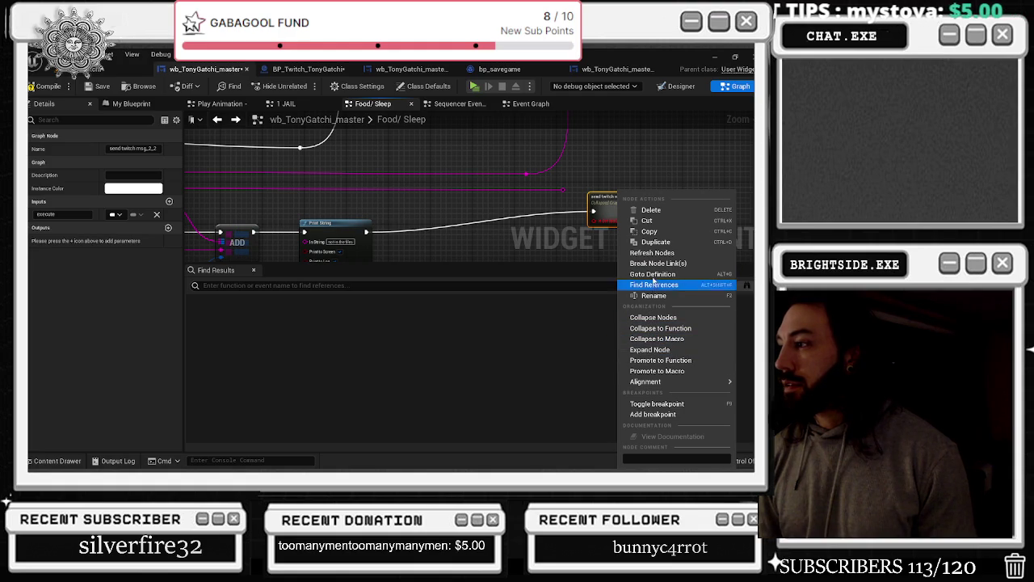
pyautogui.click(654, 285)
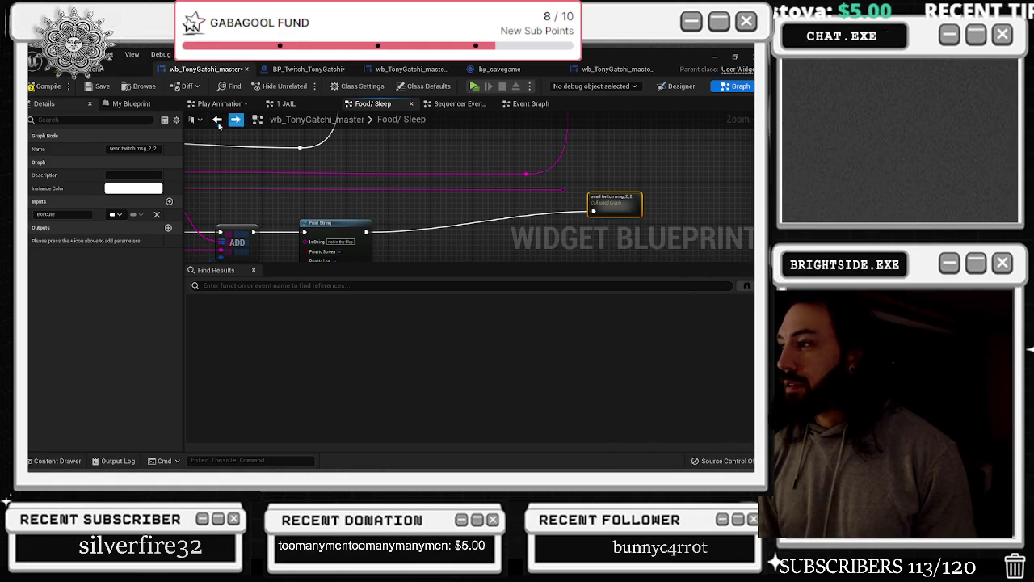
pyautogui.click(93, 90)
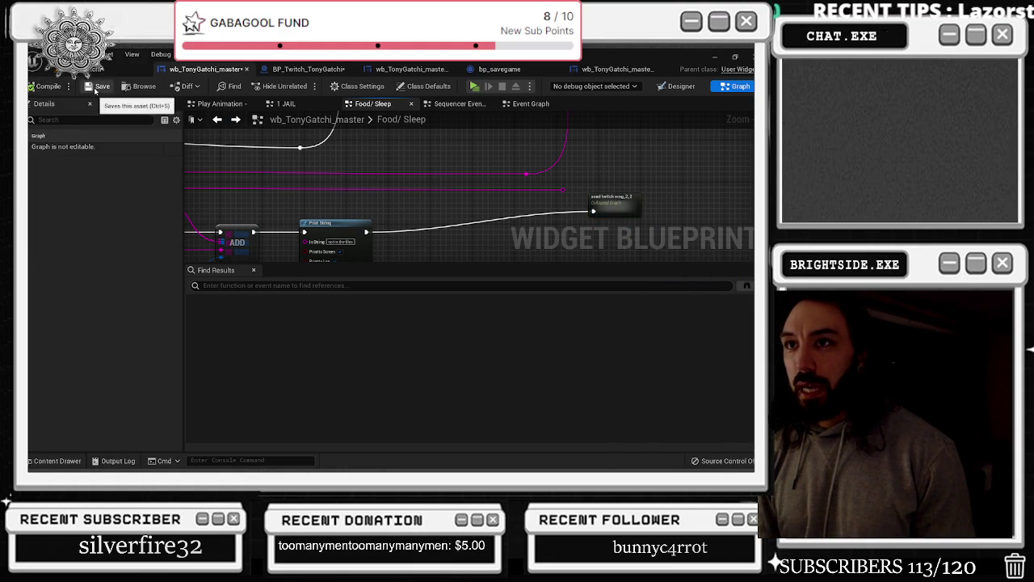
pyautogui.moveTo(634, 216); pyautogui.dragTo(629, 231)
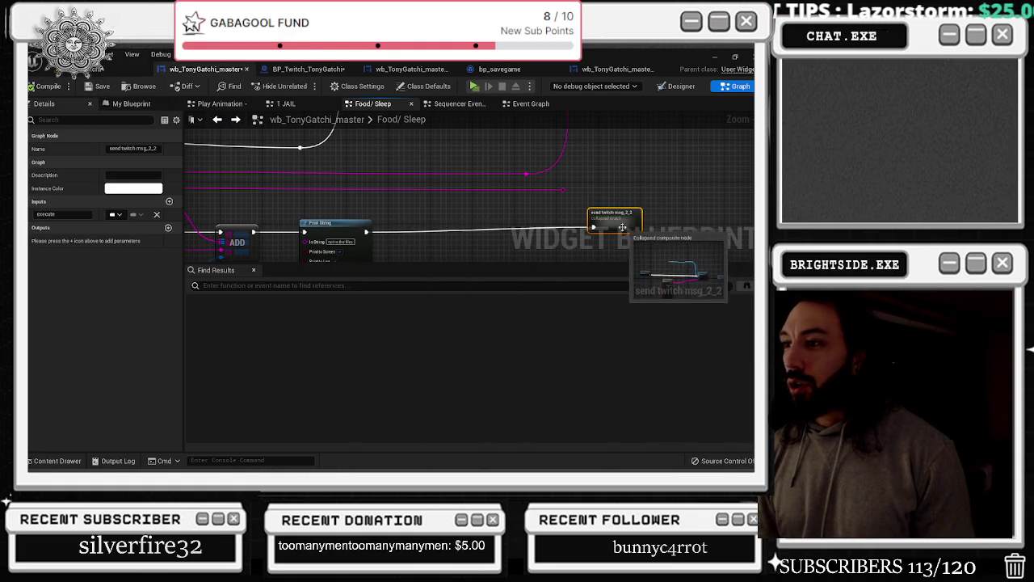
# Pan between the FIND and send twitch msg_2_2 nodes and start renaming the OutputPin input
pyautogui.moveTo(512, 213); pyautogui.dragTo(751, 206)
pyautogui.moveTo(202, 218)
pyautogui.mouseDown()
pyautogui.moveTo(507, 212)
pyautogui.moveTo(341, 229)
pyautogui.mouseUp()
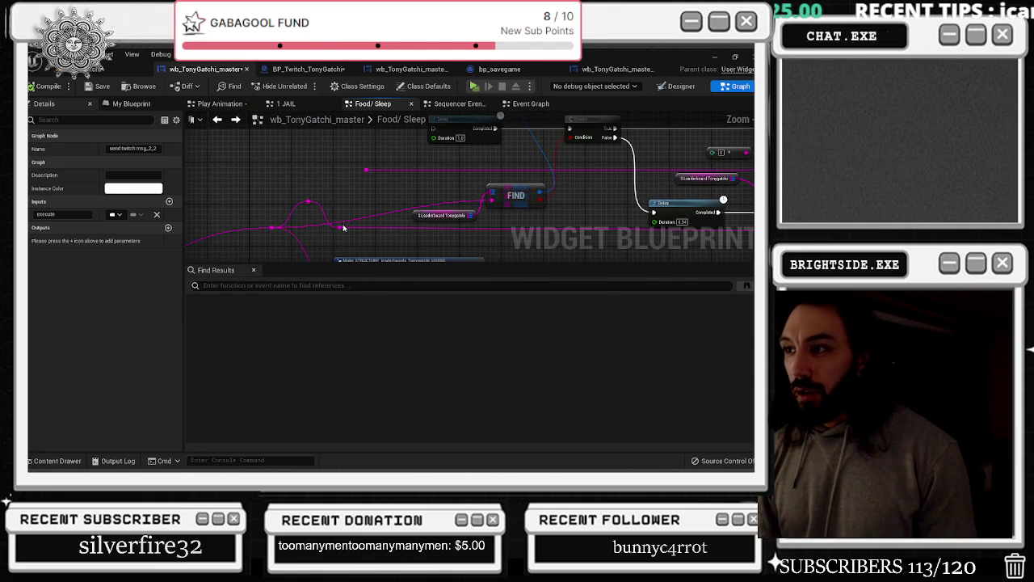
pyautogui.moveTo(272, 228)
pyautogui.mouseDown()
pyautogui.moveTo(687, 202)
pyautogui.moveTo(347, 202)
pyautogui.mouseUp()
pyautogui.moveTo(620, 208); pyautogui.dragTo(559, 215)
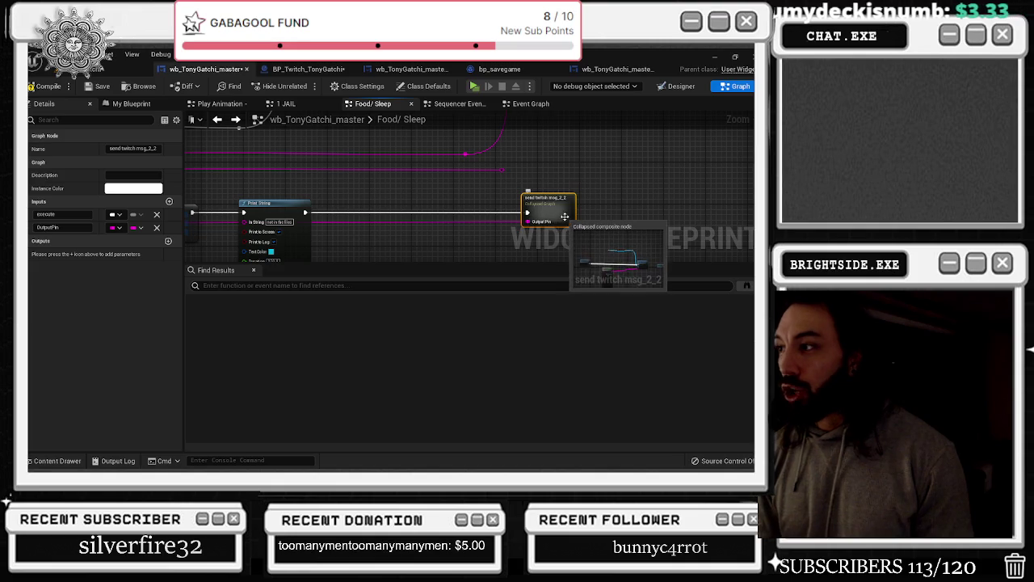
pyautogui.doubleClick(50, 227)
pyautogui.write('NAME OF CHATTER')
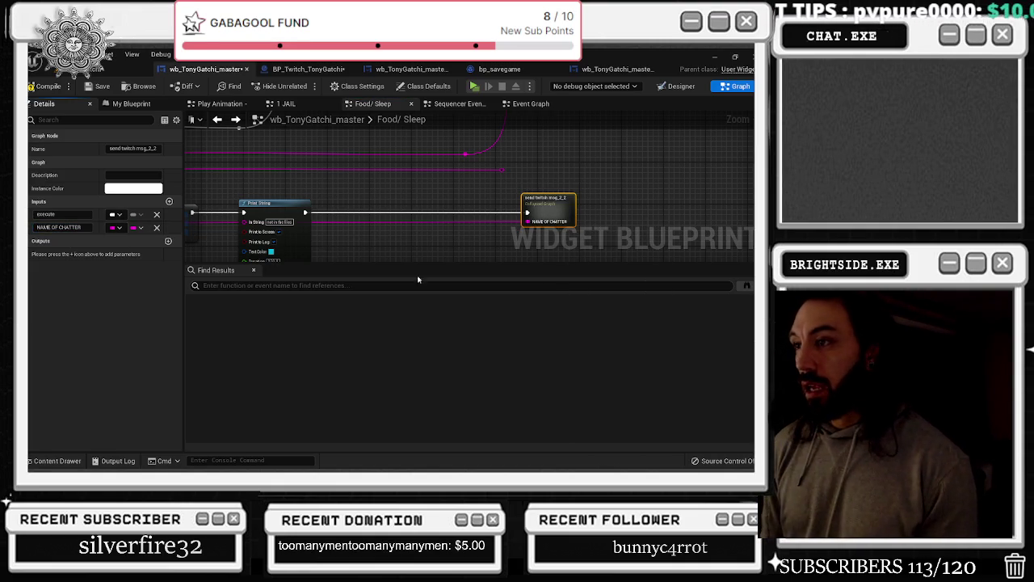
pyautogui.moveTo(496, 265)
pyautogui.mouseDown()
pyautogui.moveTo(443, 173)
pyautogui.moveTo(445, 203)
pyautogui.mouseUp()
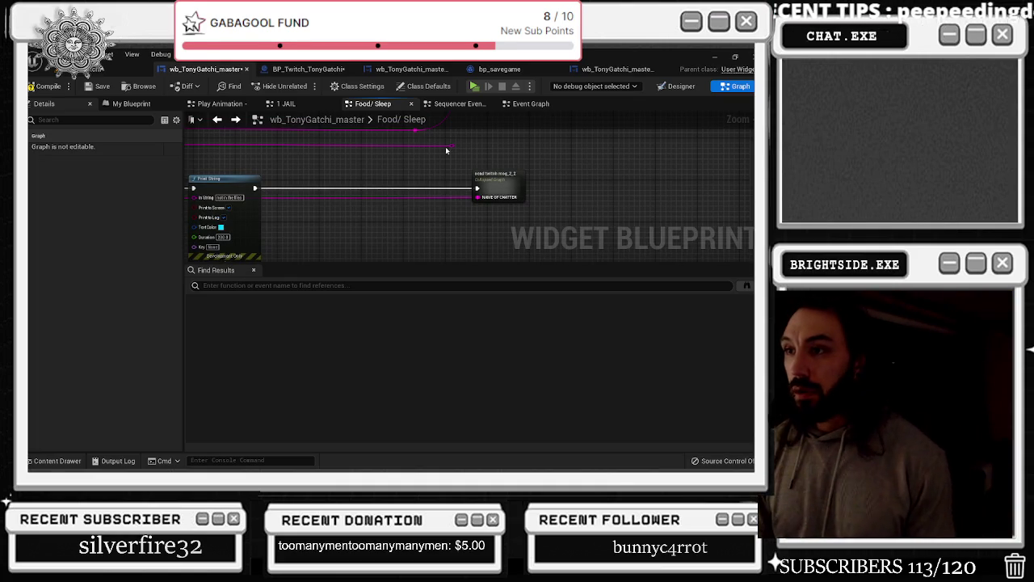
# Bring the food 20 animation 180 cooldown section into view and shrink Find Results to enlarge the graph
pyautogui.scroll(-3, 452, 166)
pyautogui.moveTo(452, 166)
pyautogui.mouseDown()
pyautogui.moveTo(449, 218)
pyautogui.moveTo(525, 202)
pyautogui.moveTo(727, 194)
pyautogui.mouseUp()
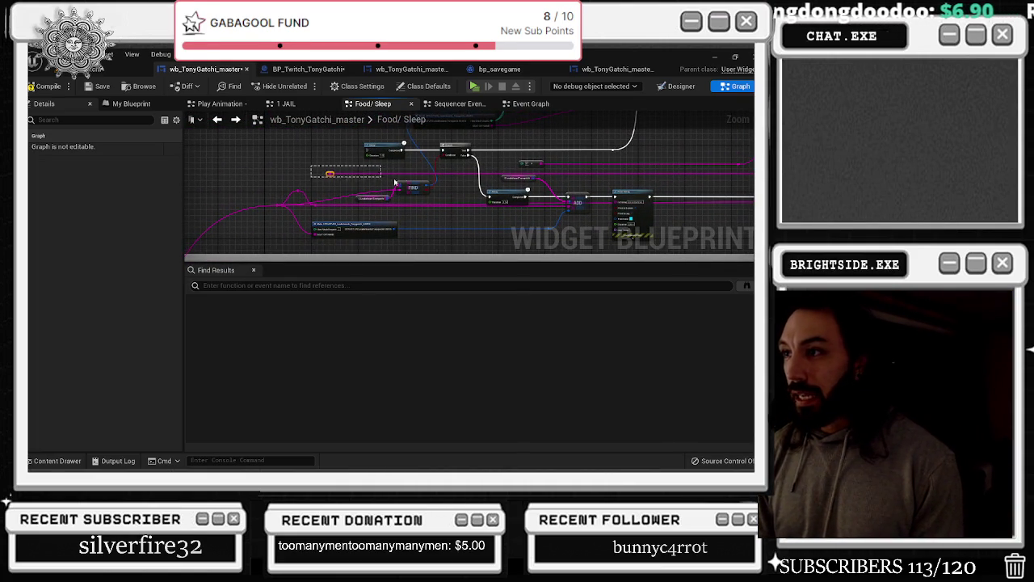
pyautogui.moveTo(463, 181)
pyautogui.mouseDown()
pyautogui.moveTo(495, 184)
pyautogui.moveTo(335, 189)
pyautogui.mouseUp()
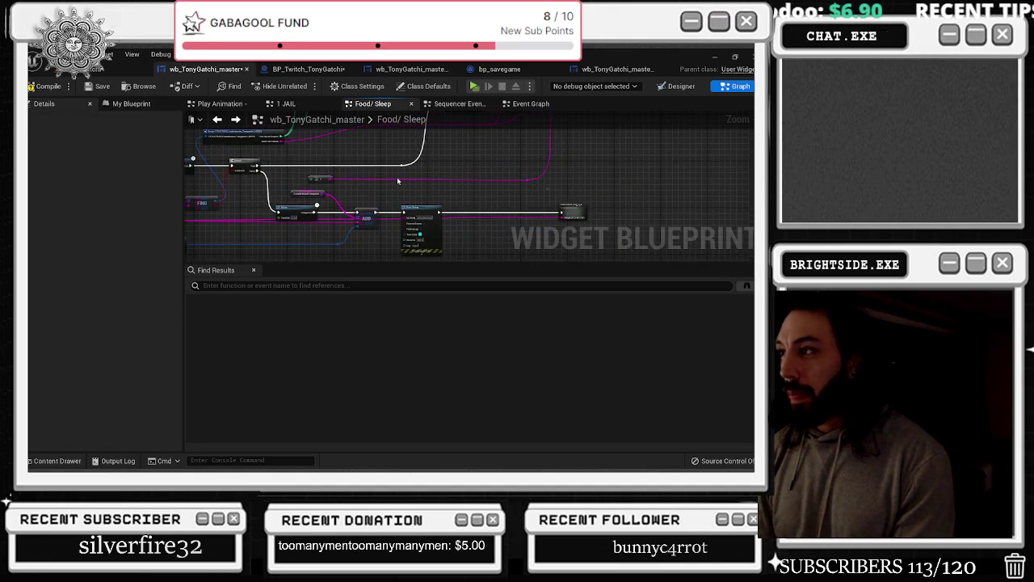
pyautogui.moveTo(491, 202); pyautogui.dragTo(518, 190)
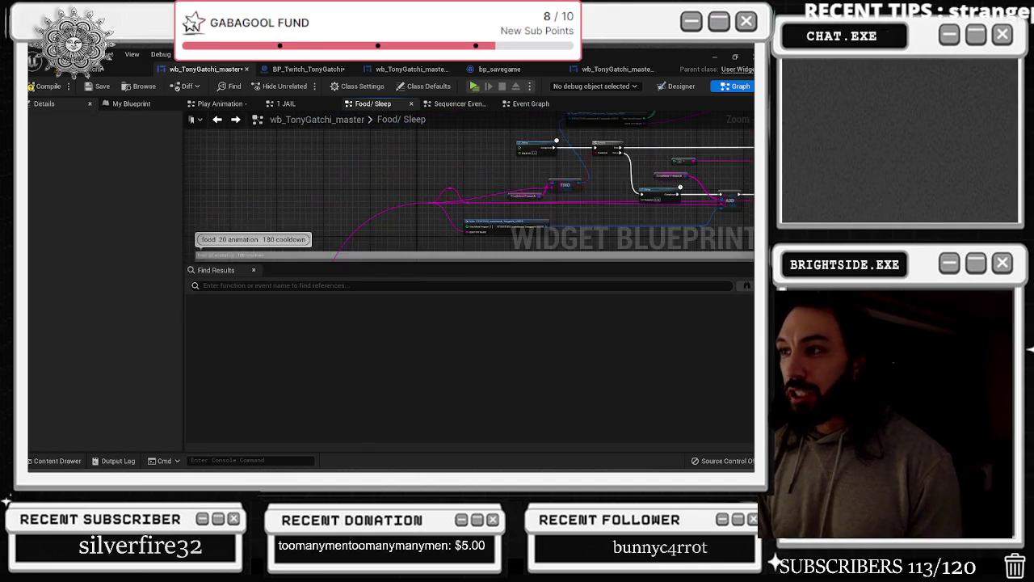
pyautogui.scroll(3, 590, 141)
pyautogui.scroll(-1, 590, 142)
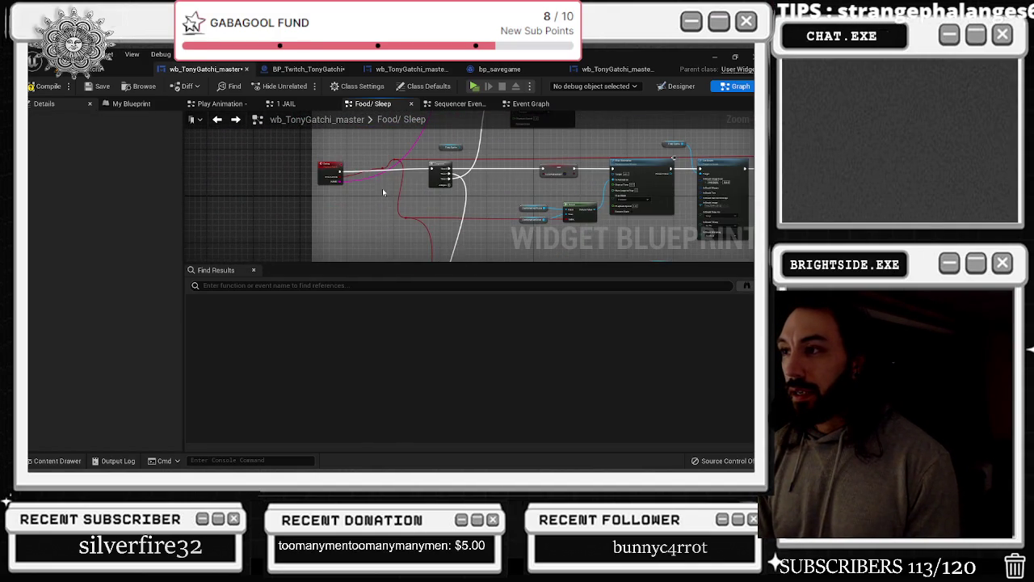
pyautogui.scroll(-3, 384, 193)
pyautogui.scroll(3, 519, 177)
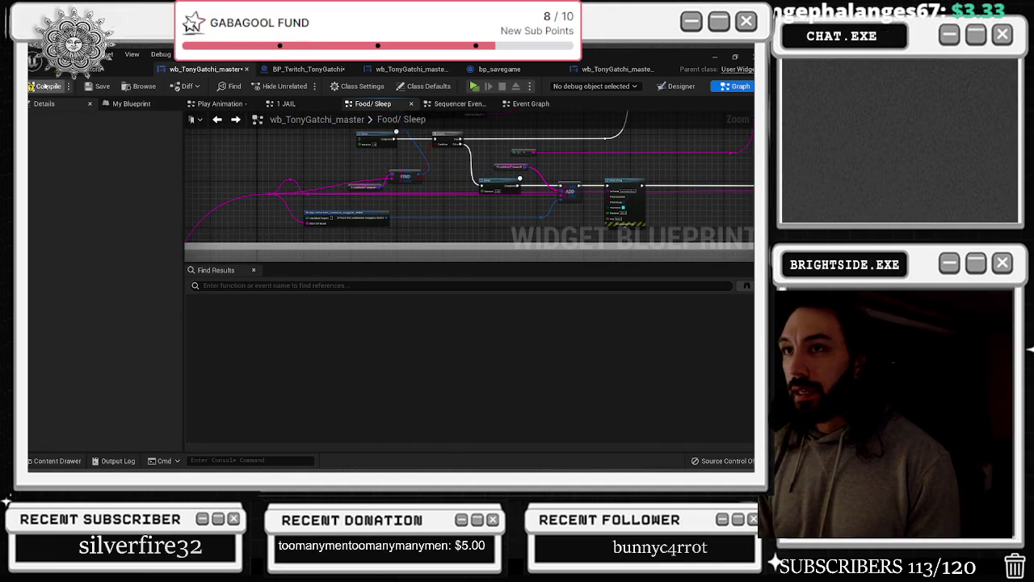
pyautogui.moveTo(326, 261); pyautogui.dragTo(331, 349)
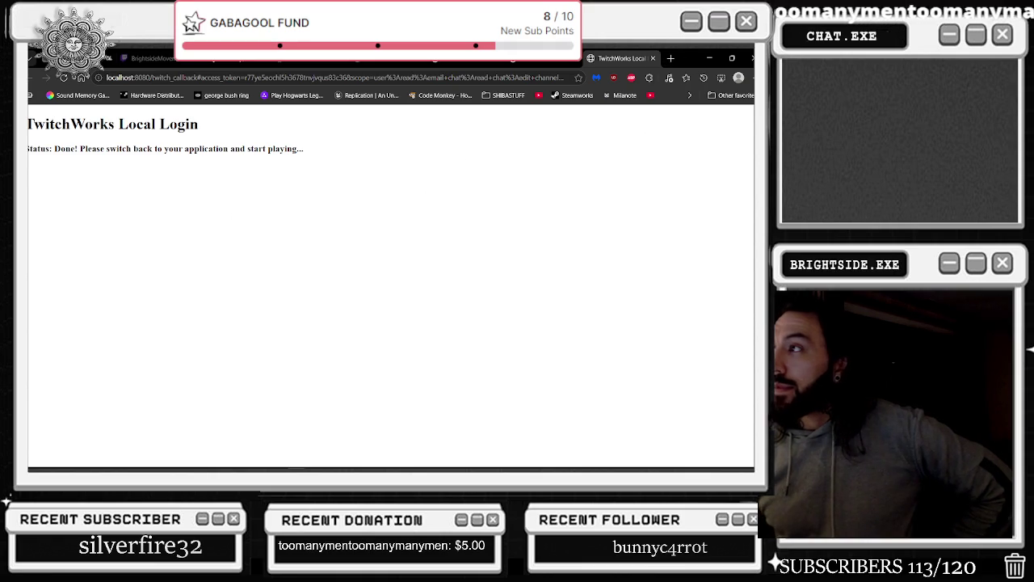
# Leave the completed TwitchWorks login page in Chrome and return to the Unreal Engine editor
pyautogui.click(708, 59)
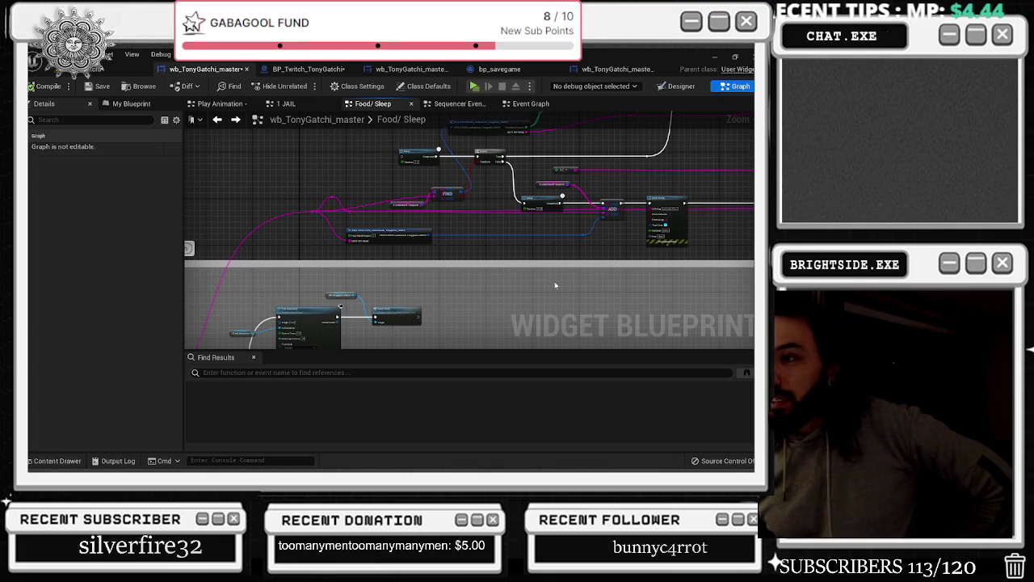
# Open the Send Twitch Msg 2 2 collapsed graph
pyautogui.scroll(-3, 541, 289)
pyautogui.click(533, 191)
pyautogui.doubleClick(534, 191)
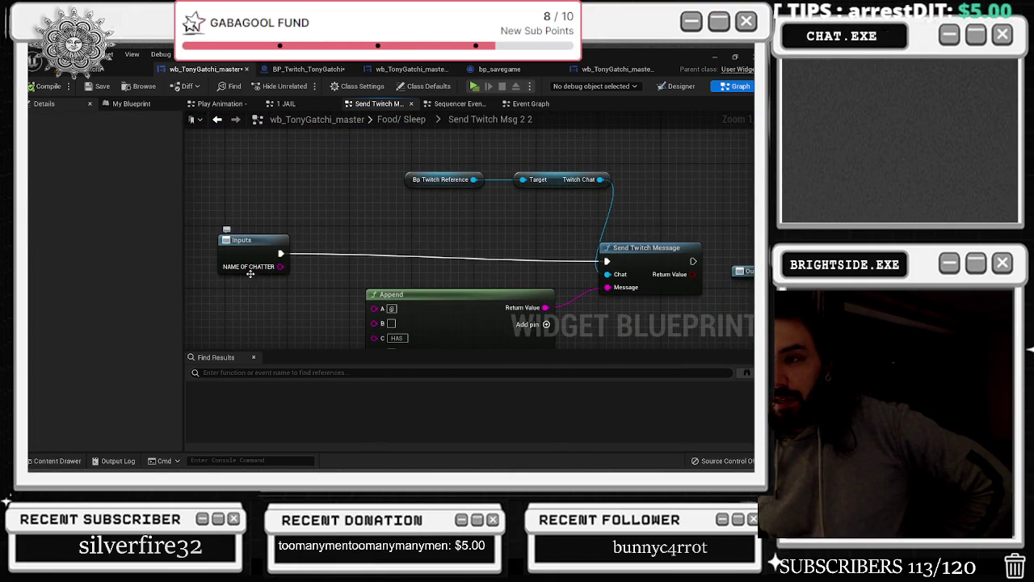
# Move the Inputs node slightly lower and save the blueprint
pyautogui.click(253, 260)
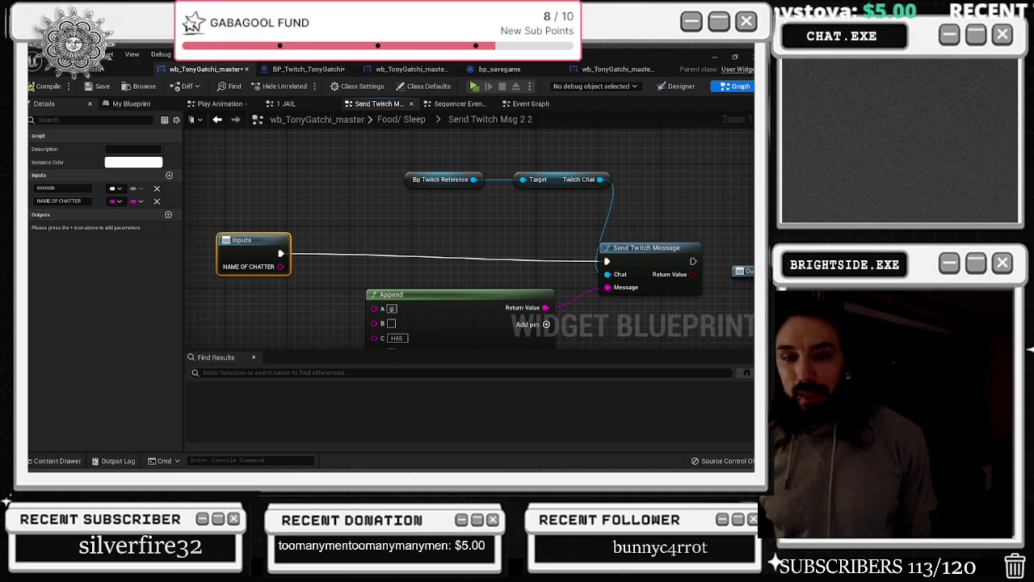
pyautogui.moveTo(253, 239); pyautogui.dragTo(253, 252)
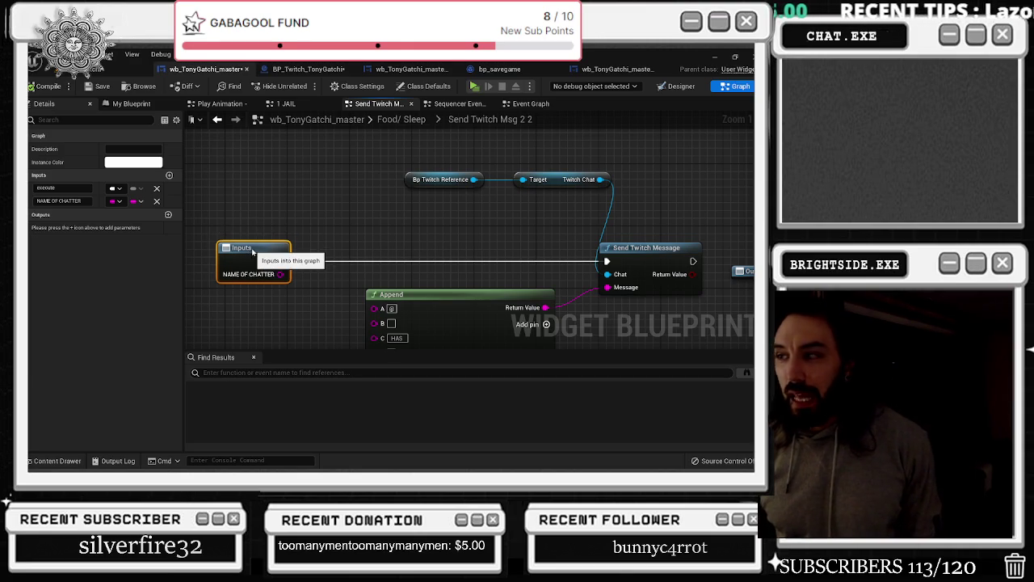
pyautogui.click(303, 228)
pyautogui.click(101, 87)
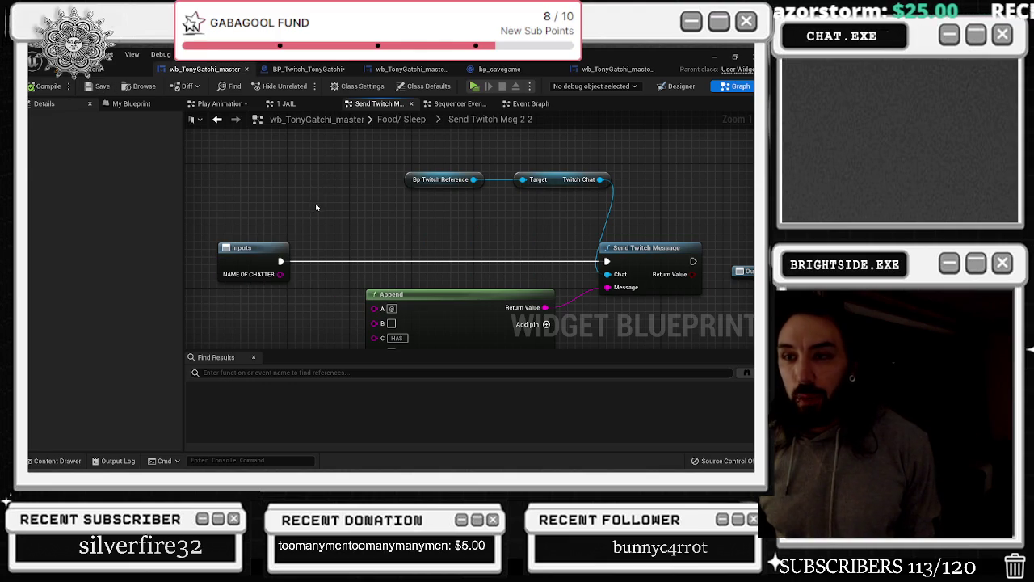
pyautogui.click(310, 69)
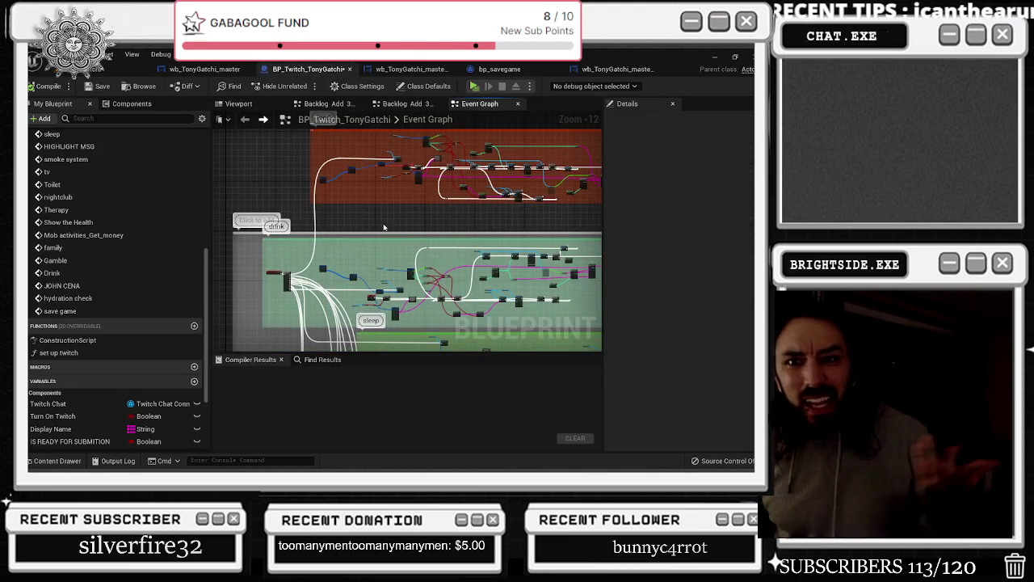
# Go back to wb_TonyGatchi_master's Food/ Sleep graph and select the Eating event node
pyautogui.scroll(8, 266, 271)
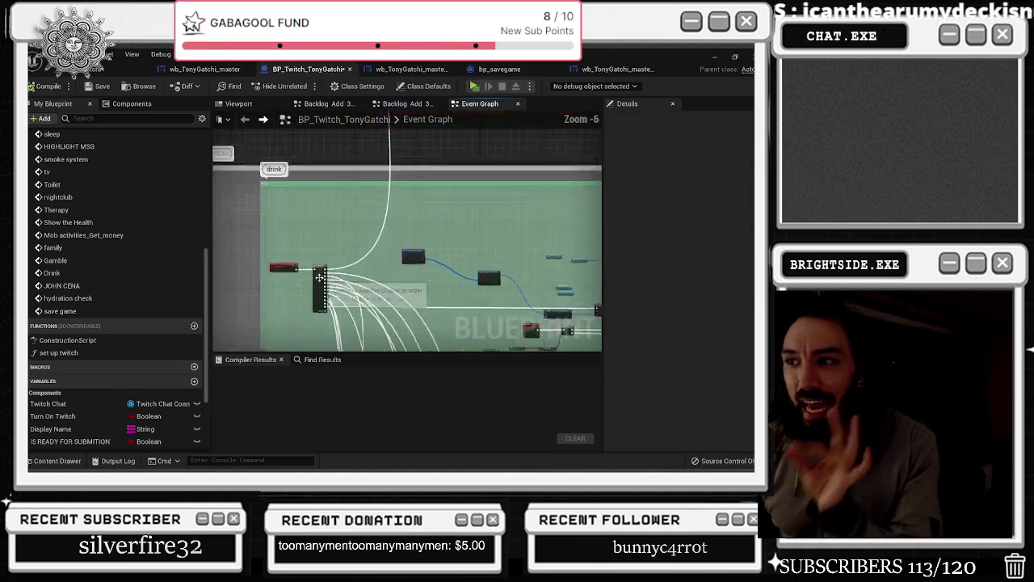
pyautogui.scroll(-7, 278, 236)
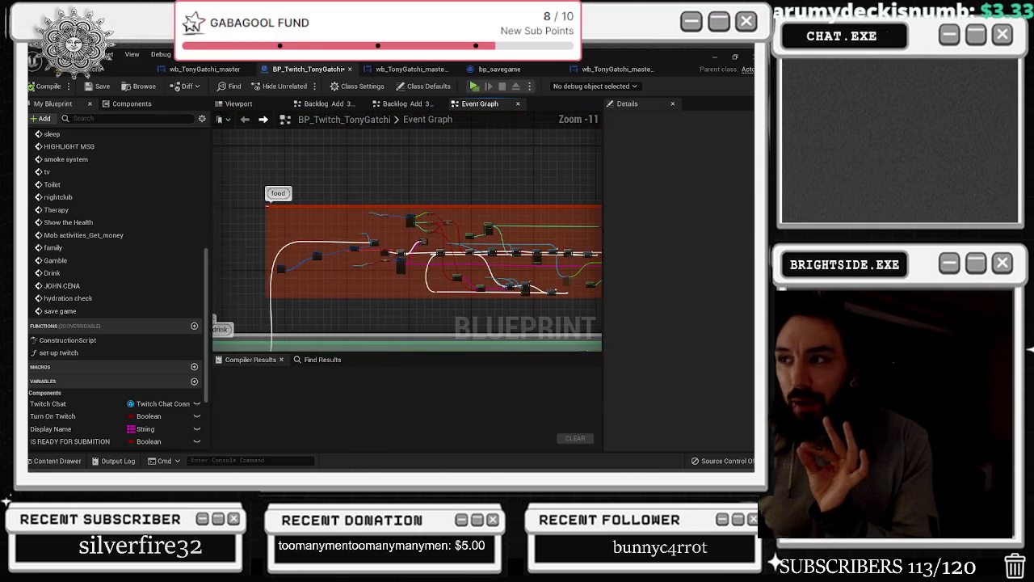
pyautogui.click(243, 72)
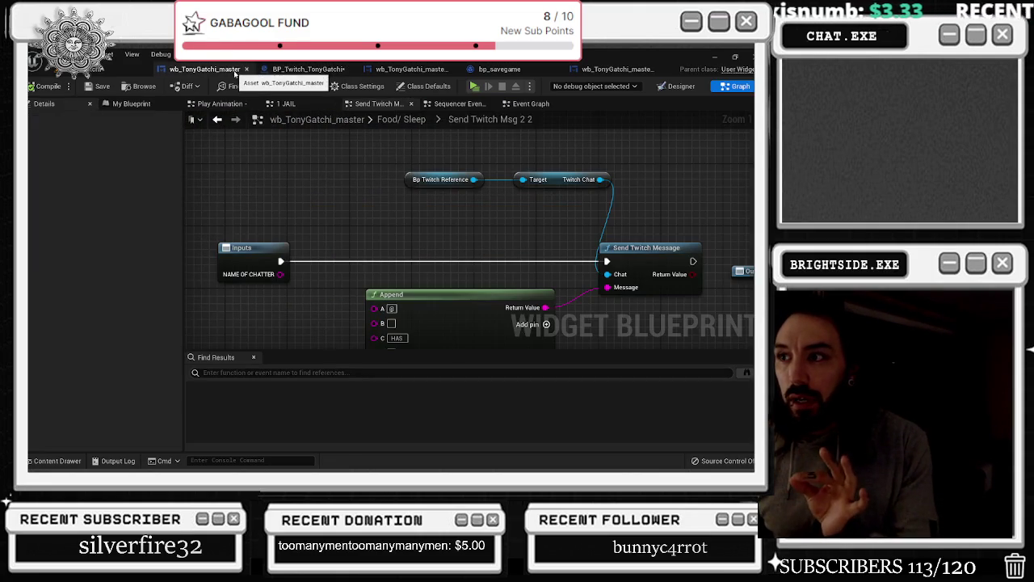
pyautogui.click(429, 118)
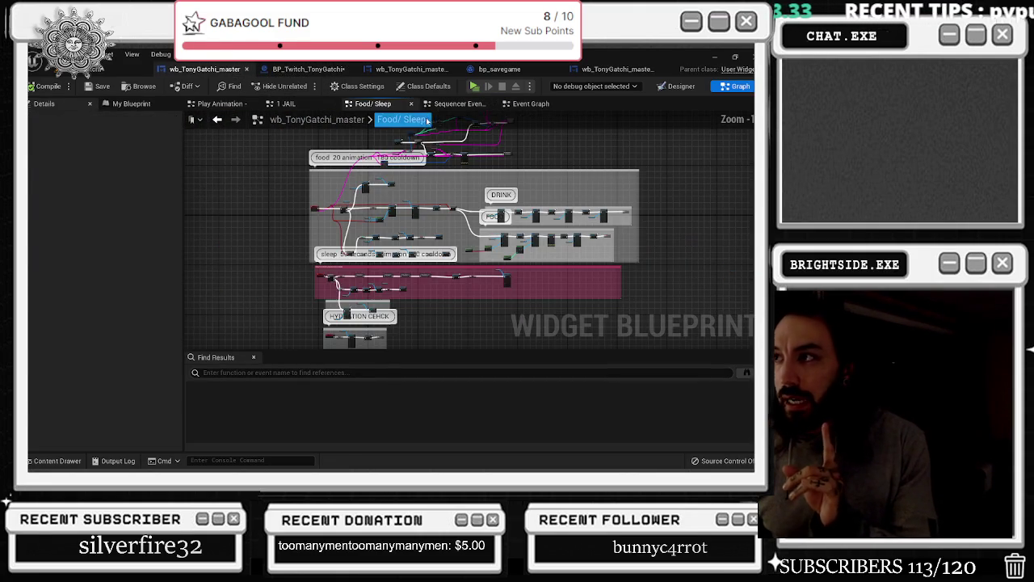
pyautogui.scroll(5, 316, 218)
pyautogui.scroll(2, 303, 210)
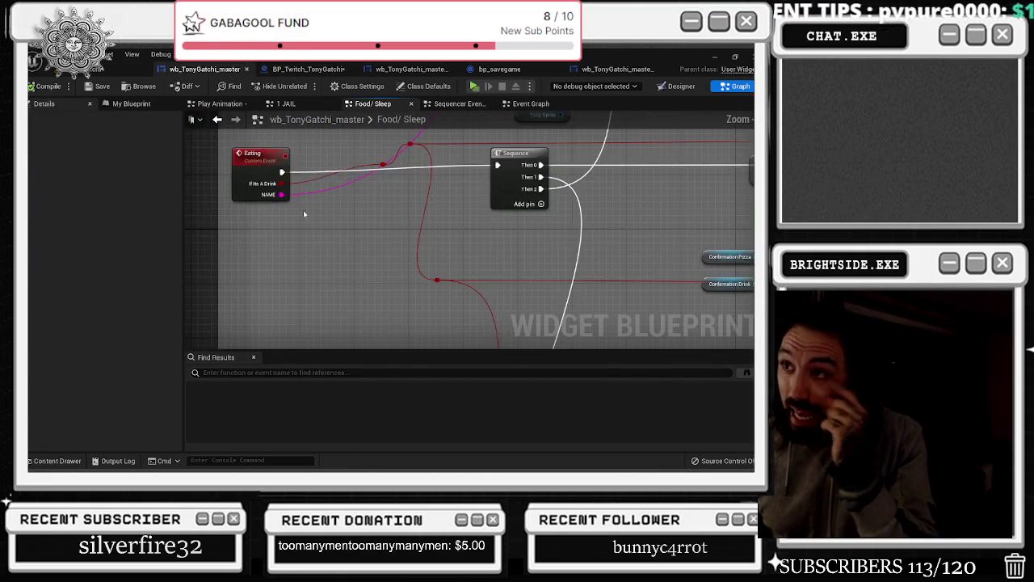
pyautogui.moveTo(320, 193); pyautogui.dragTo(335, 224)
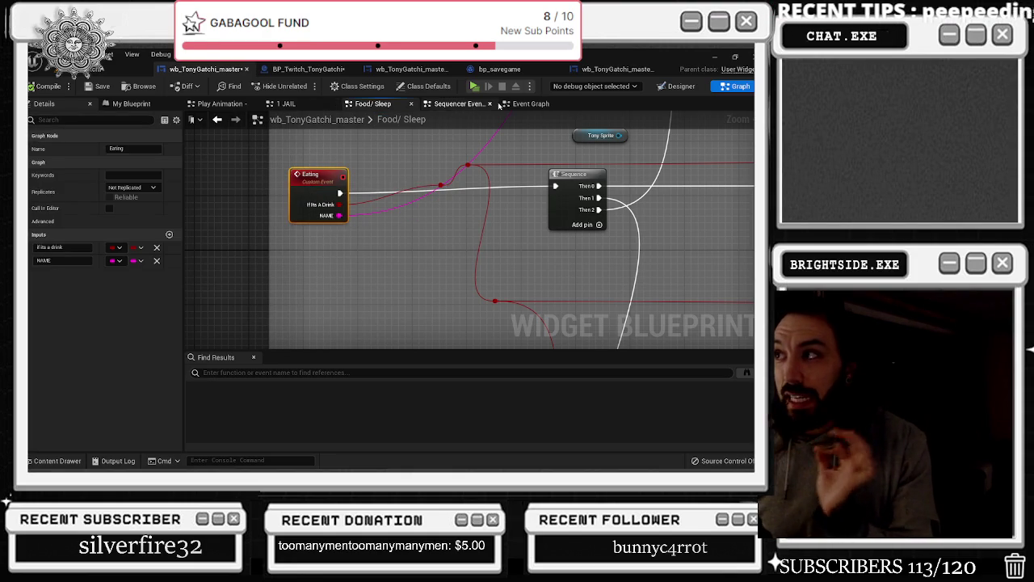
# Select the Motel custom event in the widget's Event Graph
pyautogui.scroll(5, 275, 230)
pyautogui.scroll(-3, 287, 200)
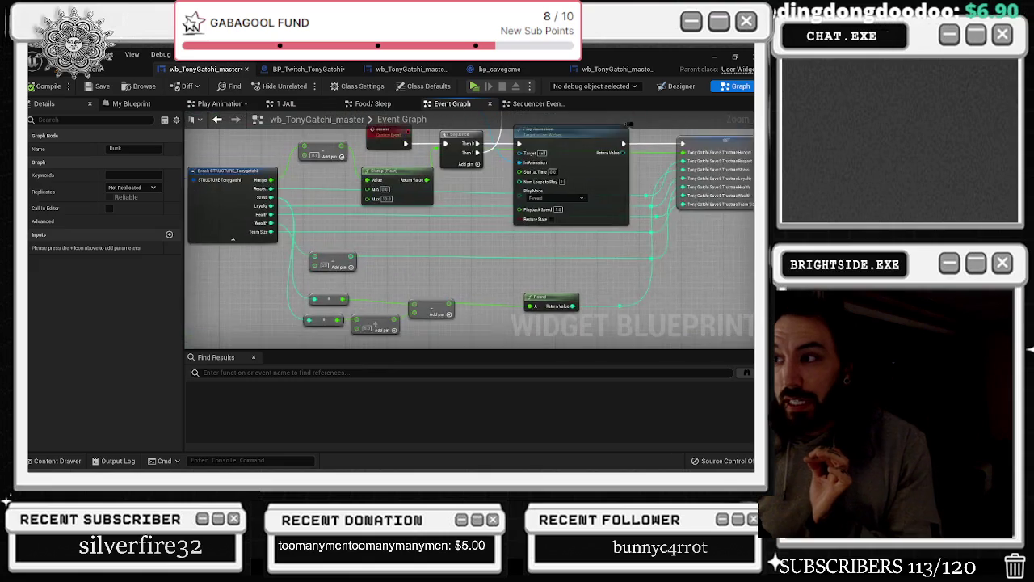
pyautogui.scroll(3, 368, 203)
pyautogui.click(391, 224)
pyautogui.scroll(-3, 411, 250)
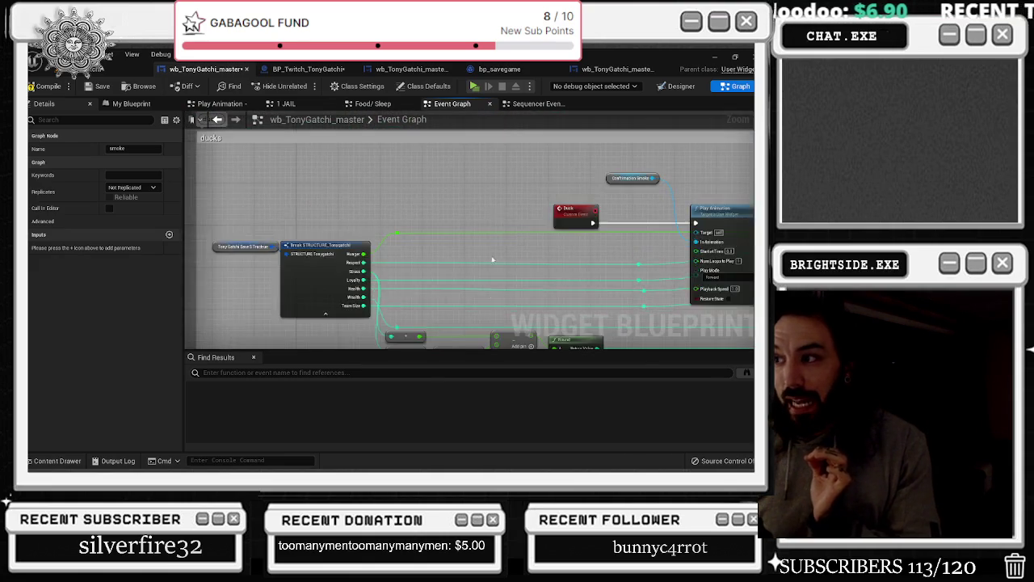
pyautogui.scroll(3, 229, 238)
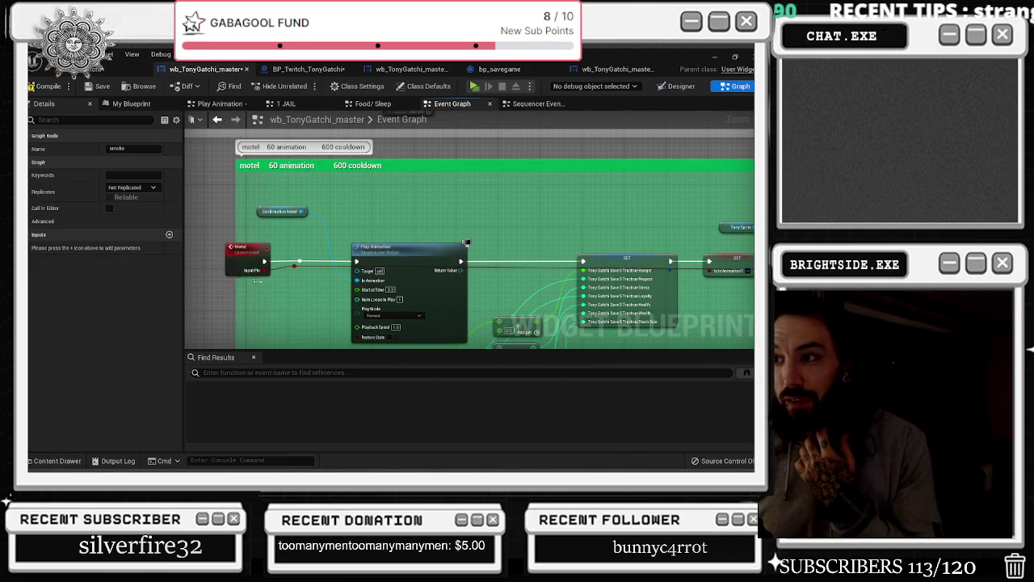
pyautogui.click(231, 260)
pyautogui.moveTo(584, 197); pyautogui.dragTo(194, 210)
pyautogui.moveTo(614, 242)
pyautogui.mouseDown()
pyautogui.moveTo(273, 231)
pyautogui.moveTo(334, 219)
pyautogui.moveTo(323, 237)
pyautogui.mouseUp()
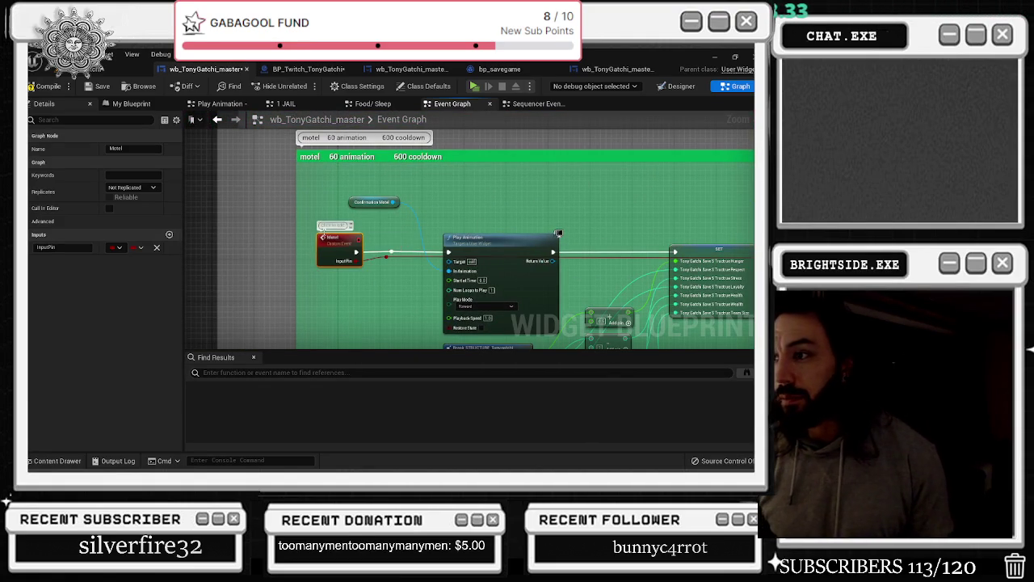
# Rename the Motel event's InputPin input to GETS CAUGHT
pyautogui.click(32, 249)
pyautogui.write('Bets c')
pyautogui.write('AUGHT')
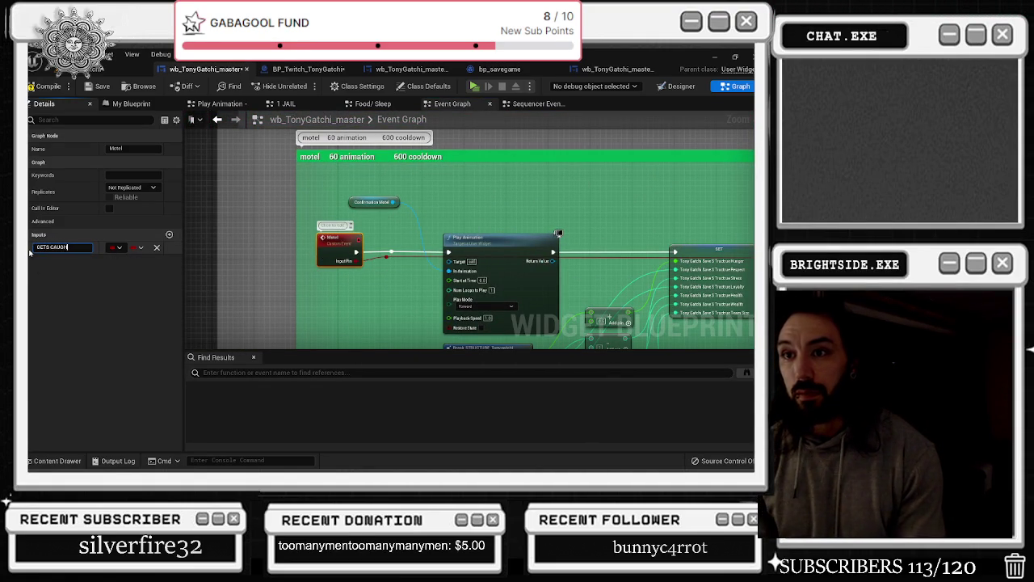
pyautogui.press('Return')
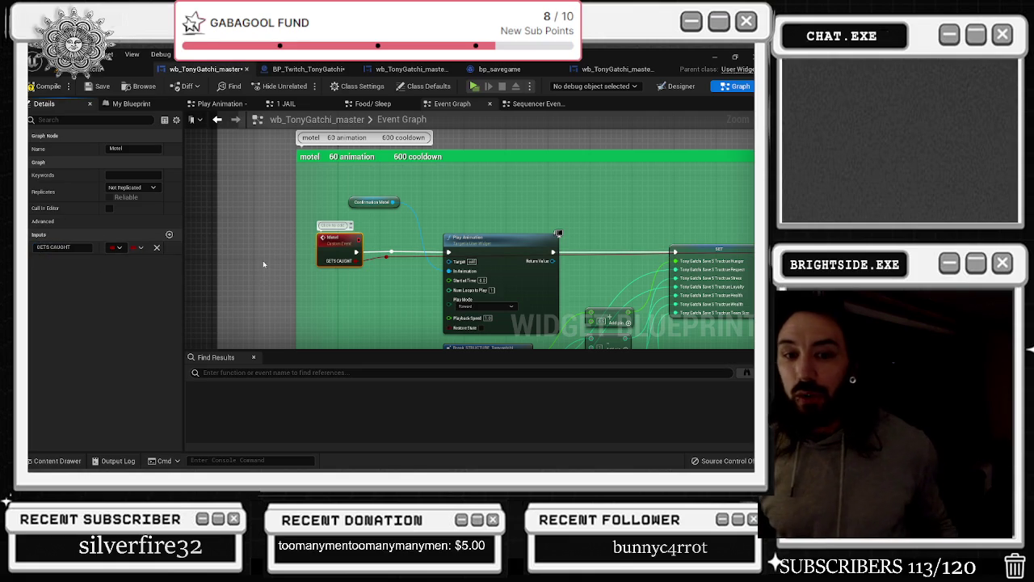
pyautogui.scroll(-3, 262, 260)
pyautogui.scroll(-3, 409, 225)
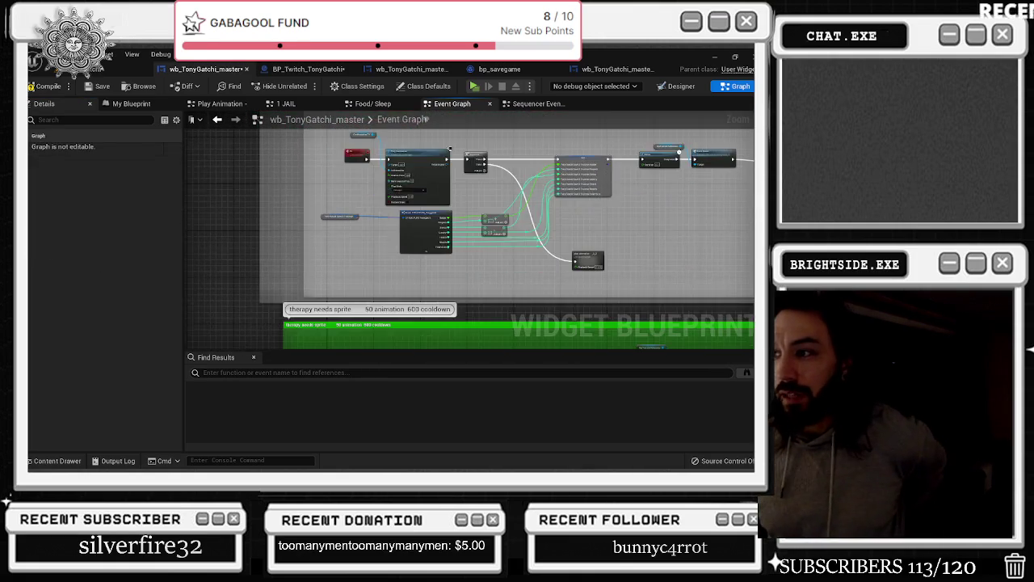
pyautogui.scroll(4, 354, 182)
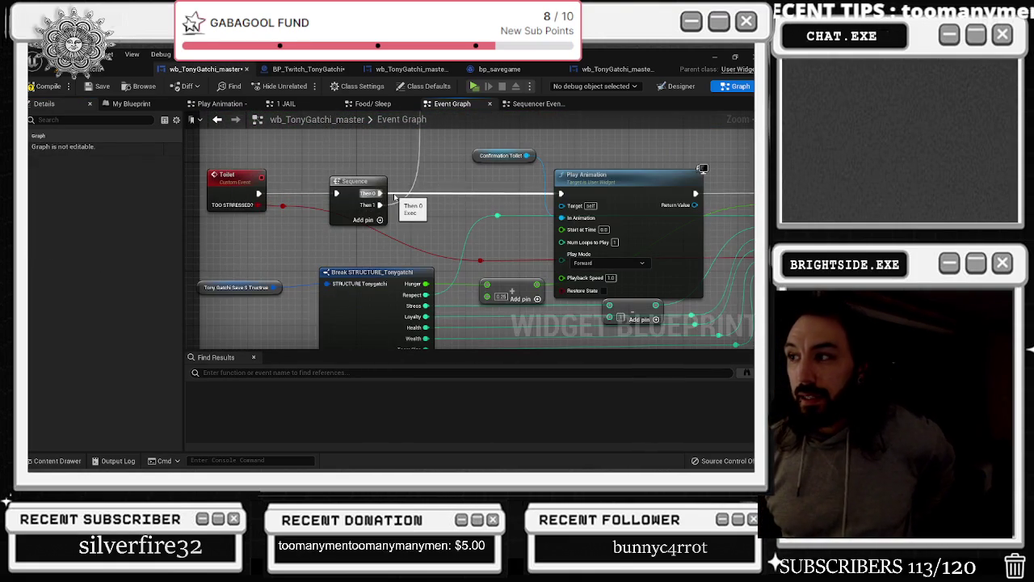
pyautogui.scroll(-3, 354, 182)
pyautogui.scroll(3, 358, 279)
pyautogui.scroll(-3, 371, 130)
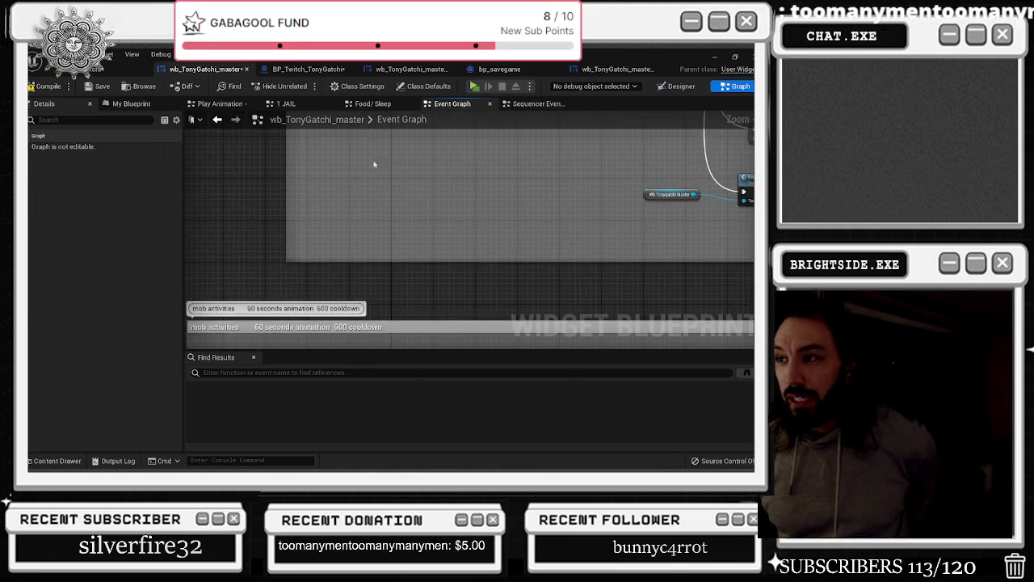
pyautogui.scroll(3, 429, 253)
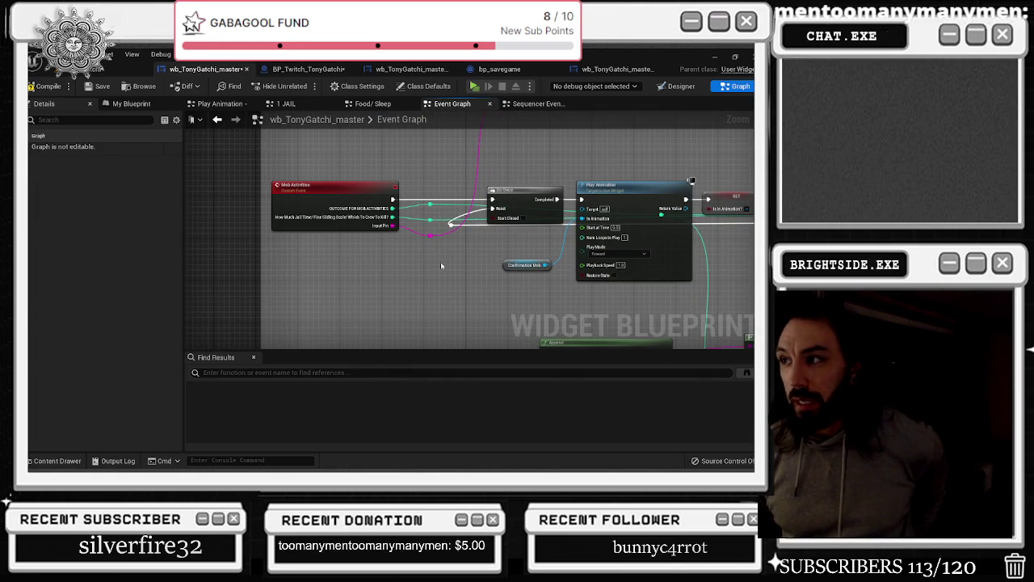
pyautogui.scroll(-4, 440, 265)
pyautogui.scroll(2, 375, 141)
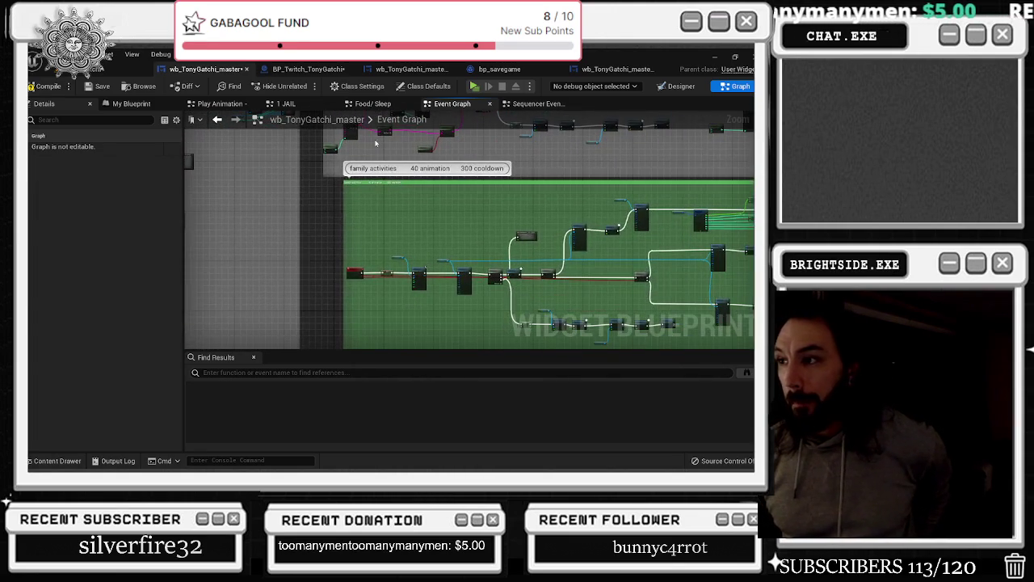
# Save, run Actual_Chat_Game in a maximized Play In Editor window, then stop it
pyautogui.click(96, 87)
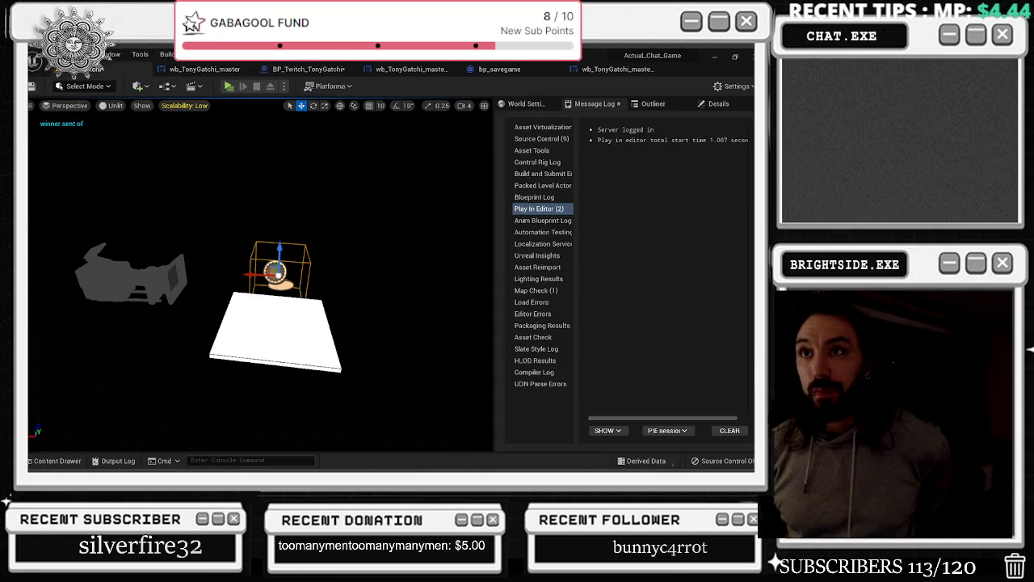
pyautogui.click(232, 87)
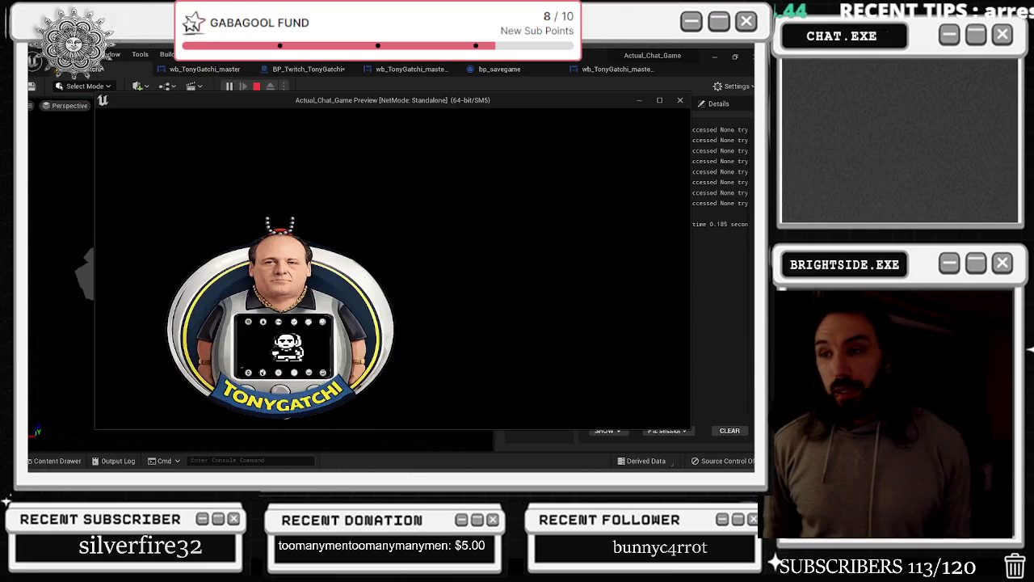
pyautogui.click(660, 100)
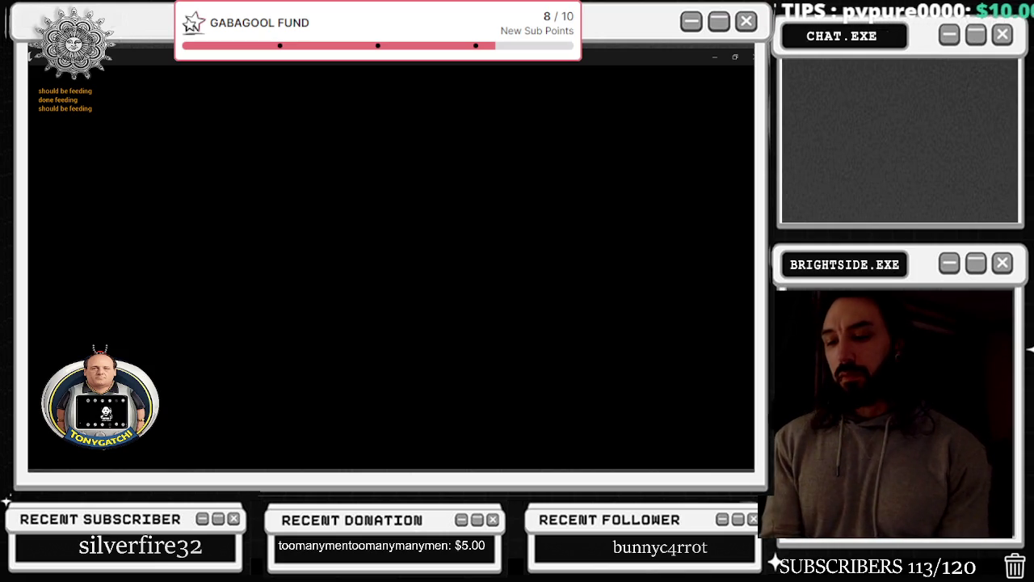
pyautogui.press('Escape')
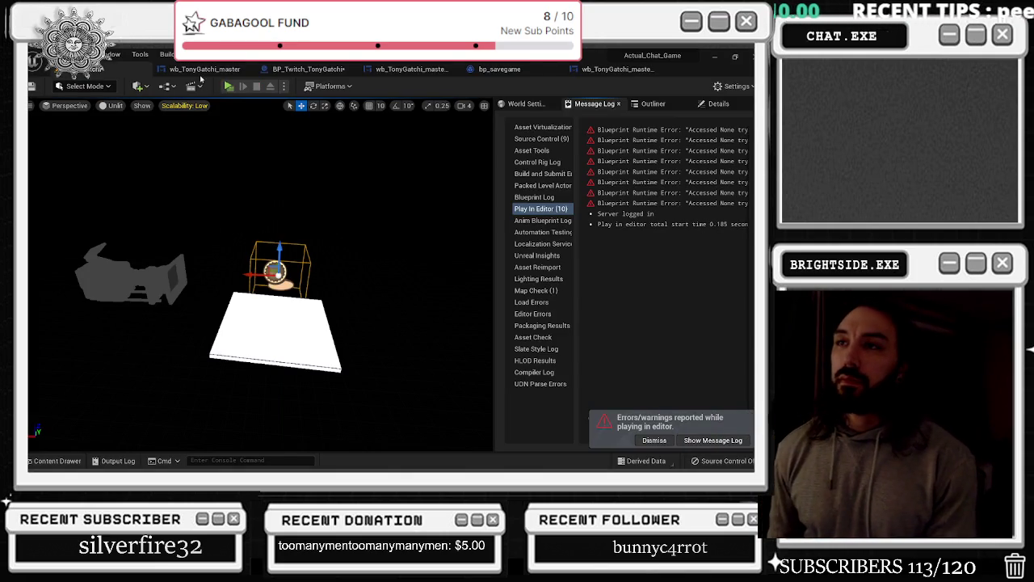
# Reopen the wb_TonyGatchi_master Event Graph and zoom out
pyautogui.click(202, 72)
pyautogui.scroll(-5, 469, 242)
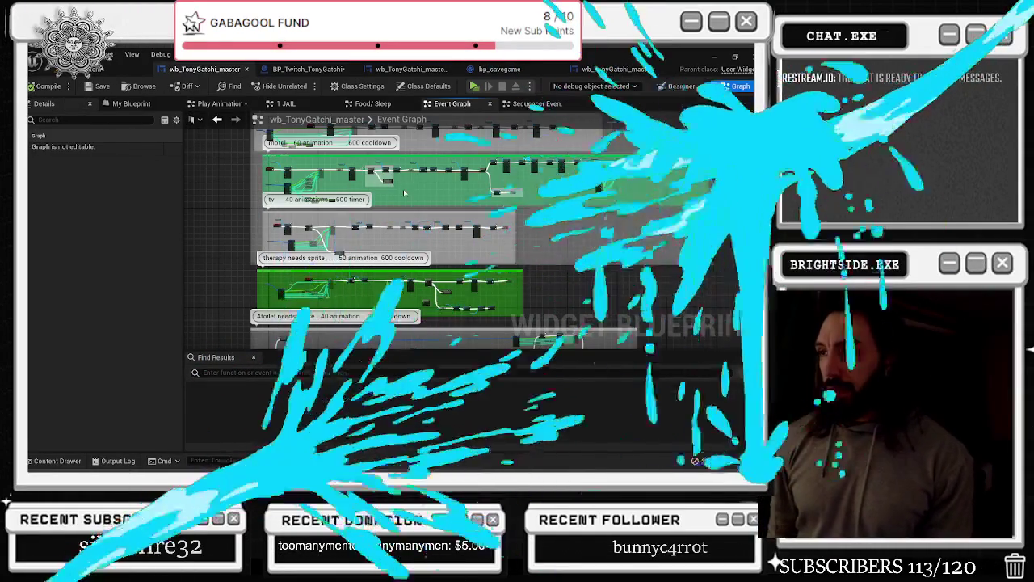
# Pan across the widget graph, then show the Actual_Chat_Game level viewport and Message Log
pyautogui.moveTo(342, 261); pyautogui.dragTo(382, 286)
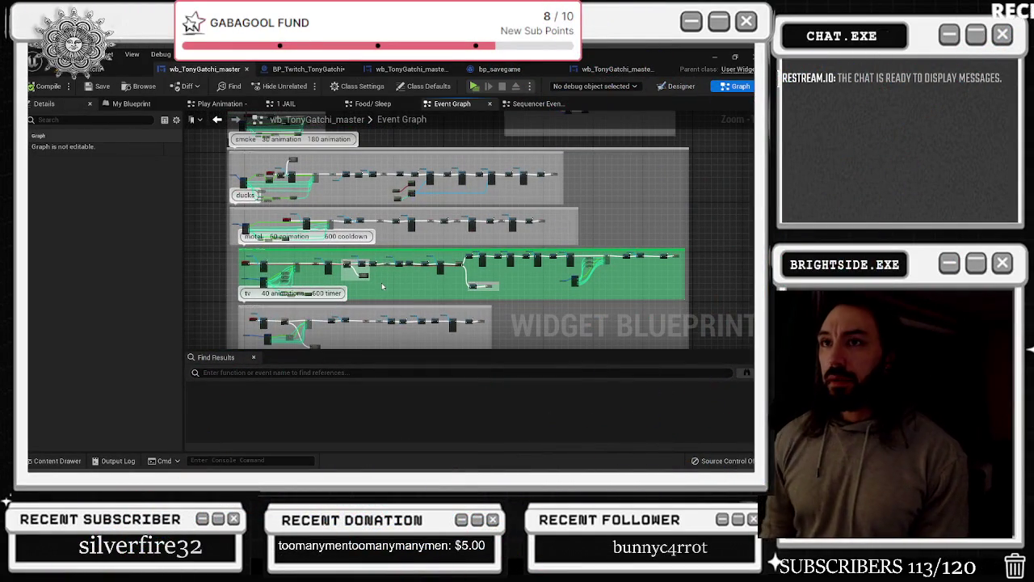
pyautogui.click(85, 72)
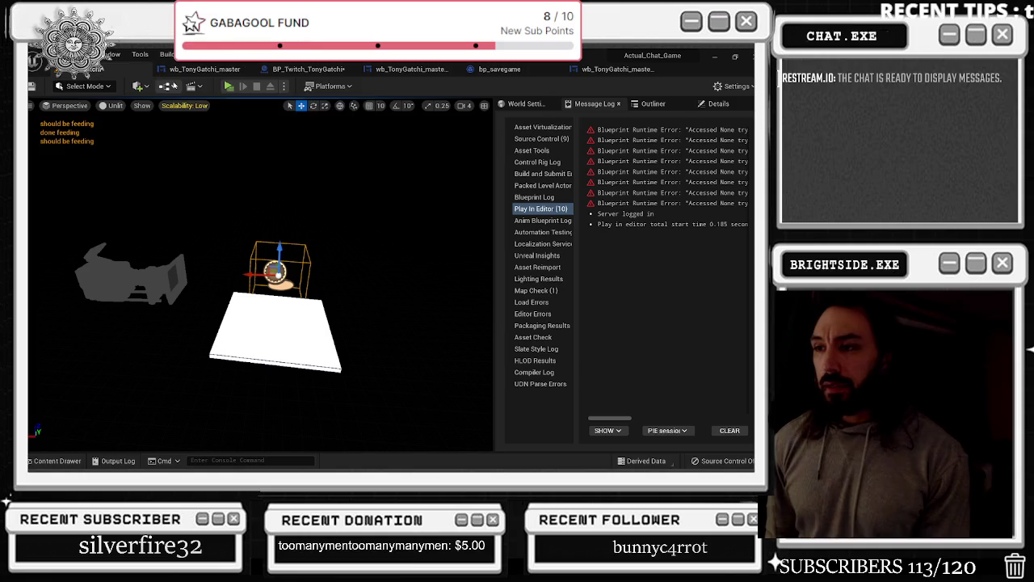
# Return to wb_TonyGatchi_master and zoom in on the hunger SET, Branch and Do Once nodes
pyautogui.click(204, 70)
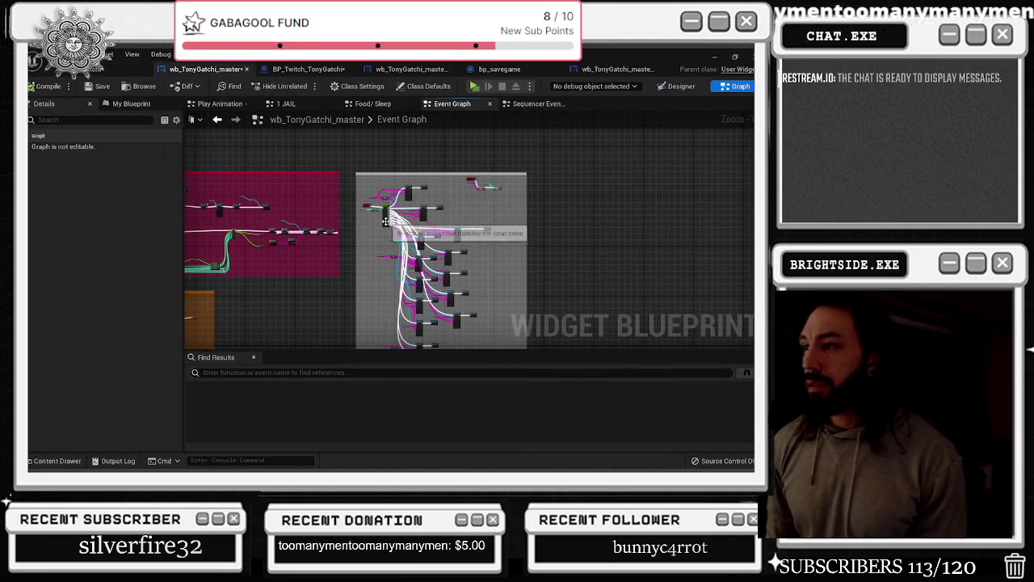
pyautogui.scroll(4, 362, 219)
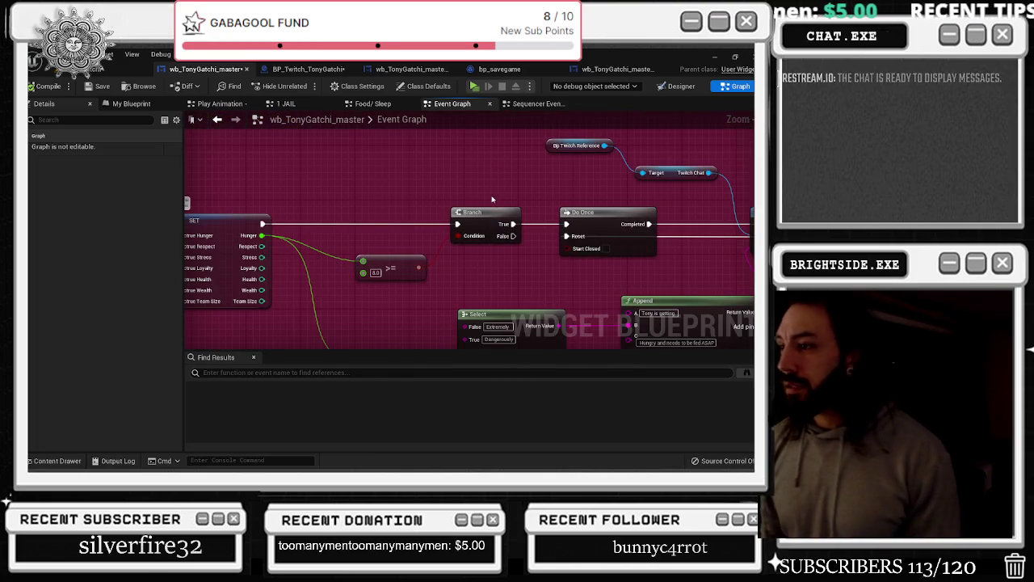
pyautogui.scroll(-5, 487, 197)
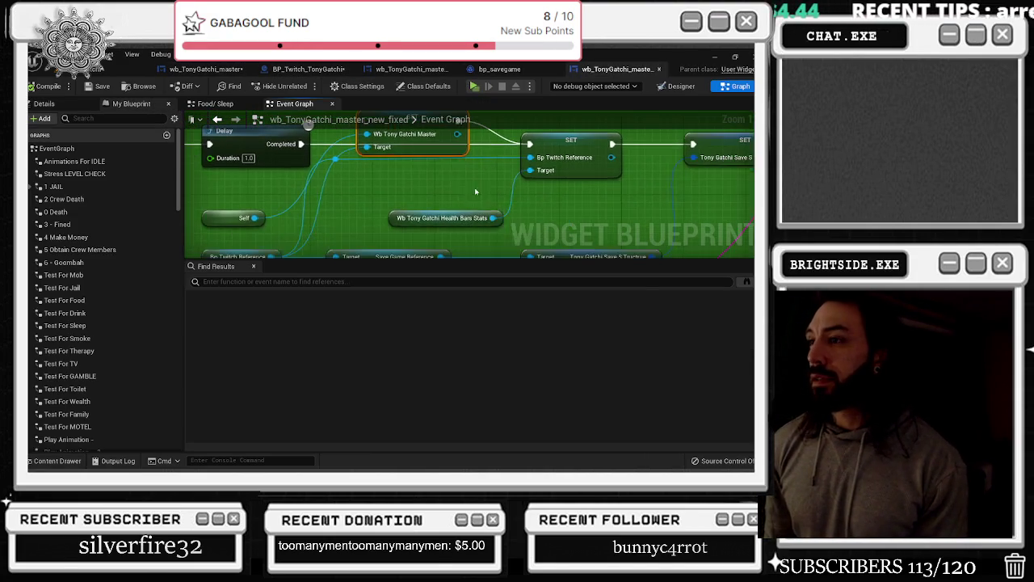
# Browse to the Tonygatchi content folder and right-click the wb_TonyGatchi_master_new_fixed asset
pyautogui.hotkey('ctrl', 'b')
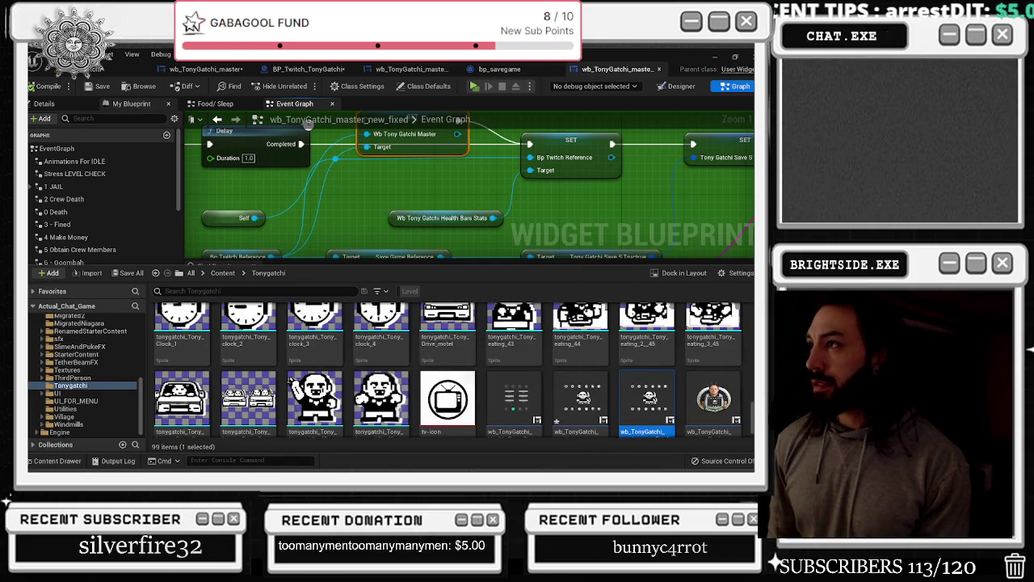
pyautogui.click(495, 68)
pyautogui.click(56, 461)
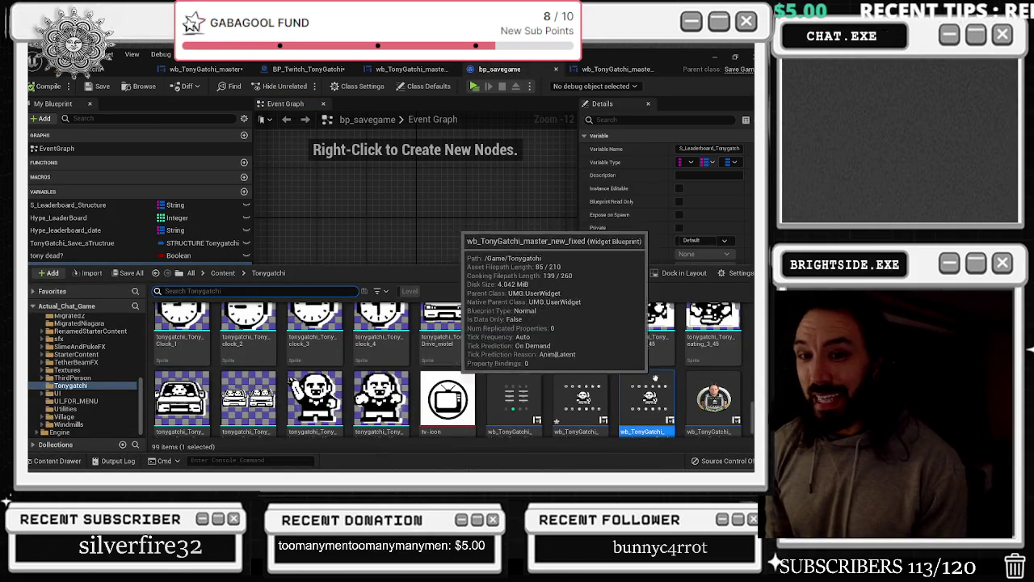
pyautogui.rightClick(669, 401)
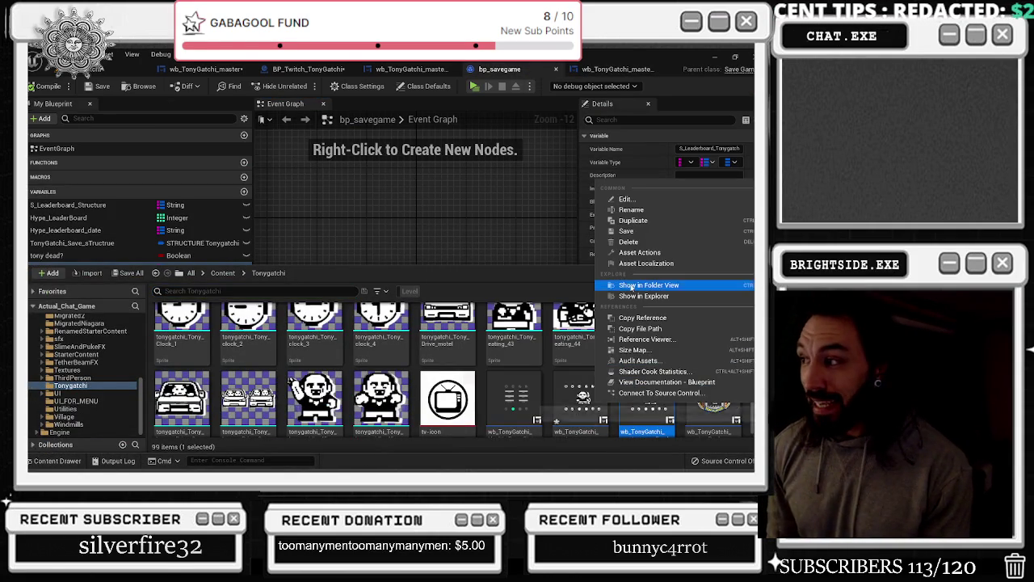
# Delete wb_TonyGatchi_master_new_fixed, confirming with Force Delete despite its references
pyautogui.click(637, 241)
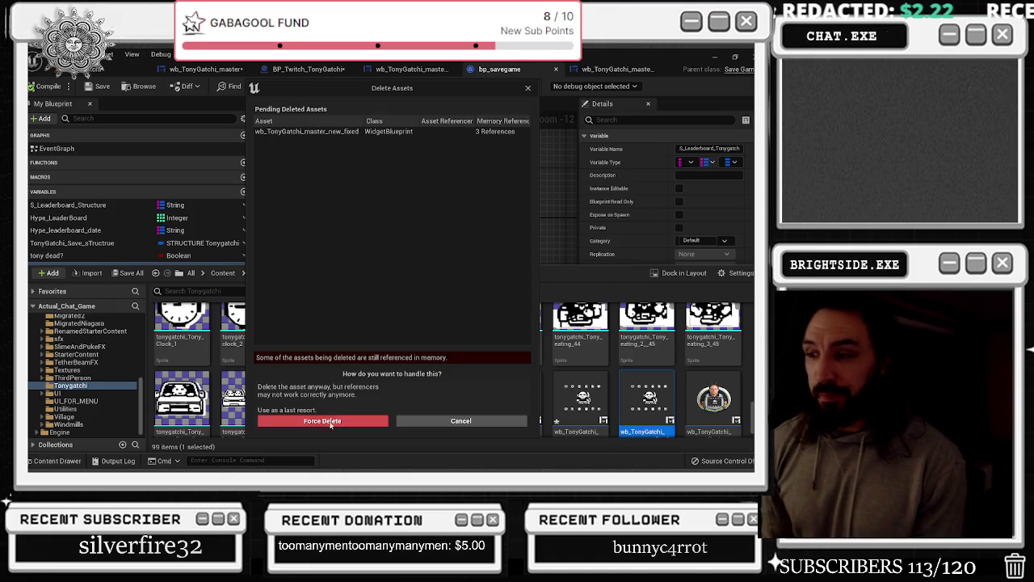
pyautogui.click(323, 421)
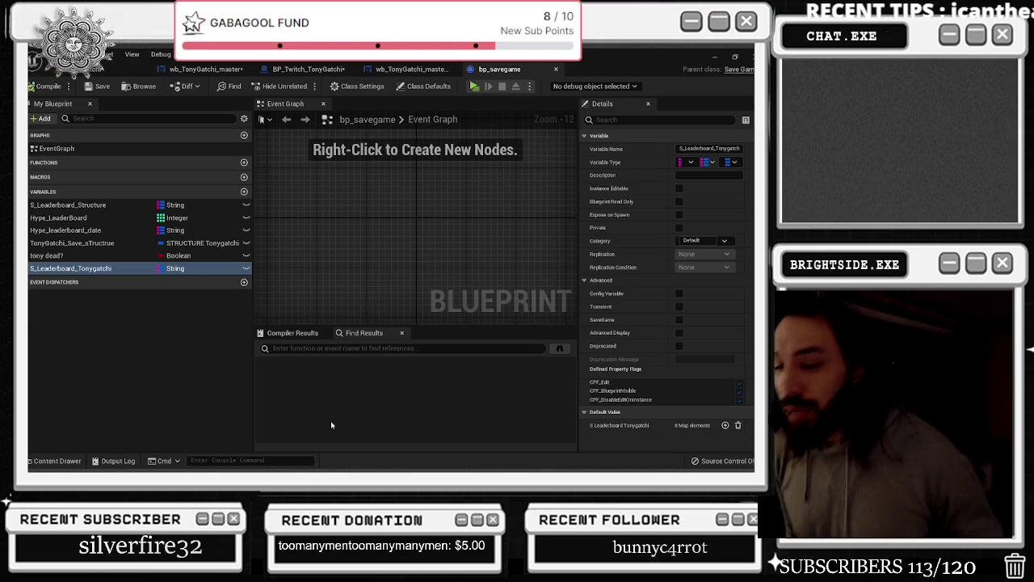
# Save wb_TonyGatchi_master, then check the BP_Twitch, master_Real, bp_savegame and level tabs
pyautogui.click(205, 68)
pyautogui.click(99, 86)
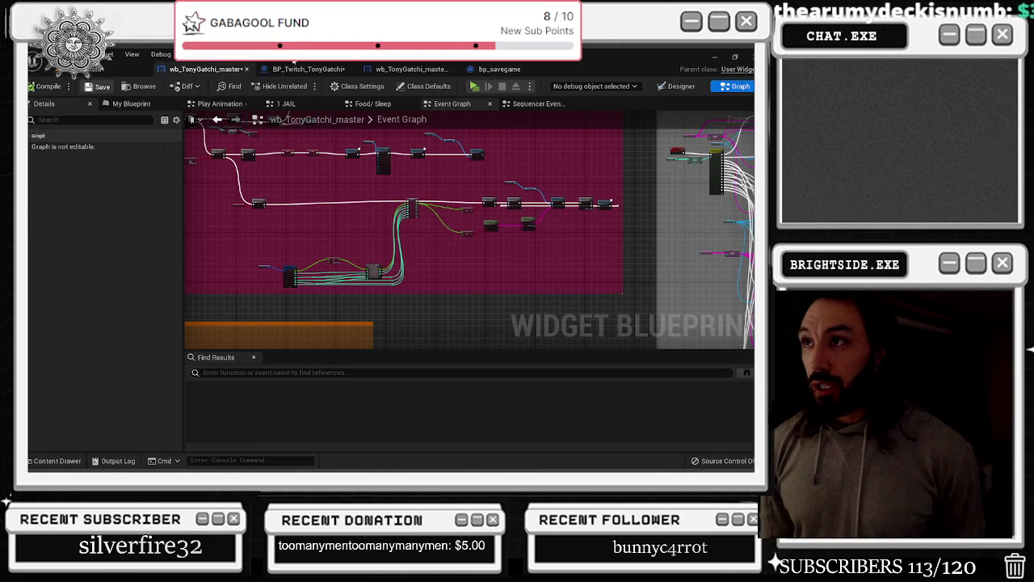
pyautogui.click(308, 68)
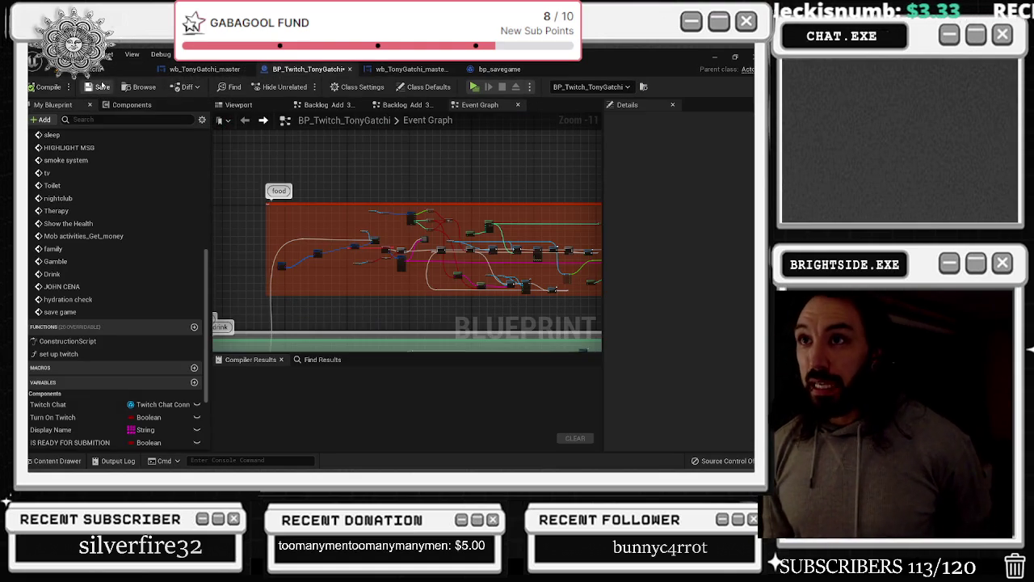
pyautogui.click(411, 69)
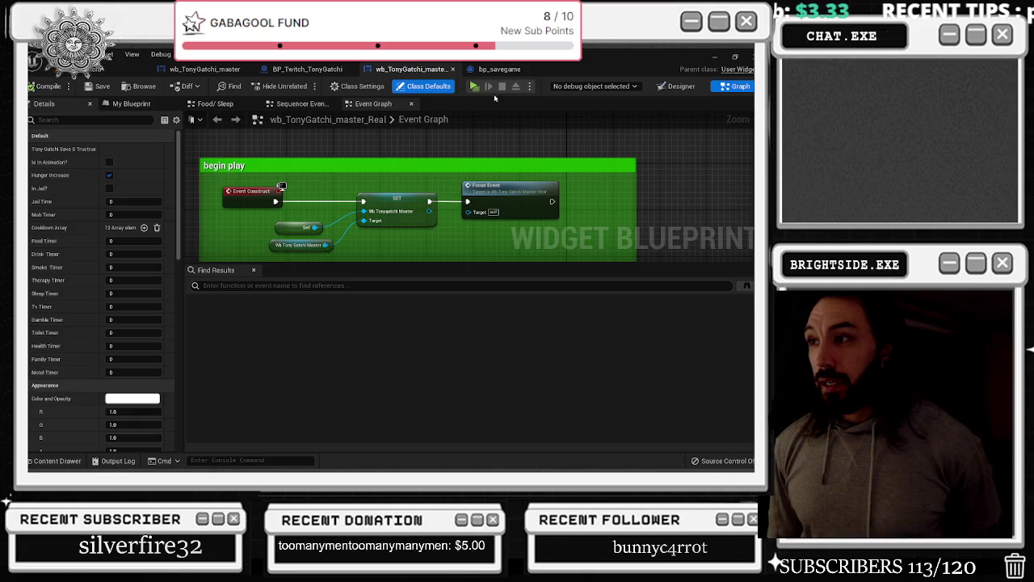
pyautogui.click(509, 69)
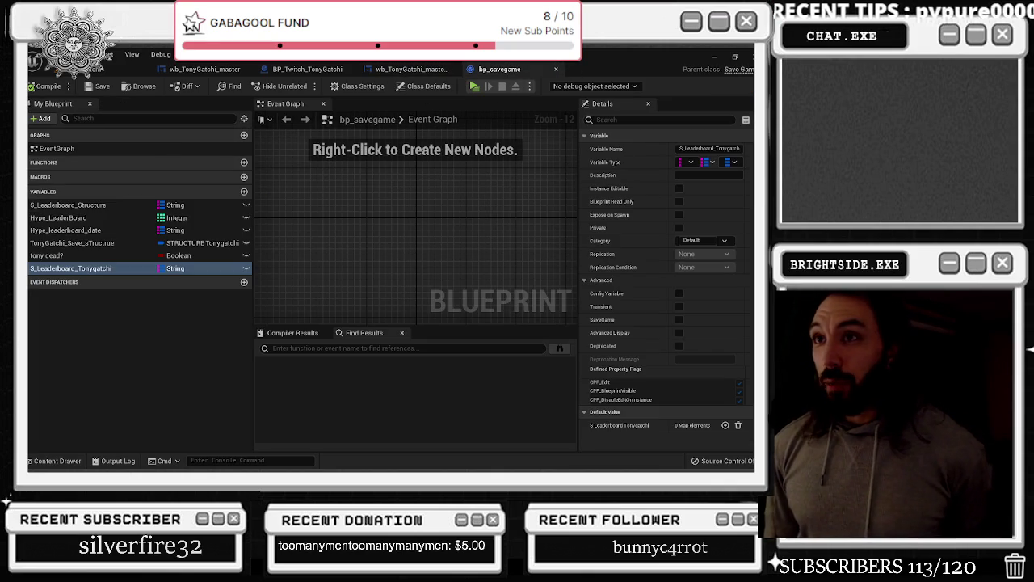
pyautogui.click(85, 71)
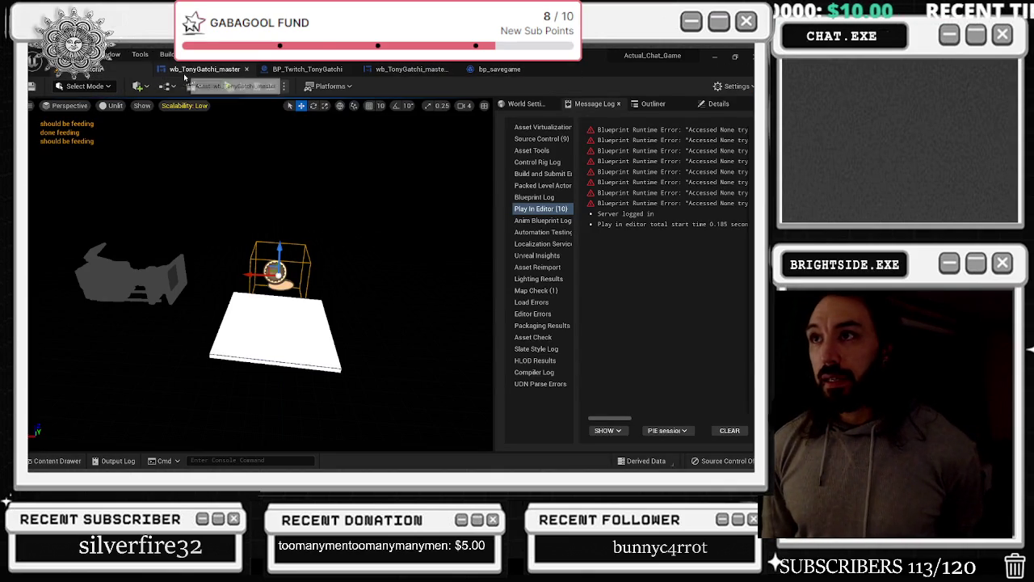
# Return to wb_TonyGatchi_master's Event Graph and open its Food/ Sleep graph
pyautogui.click(204, 69)
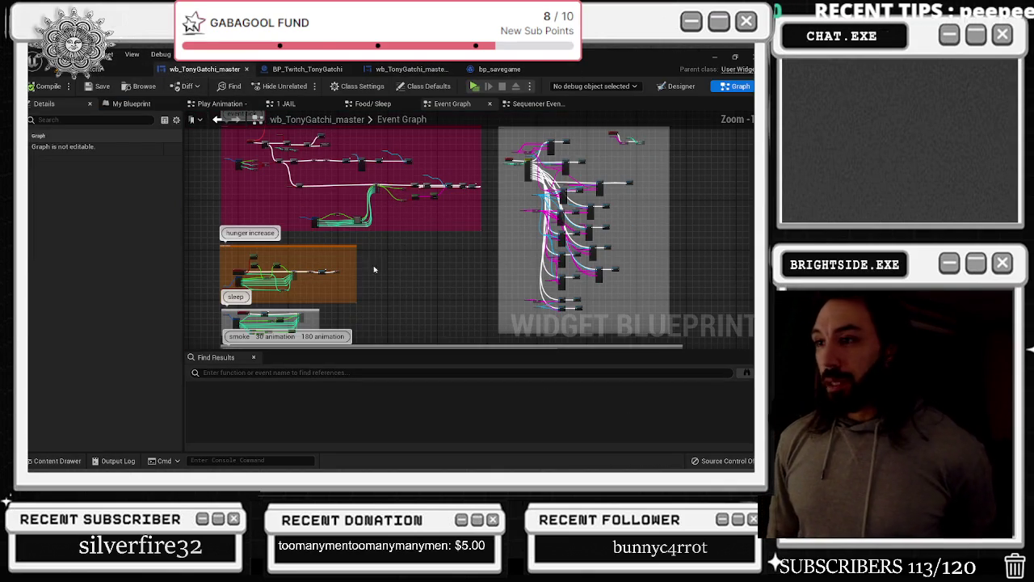
pyautogui.moveTo(382, 253)
pyautogui.mouseDown()
pyautogui.moveTo(377, 284)
pyautogui.moveTo(493, 330)
pyautogui.moveTo(492, 342)
pyautogui.moveTo(457, 197)
pyautogui.moveTo(383, 138)
pyautogui.mouseUp()
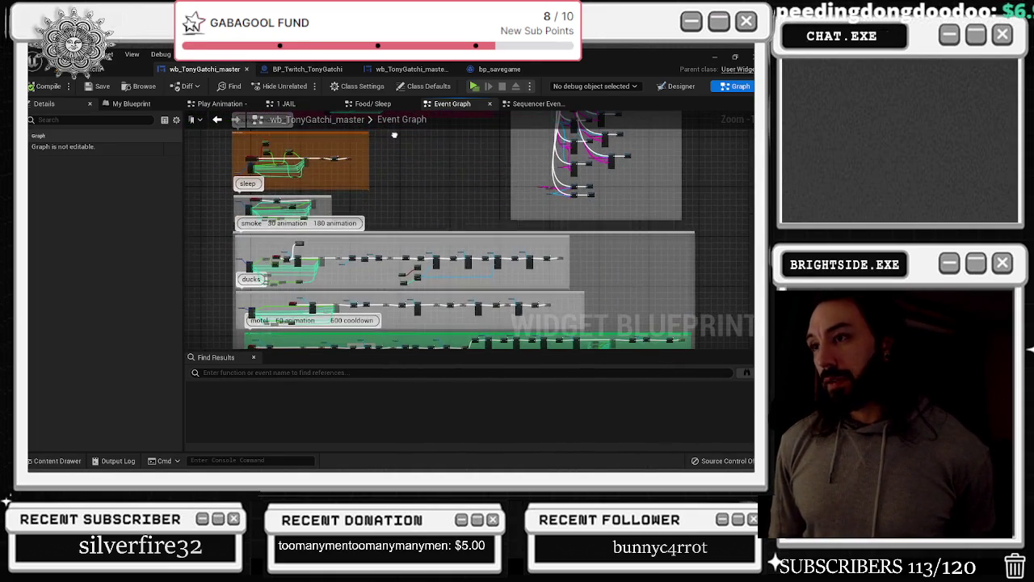
pyautogui.moveTo(429, 178); pyautogui.dragTo(378, 250)
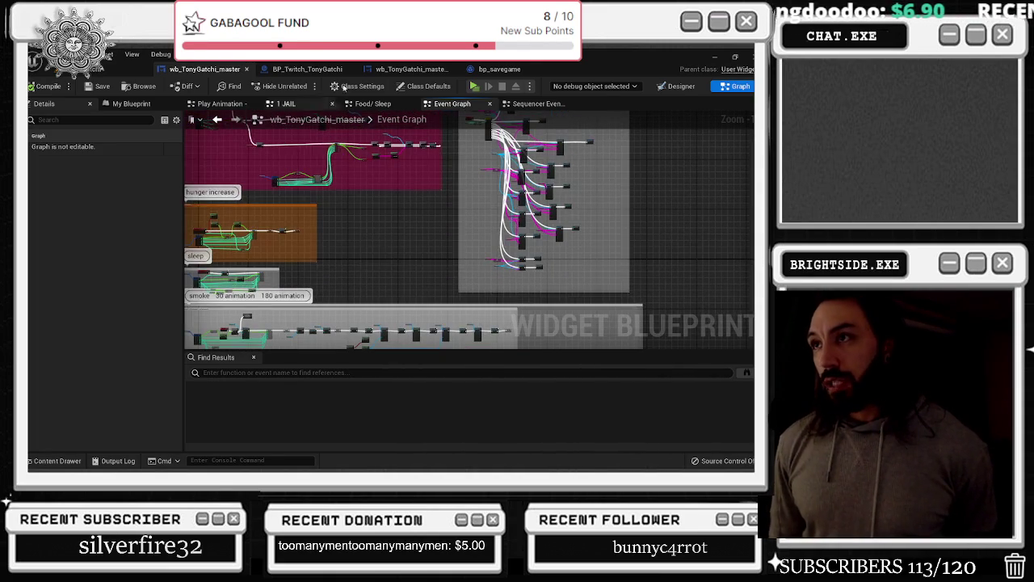
pyautogui.click(324, 72)
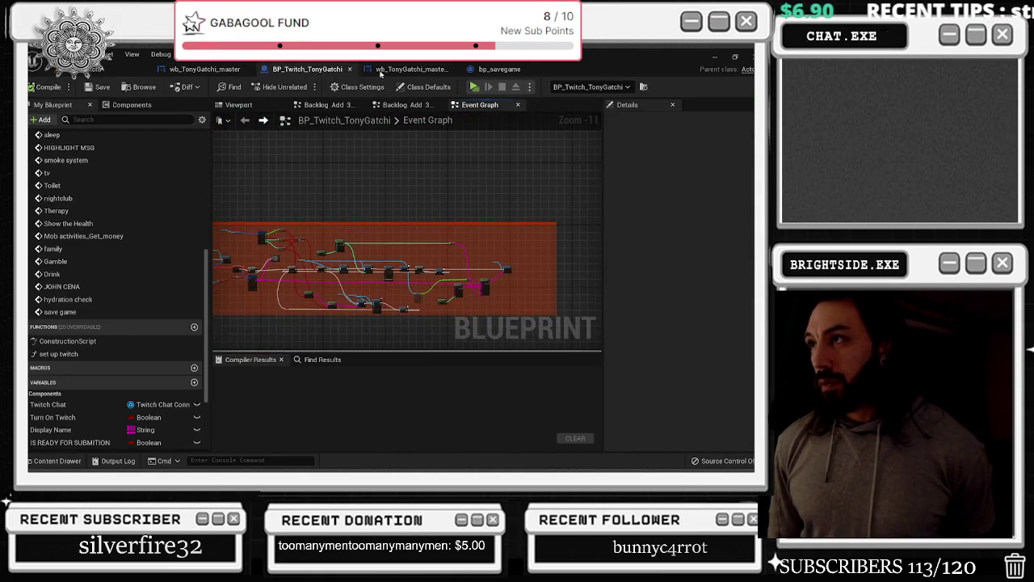
pyautogui.click(406, 71)
pyautogui.click(205, 68)
pyautogui.moveTo(343, 162)
pyautogui.mouseDown()
pyautogui.moveTo(354, 301)
pyautogui.moveTo(383, 299)
pyautogui.moveTo(376, 133)
pyautogui.mouseUp()
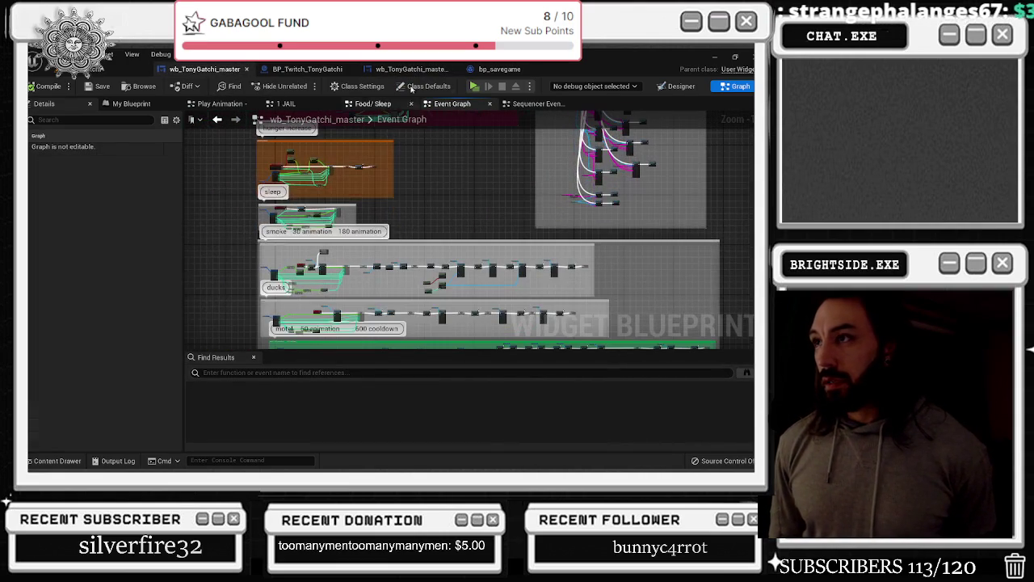
pyautogui.click(373, 103)
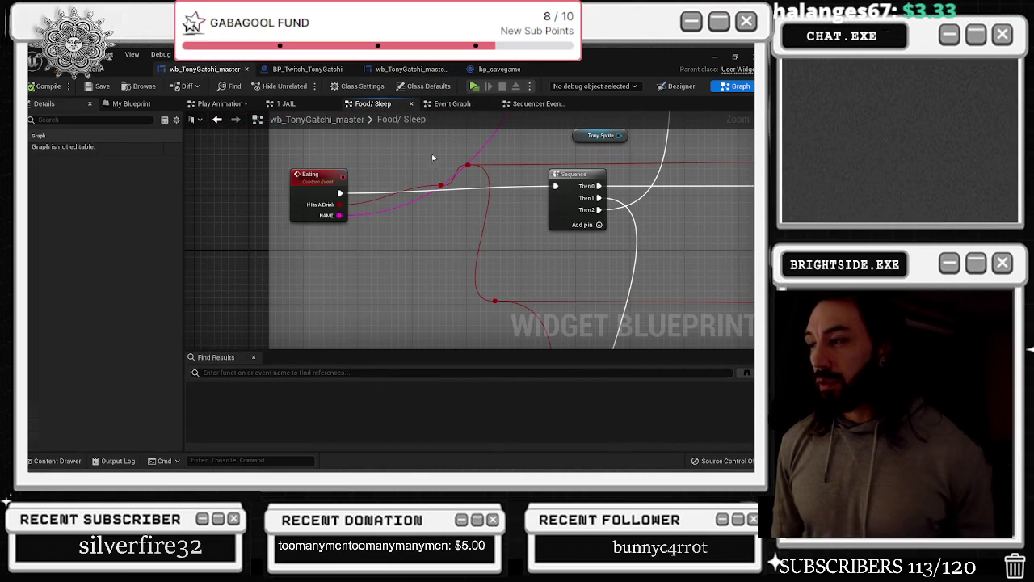
# Move the FIND node lower, then marquee-select the whole respect-to-chat node cluster
pyautogui.click(441, 187)
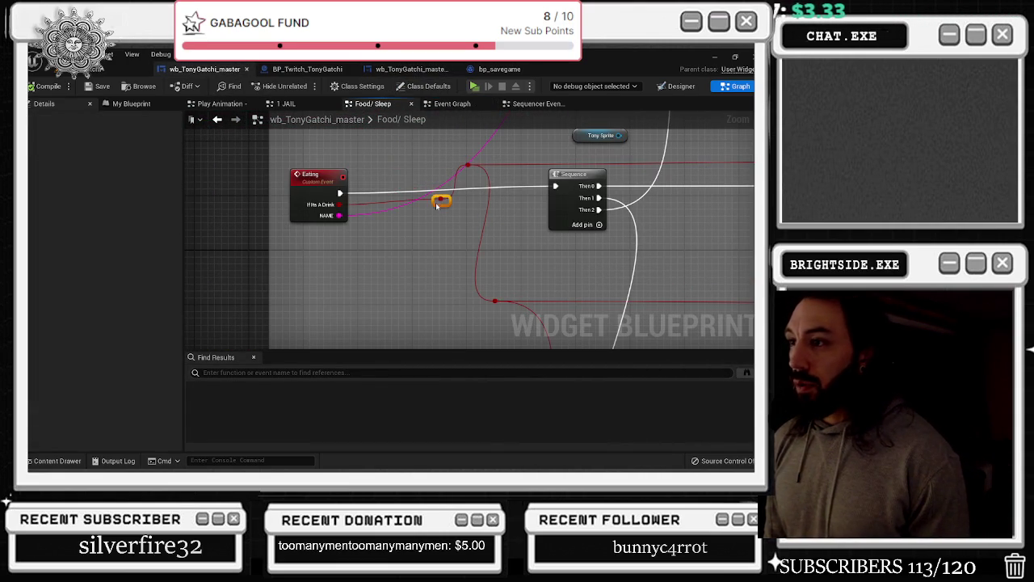
pyautogui.scroll(-5, 337, 277)
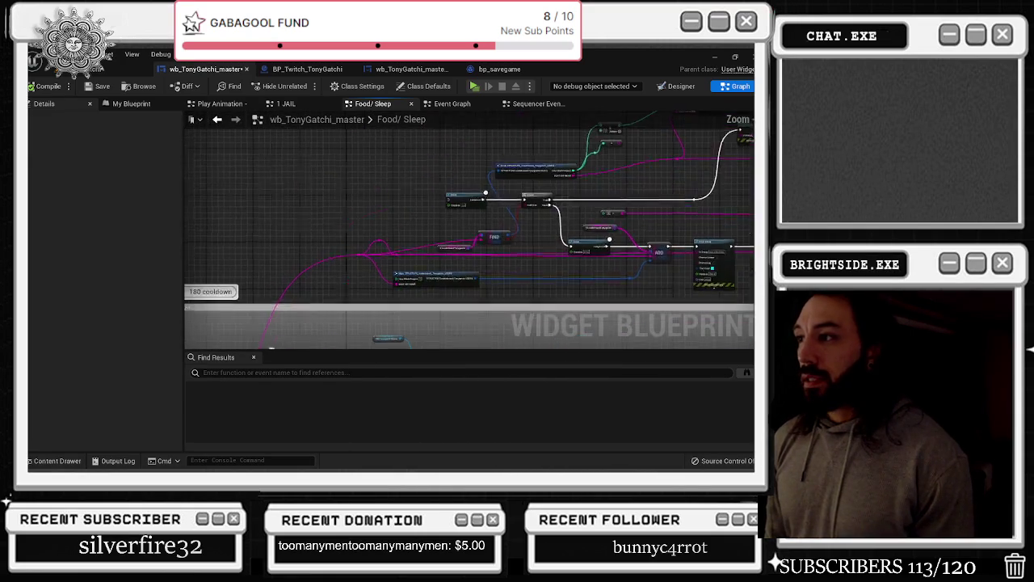
pyautogui.scroll(4, 324, 287)
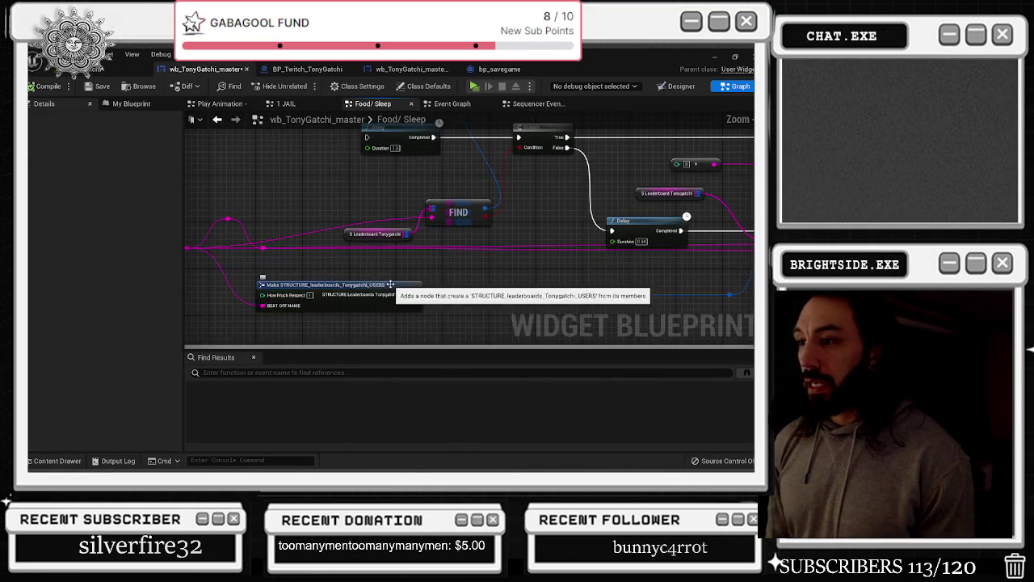
pyautogui.moveTo(349, 271)
pyautogui.mouseDown()
pyautogui.moveTo(368, 285)
pyautogui.moveTo(362, 300)
pyautogui.mouseUp()
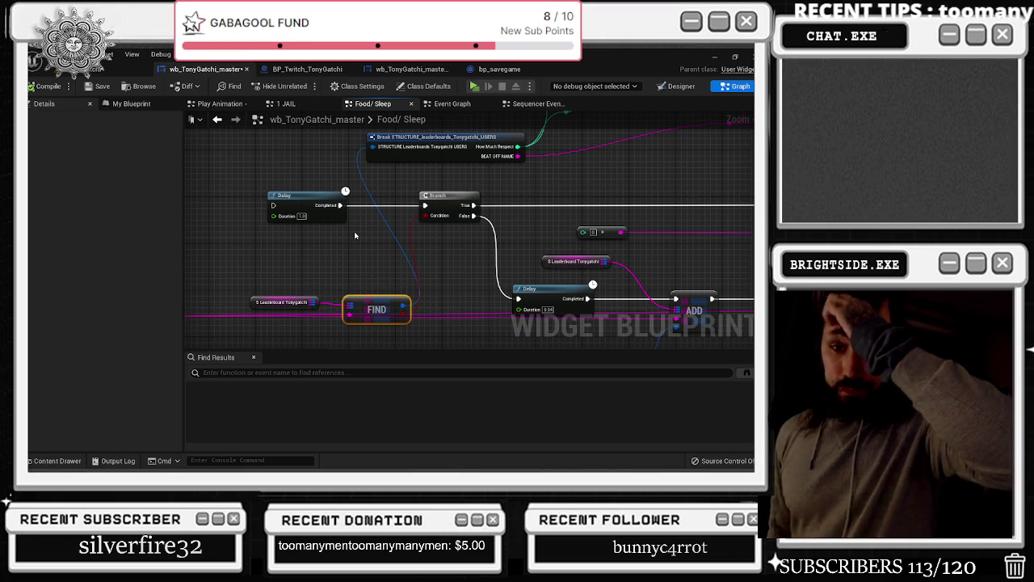
pyautogui.scroll(-5, 362, 234)
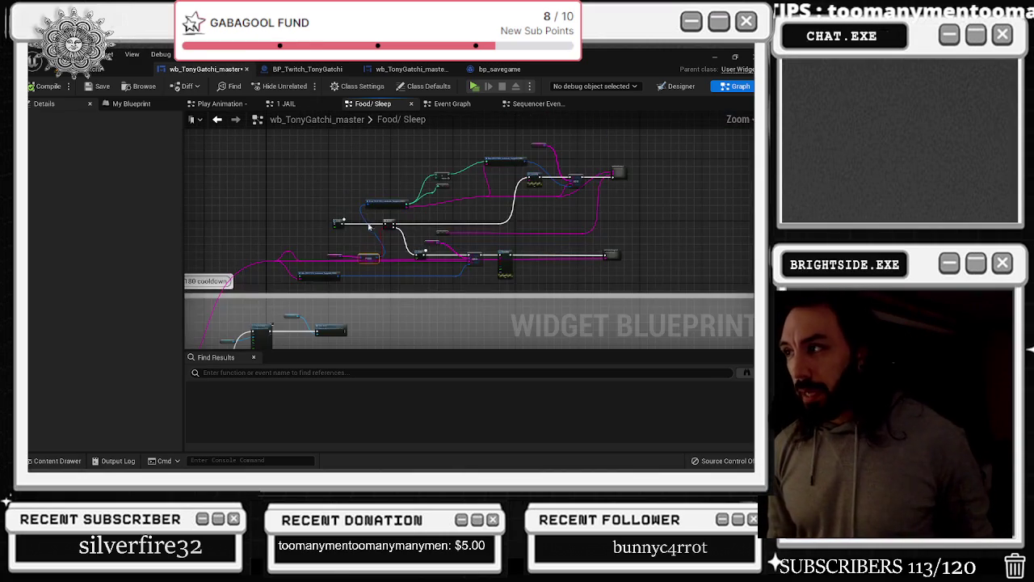
pyautogui.scroll(3, 368, 223)
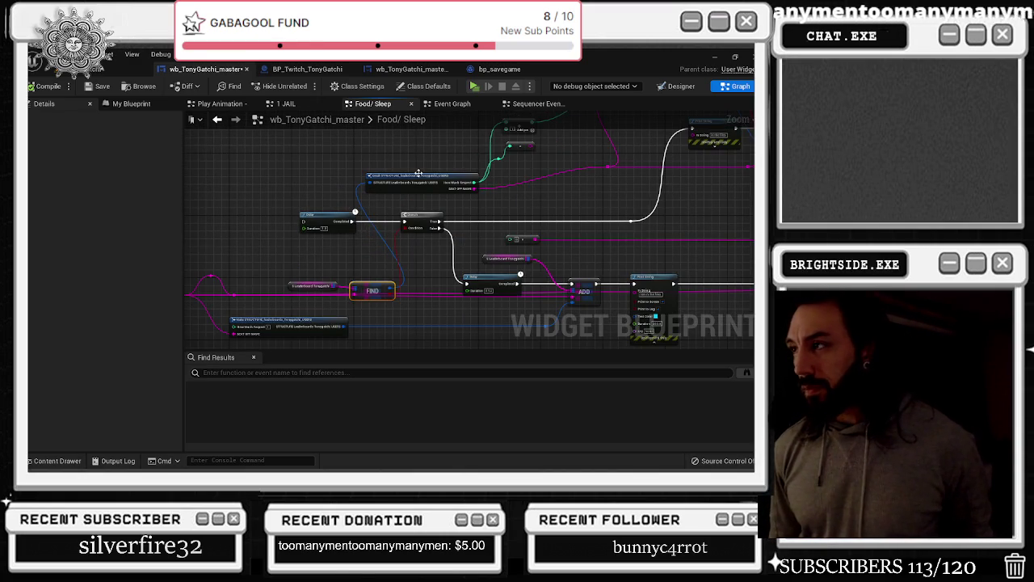
pyautogui.scroll(-4, 419, 174)
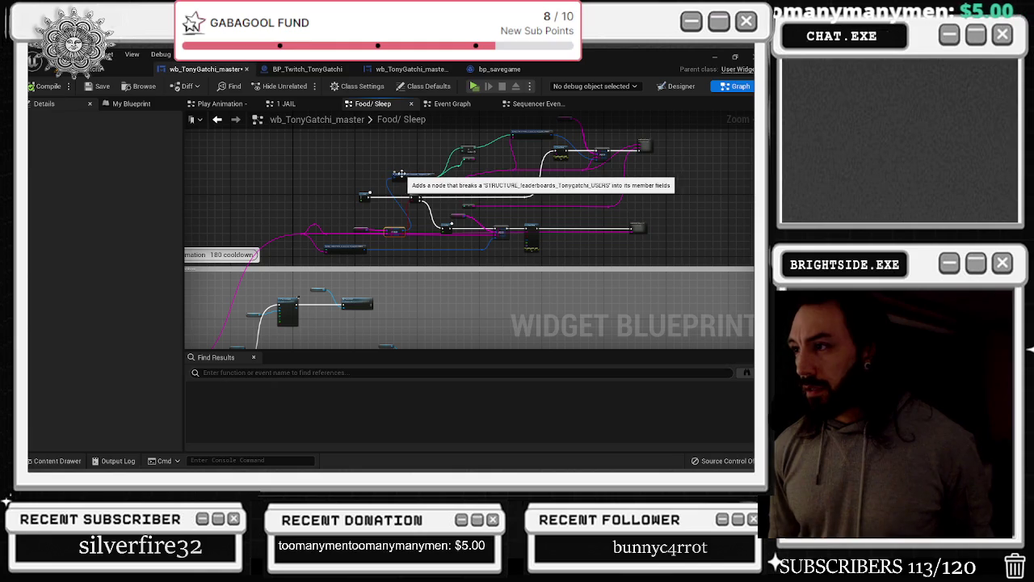
pyautogui.moveTo(347, 158); pyautogui.dragTo(353, 177)
pyautogui.moveTo(465, 160)
pyautogui.mouseDown()
pyautogui.moveTo(622, 238)
pyautogui.moveTo(655, 277)
pyautogui.mouseUp()
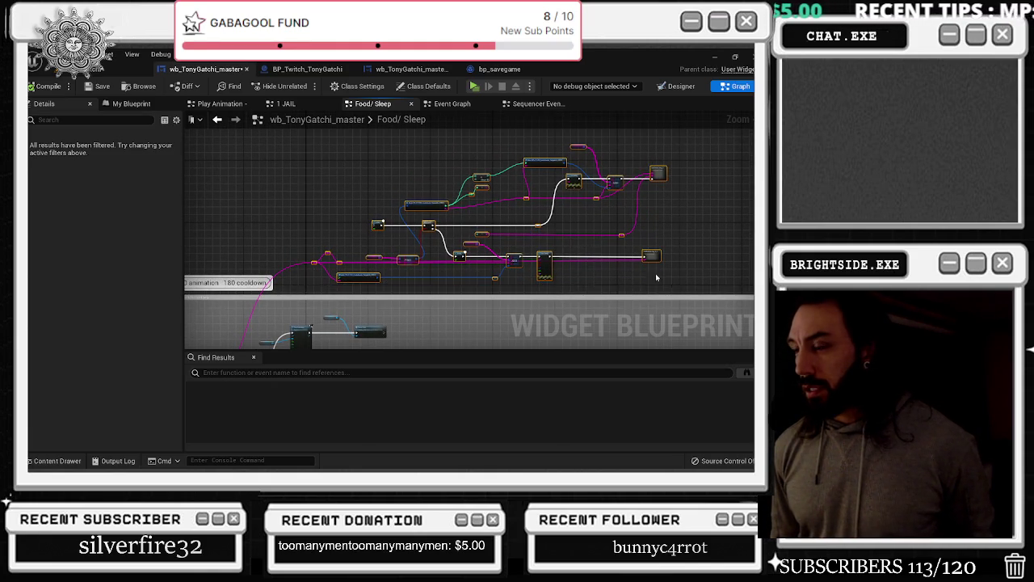
# Collapse the selected nodes into a graph named 'add respect to chat' and open it
pyautogui.rightClick(552, 263)
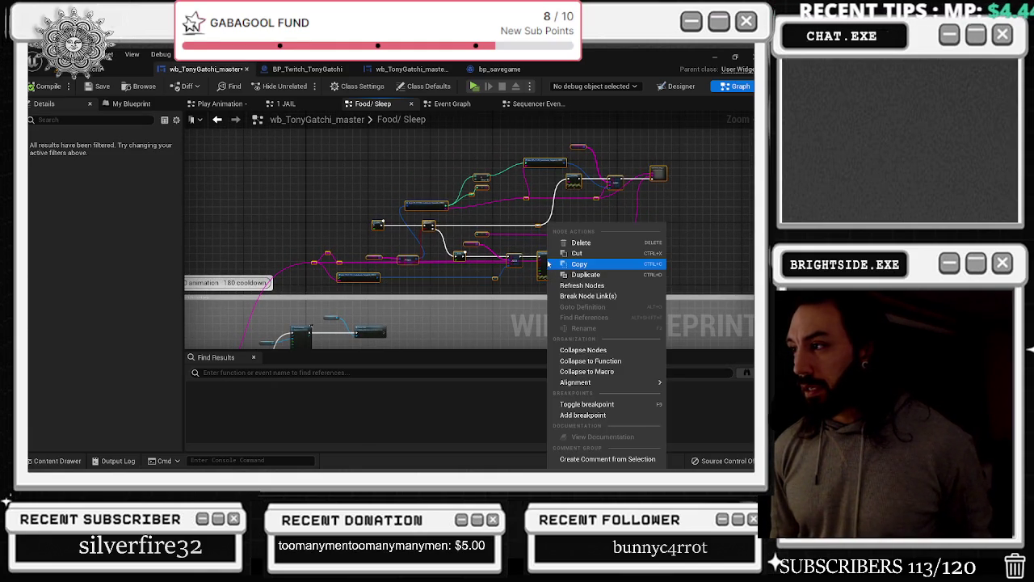
pyautogui.click(580, 352)
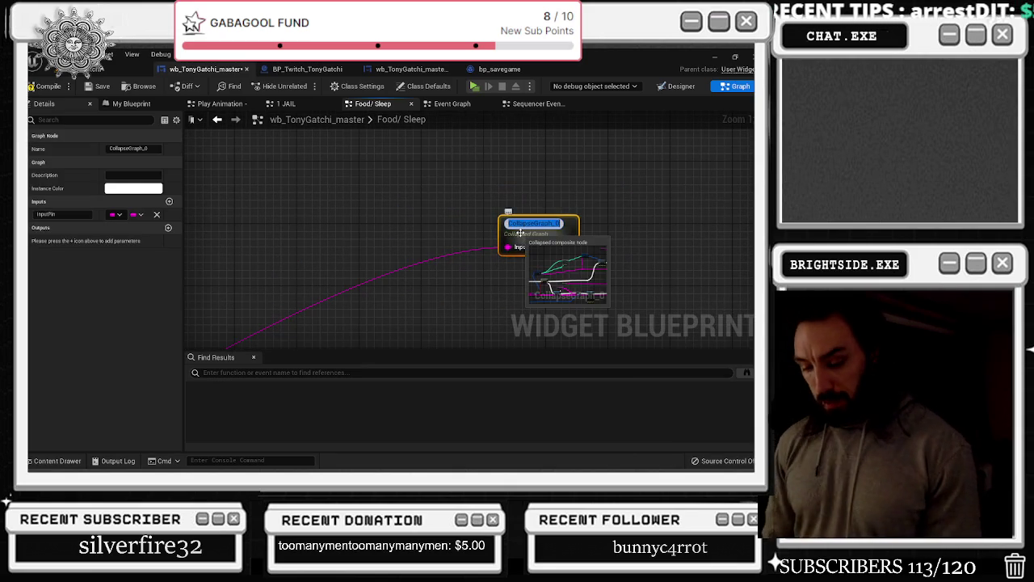
pyautogui.write('add respect to chat')
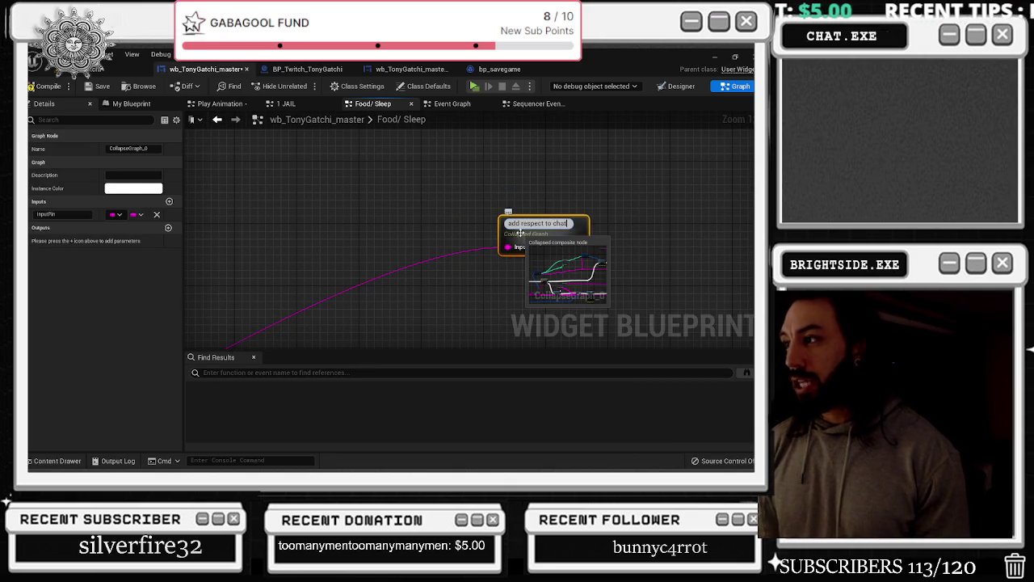
pyautogui.press('Return')
pyautogui.scroll(-5, 590, 191)
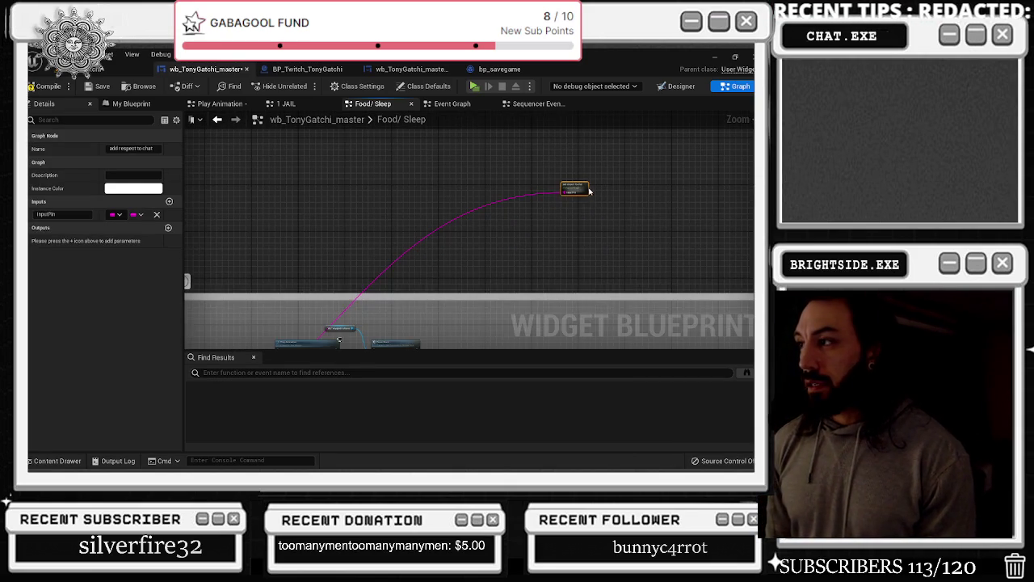
pyautogui.scroll(-3, 449, 240)
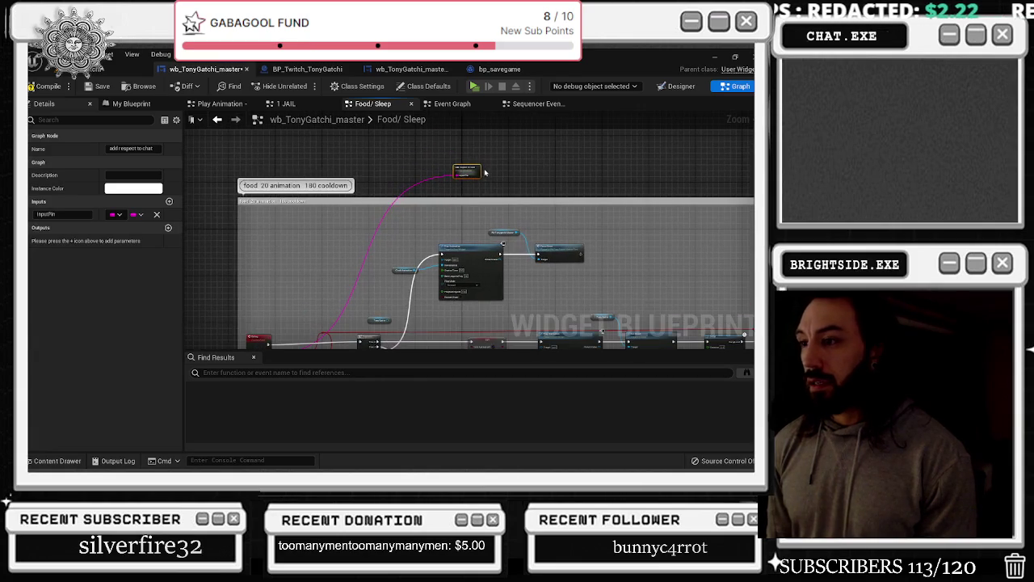
pyautogui.scroll(3, 315, 234)
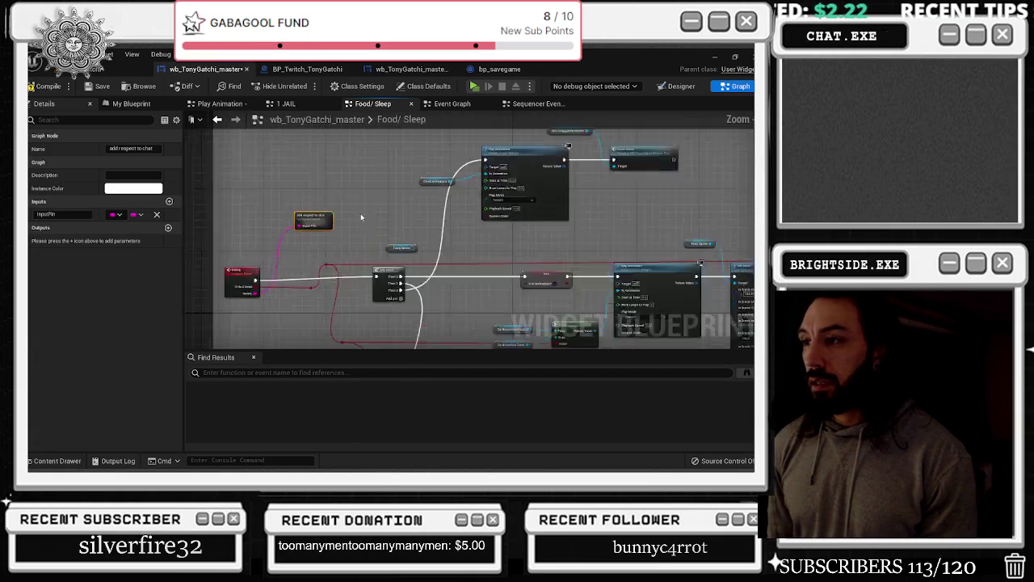
pyautogui.doubleClick(316, 233)
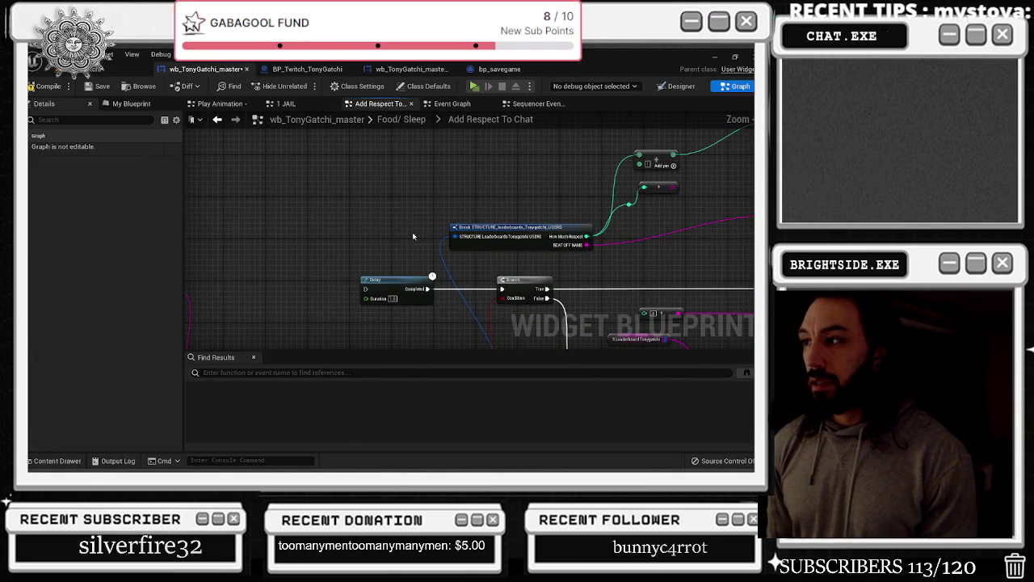
# Select the upper node group and move the Inputs node down and left
pyautogui.scroll(-5, 350, 236)
pyautogui.moveTo(325, 190)
pyautogui.mouseDown()
pyautogui.moveTo(577, 233)
pyautogui.moveTo(608, 258)
pyautogui.mouseUp()
pyautogui.scroll(1, 608, 259)
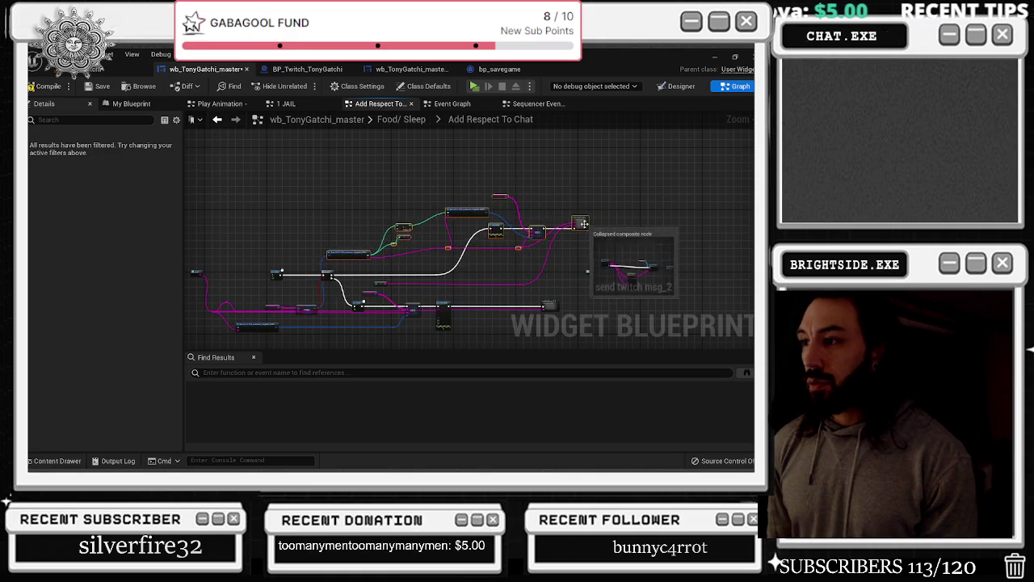
pyautogui.scroll(3, 331, 228)
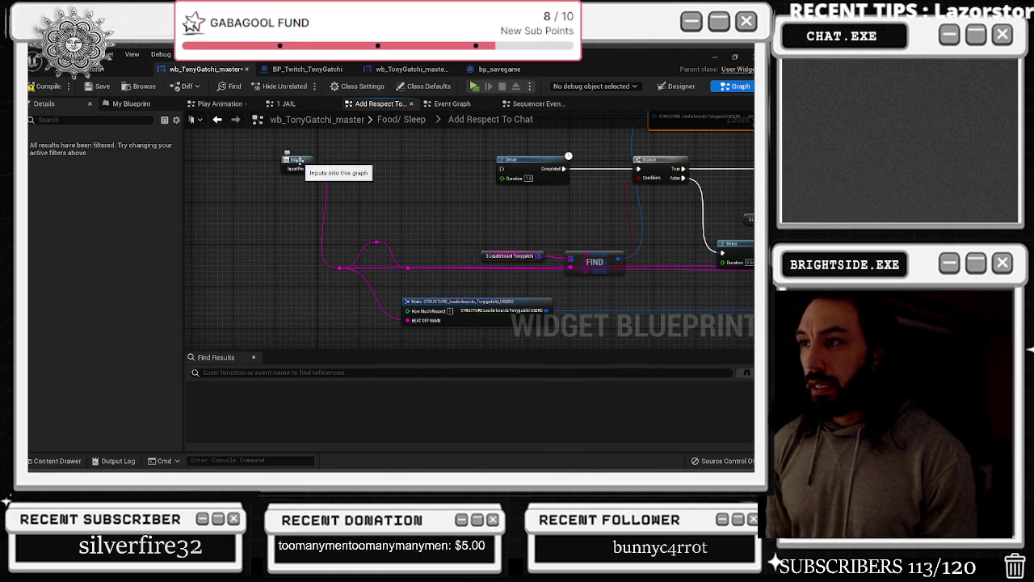
pyautogui.moveTo(297, 165); pyautogui.dragTo(255, 230)
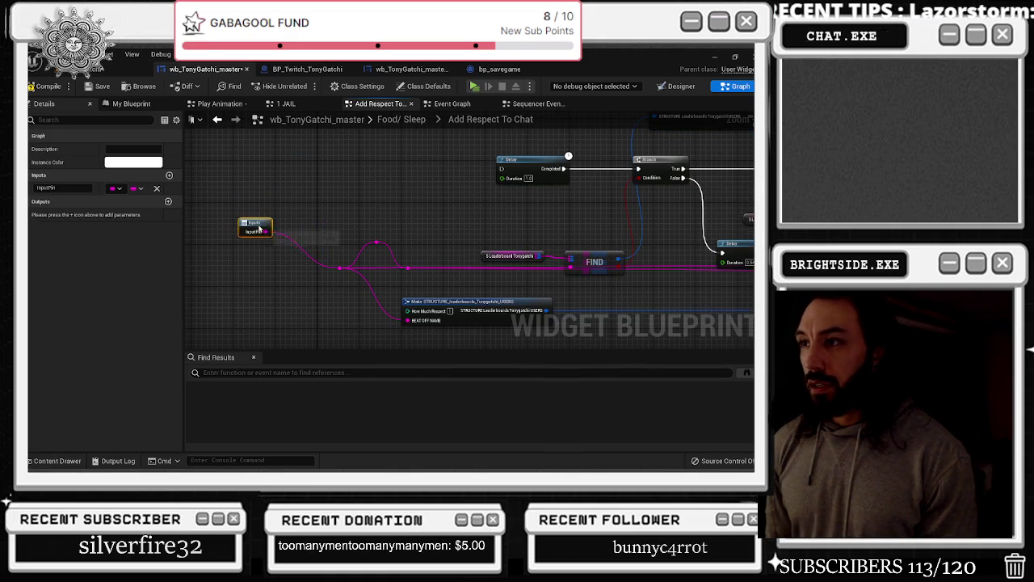
# Add an Exec-type NewParam input to the Inputs node and wire it toward Delay
pyautogui.click(169, 175)
pyautogui.click(256, 222)
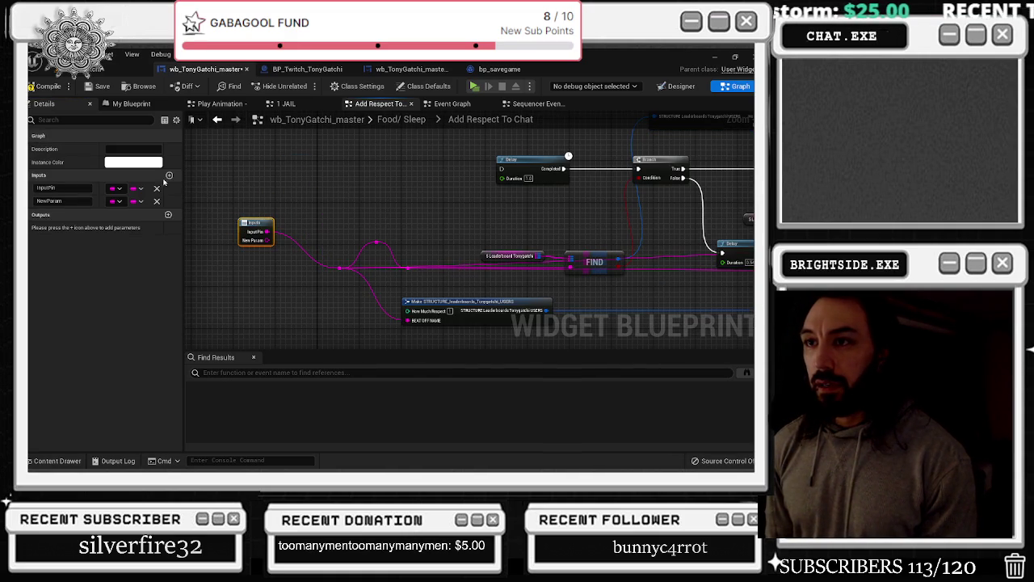
pyautogui.hotkey('ctrl', 'z')
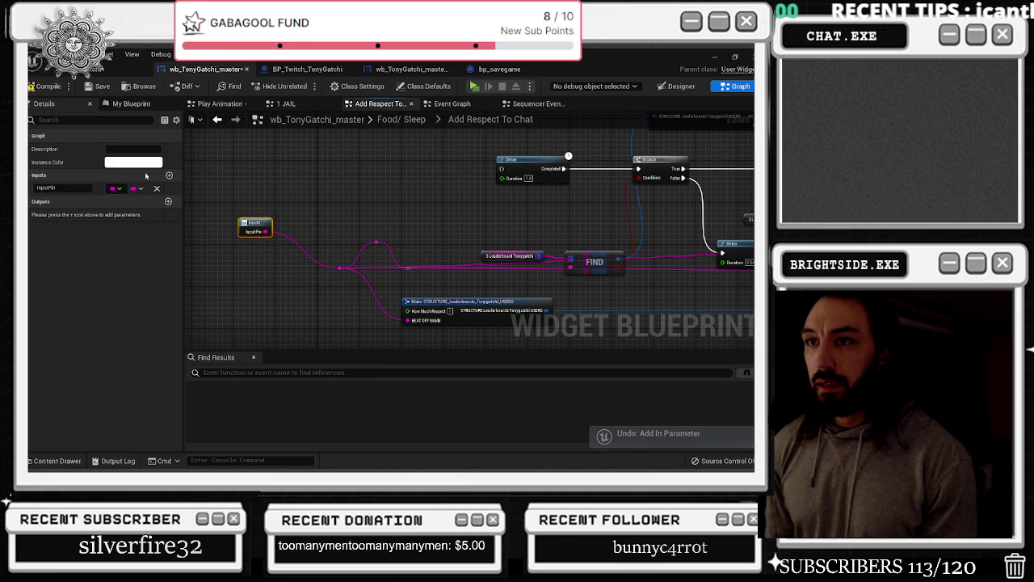
pyautogui.click(169, 176)
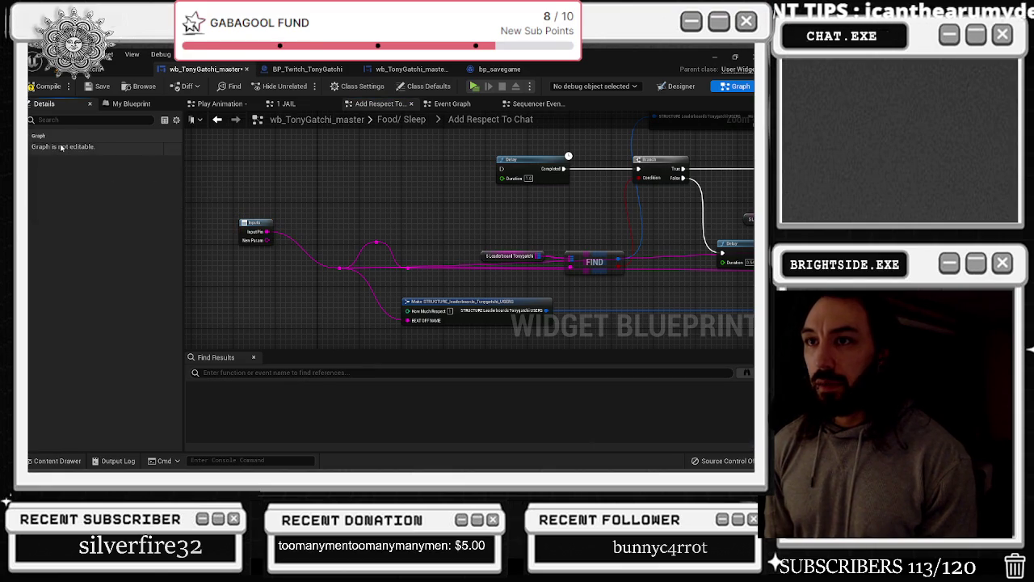
pyautogui.click(255, 223)
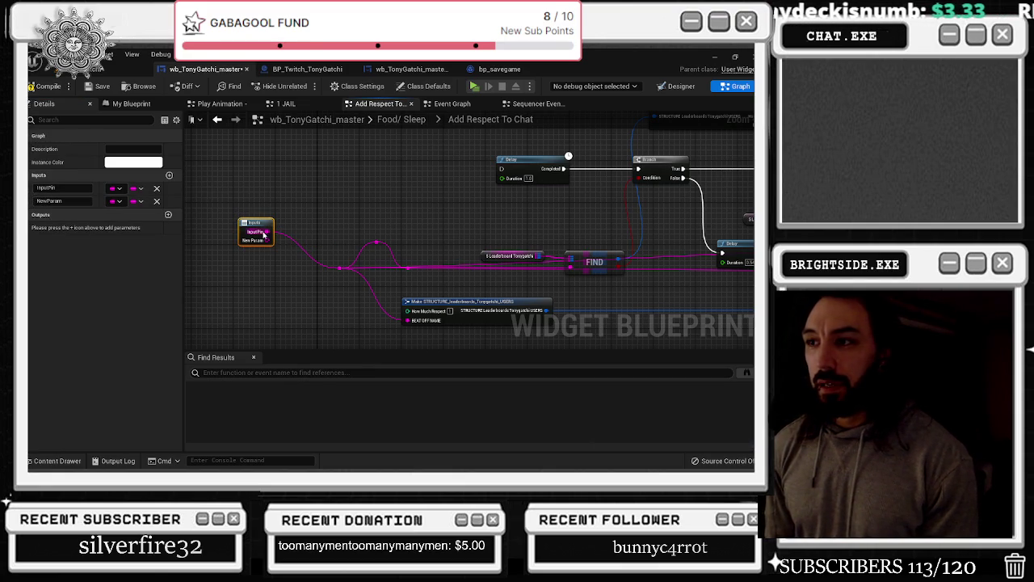
pyautogui.click(55, 202)
pyautogui.click(116, 200)
pyautogui.click(137, 230)
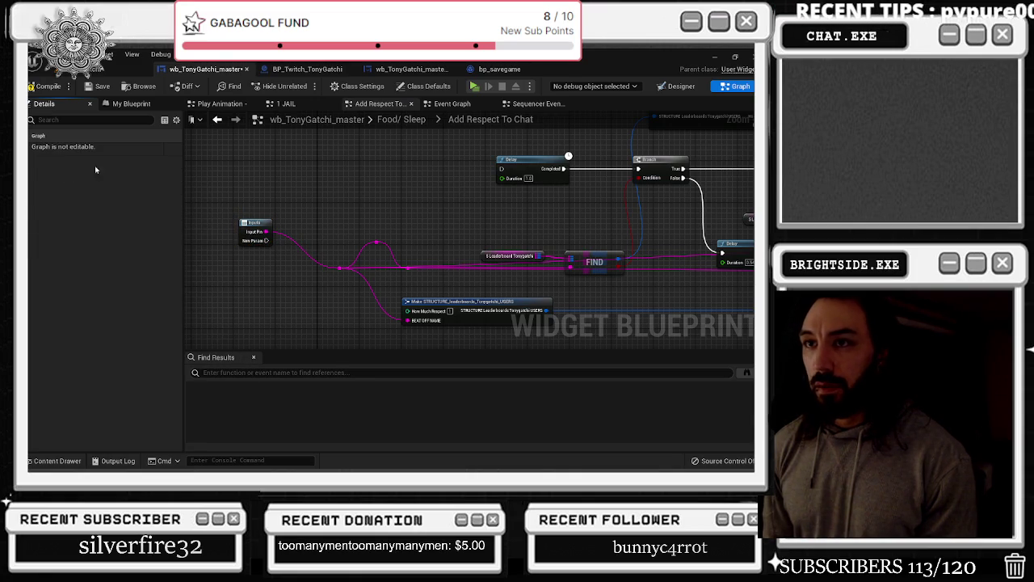
pyautogui.click(252, 231)
# Wire New Param into Delay and move the Inputs, Delay, leaderboard and FIND nodes closer
pyautogui.moveTo(256, 251)
pyautogui.mouseDown()
pyautogui.moveTo(527, 148)
pyautogui.moveTo(566, 157)
pyautogui.moveTo(501, 169)
pyautogui.mouseUp()
pyautogui.moveTo(247, 239); pyautogui.dragTo(257, 266)
pyautogui.moveTo(541, 159); pyautogui.dragTo(362, 179)
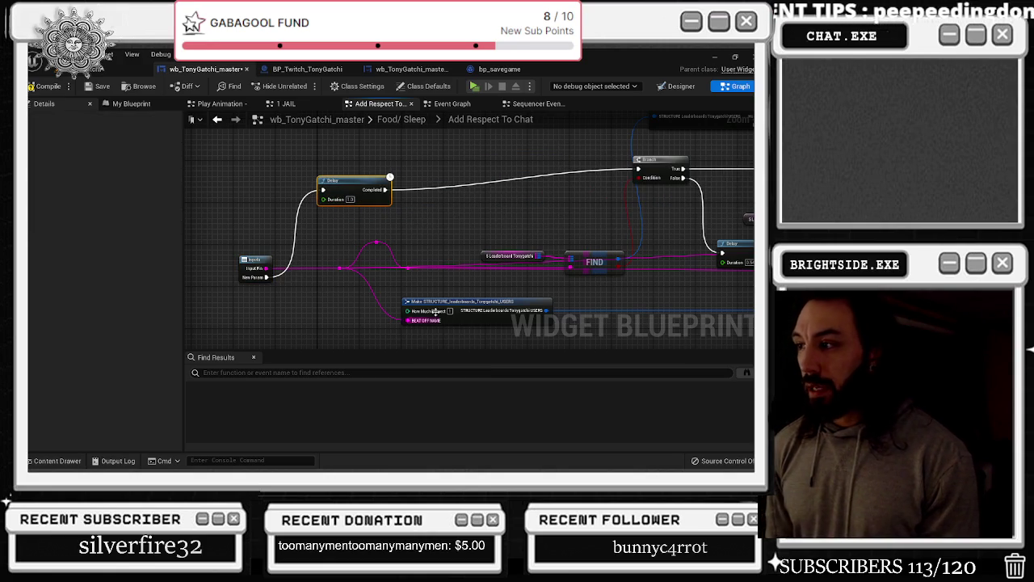
pyautogui.moveTo(422, 324); pyautogui.dragTo(359, 313)
pyautogui.moveTo(425, 240); pyautogui.dragTo(438, 216)
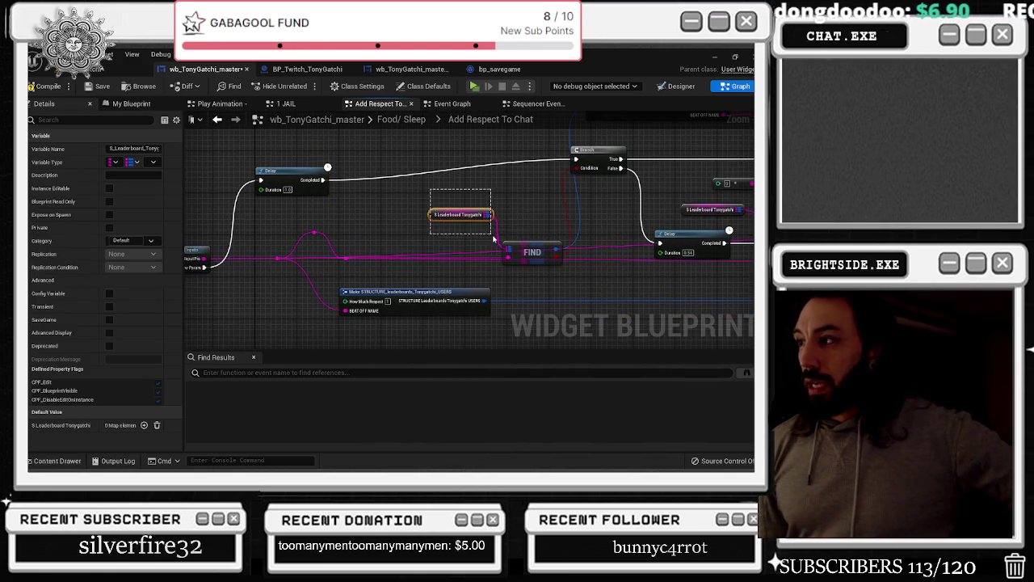
pyautogui.keyDown('shift'); pyautogui.click(532, 252); pyautogui.keyUp('shift')
pyautogui.moveTo(532, 253); pyautogui.dragTo(441, 253)
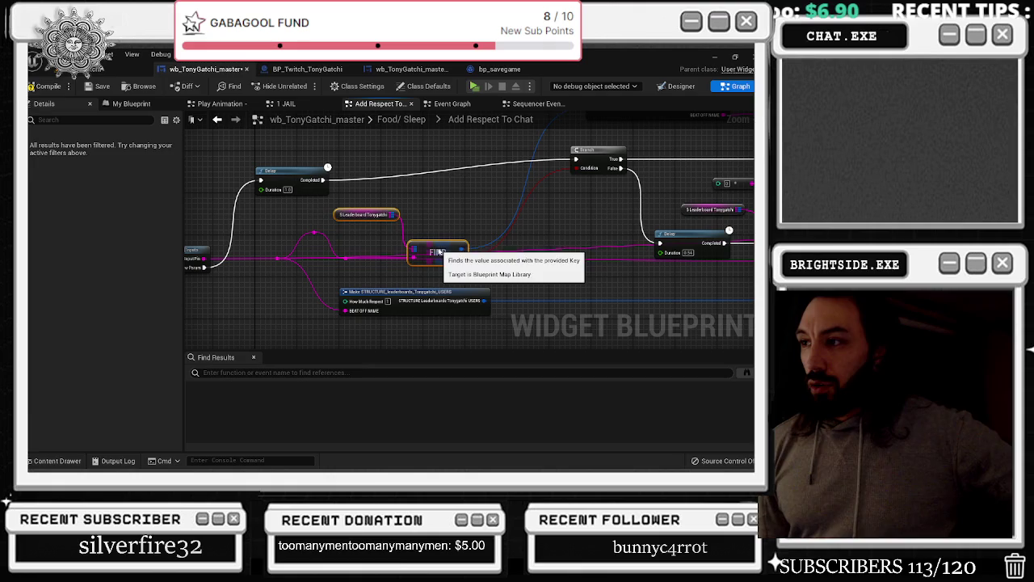
pyautogui.moveTo(600, 153); pyautogui.dragTo(588, 179)
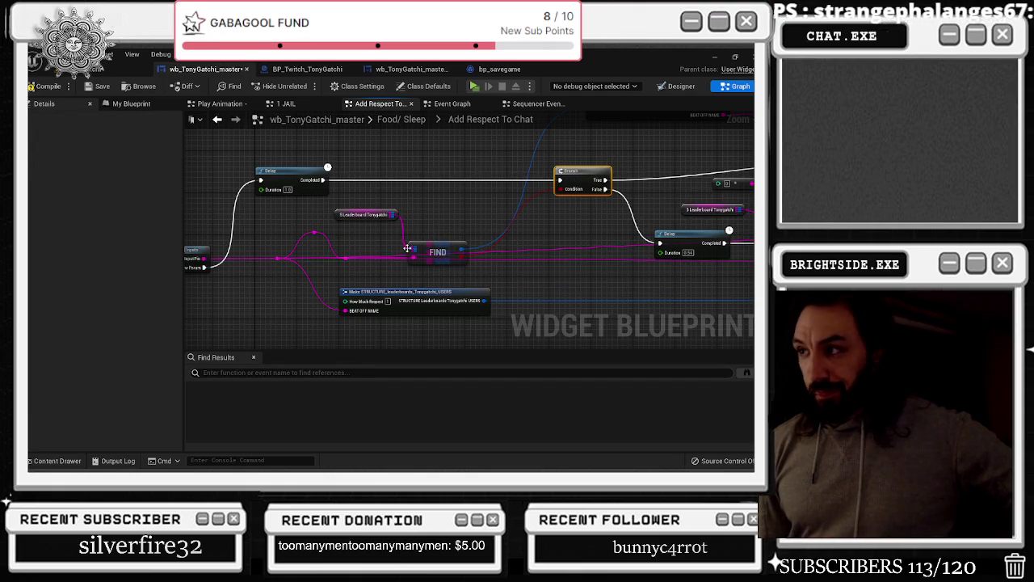
# Shift the leaderboard, FIND and Branch nodes and lower the True-wire reroute point
pyautogui.click(365, 214)
pyautogui.keyDown('shift'); pyautogui.click(437, 252); pyautogui.keyUp('shift')
pyautogui.moveTo(548, 265); pyautogui.dragTo(425, 278)
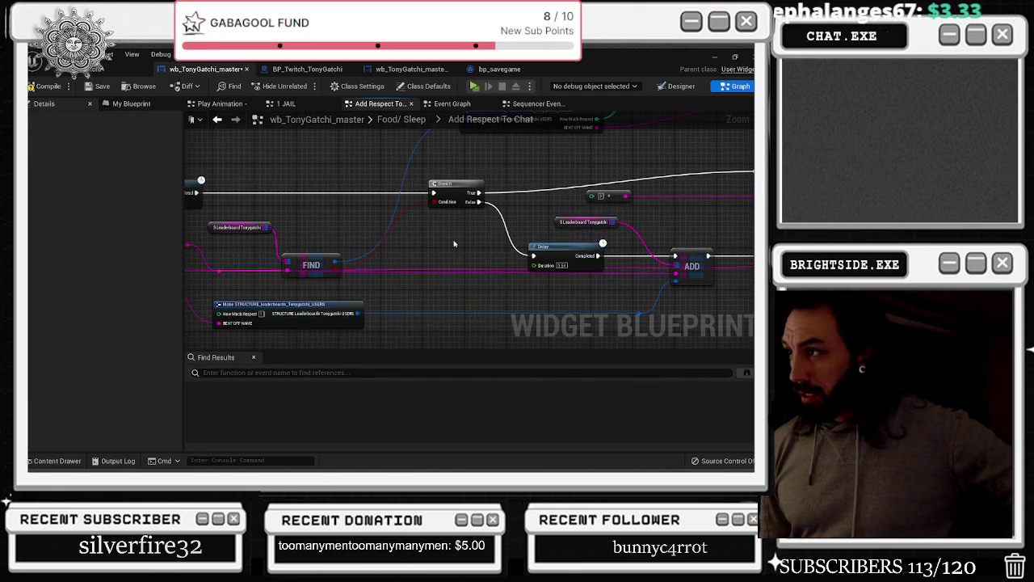
pyautogui.click(442, 186)
pyautogui.moveTo(526, 160); pyautogui.dragTo(291, 206)
pyautogui.click(518, 218)
pyautogui.moveTo(514, 220); pyautogui.dragTo(526, 234)
pyautogui.moveTo(560, 193)
pyautogui.mouseDown()
pyautogui.moveTo(349, 298)
pyautogui.moveTo(353, 275)
pyautogui.moveTo(465, 257)
pyautogui.mouseUp()
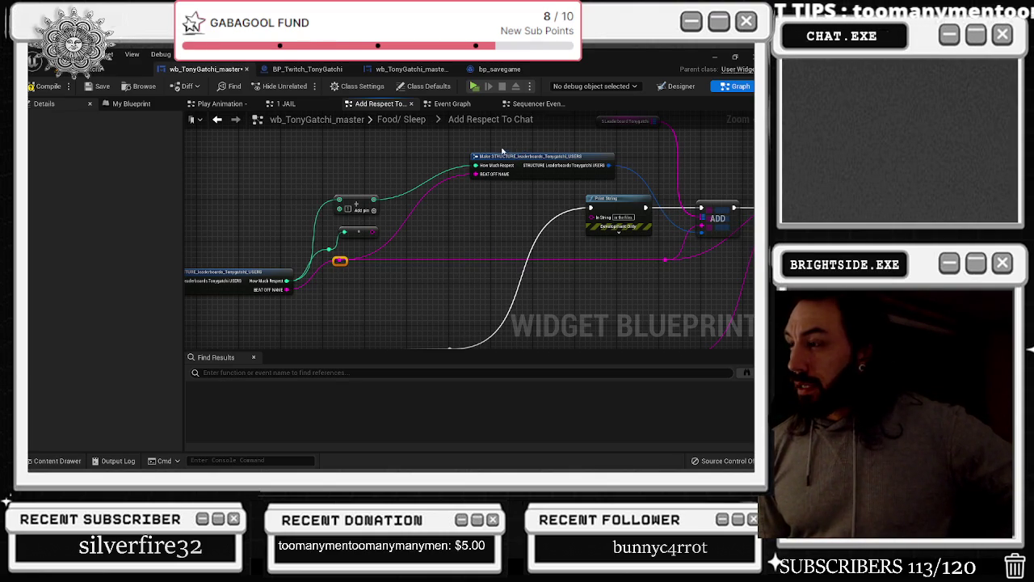
# Drag the respect integer wire onto the entry node to add it as an input
pyautogui.click(537, 169)
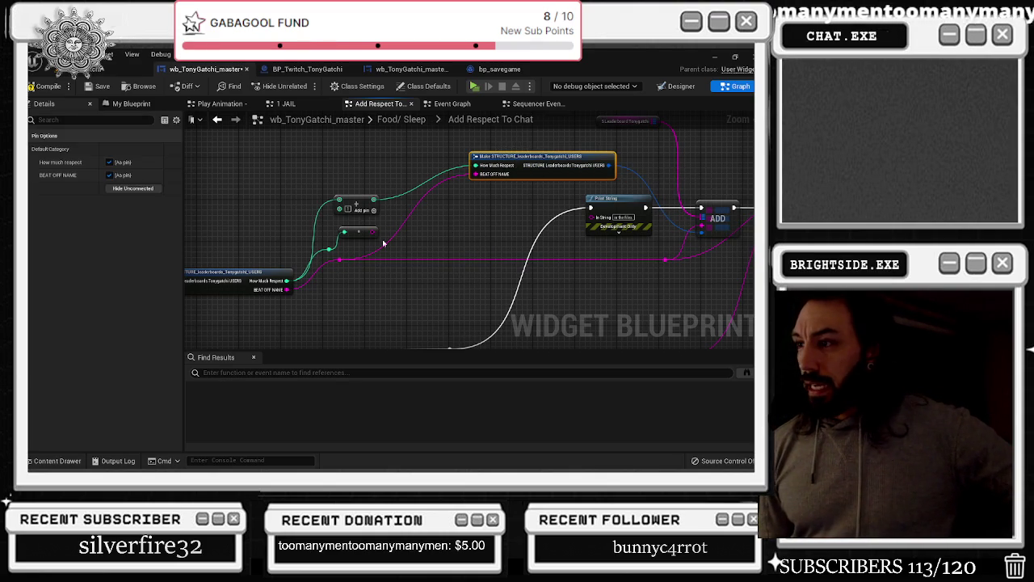
pyautogui.click(356, 200)
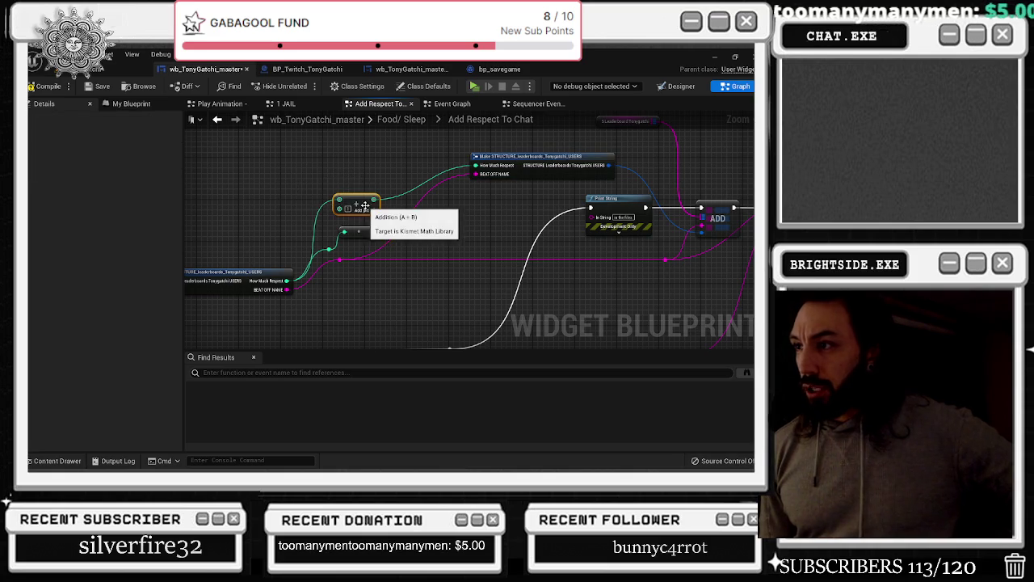
pyautogui.scroll(-4, 342, 181)
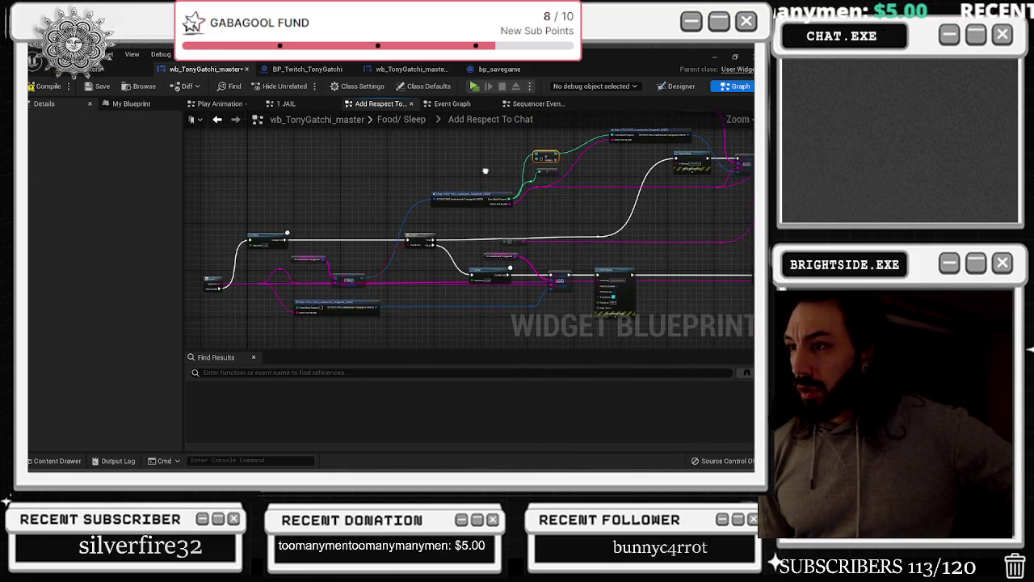
pyautogui.scroll(2, 533, 162)
pyautogui.moveTo(538, 159)
pyautogui.mouseDown()
pyautogui.moveTo(184, 221)
pyautogui.moveTo(488, 276)
pyautogui.moveTo(461, 339)
pyautogui.moveTo(452, 337)
pyautogui.moveTo(467, 320)
pyautogui.mouseUp()
pyautogui.click(458, 339)
# Rename the new inputs 'how much respect' and 'name of dude', and move NewParam above them
pyautogui.click(169, 175)
pyautogui.write('How much respe')
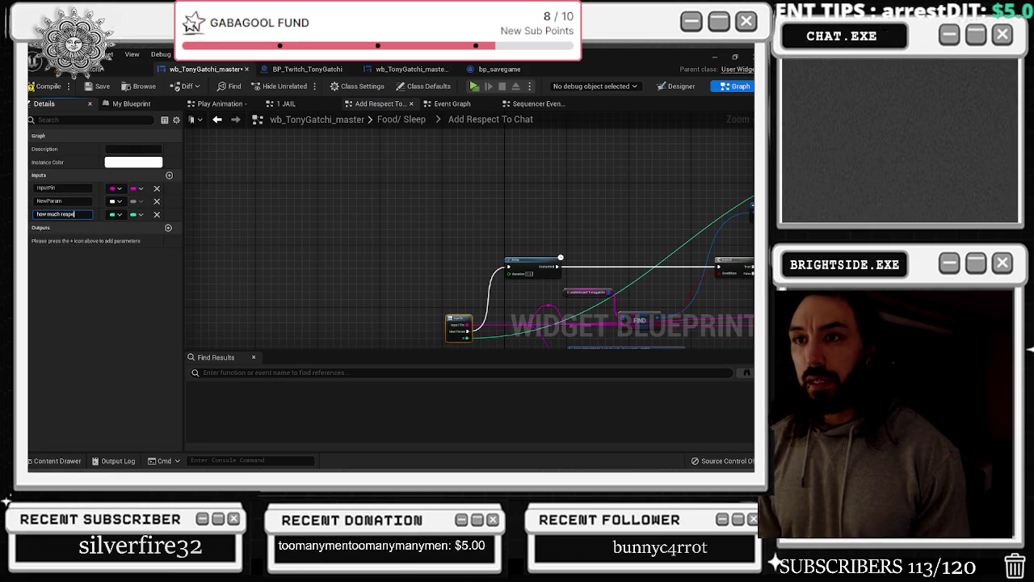
pyautogui.write('ct')
pyautogui.press('Return')
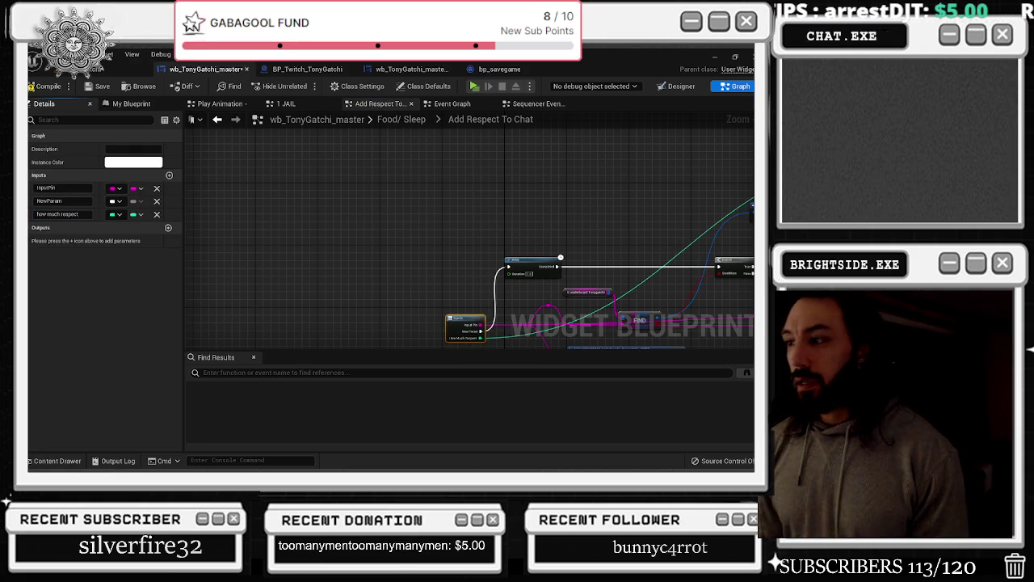
pyautogui.click(46, 187)
pyautogui.write('name of dude')
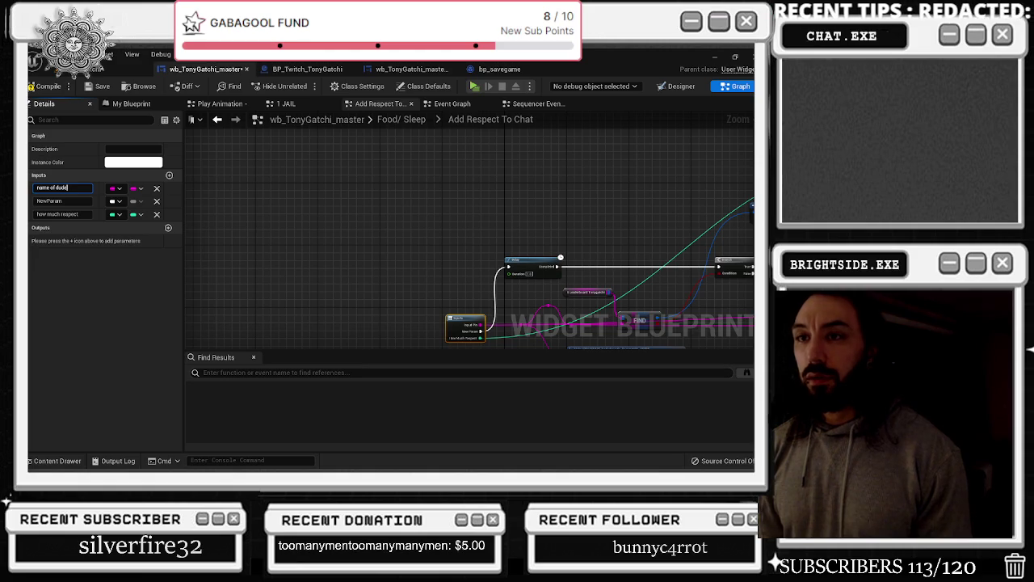
pyautogui.press('Return')
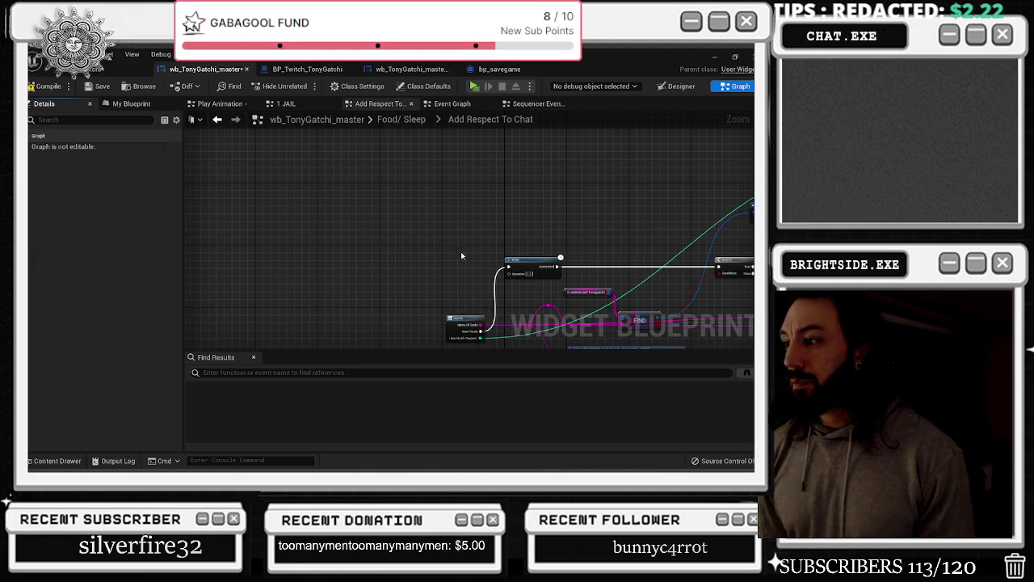
pyautogui.click(450, 318)
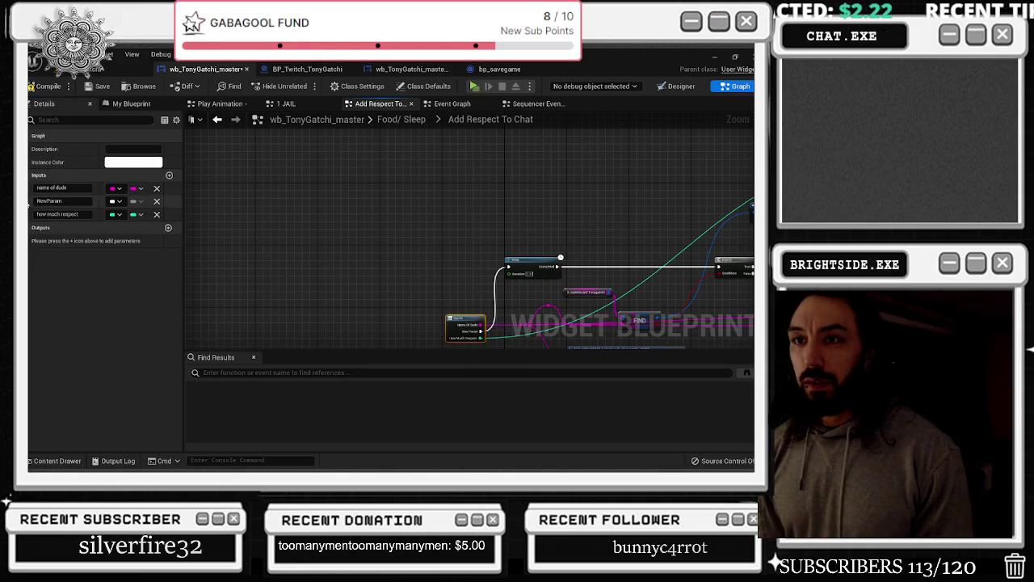
pyautogui.moveTo(49, 201); pyautogui.dragTo(45, 191)
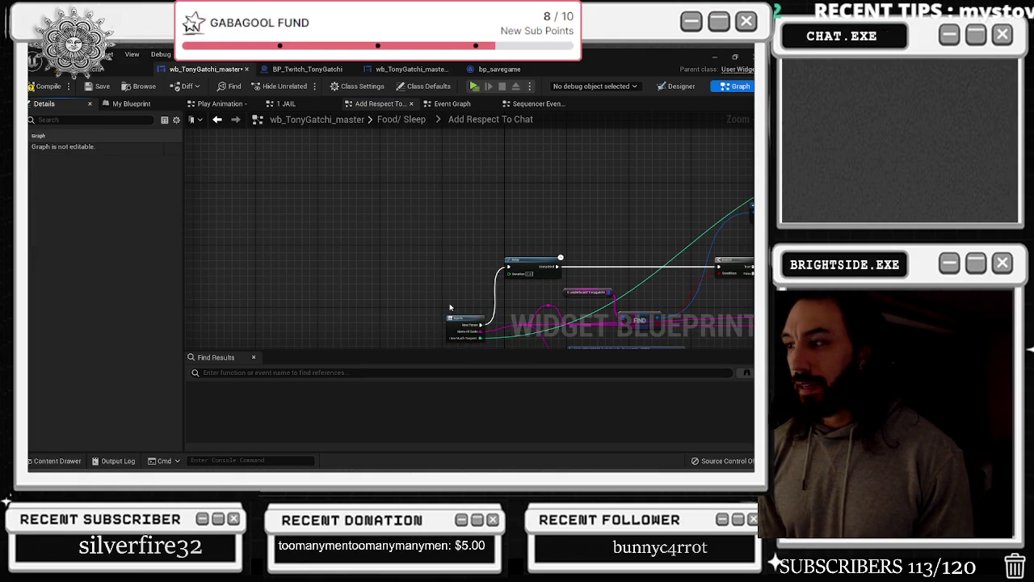
pyautogui.scroll(2, 327, 252)
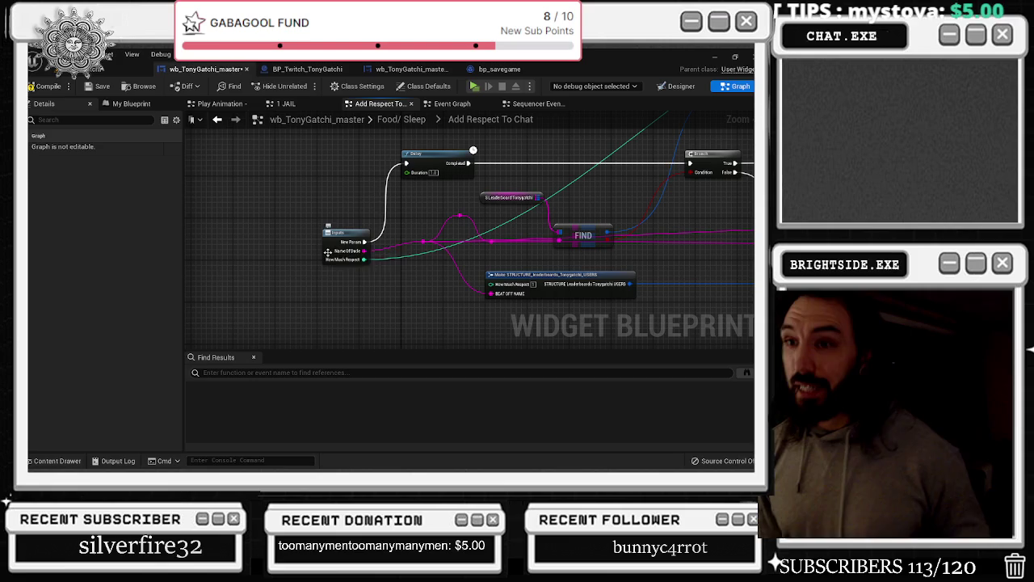
# Move the entry, FIND, Leaderboard, Make STRUCTURE and Branch nodes left, closer together
pyautogui.moveTo(328, 253)
pyautogui.mouseDown()
pyautogui.moveTo(311, 258)
pyautogui.moveTo(290, 223)
pyautogui.moveTo(283, 180)
pyautogui.moveTo(304, 173)
pyautogui.mouseUp()
pyautogui.moveTo(396, 194)
pyautogui.mouseDown()
pyautogui.moveTo(333, 177)
pyautogui.moveTo(493, 270)
pyautogui.mouseUp()
pyautogui.moveTo(339, 172)
pyautogui.mouseDown()
pyautogui.moveTo(483, 257)
pyautogui.moveTo(396, 258)
pyautogui.mouseUp()
pyautogui.moveTo(594, 174); pyautogui.dragTo(448, 233)
pyautogui.moveTo(517, 202)
pyautogui.mouseDown()
pyautogui.moveTo(421, 202)
pyautogui.moveTo(369, 250)
pyautogui.mouseUp()
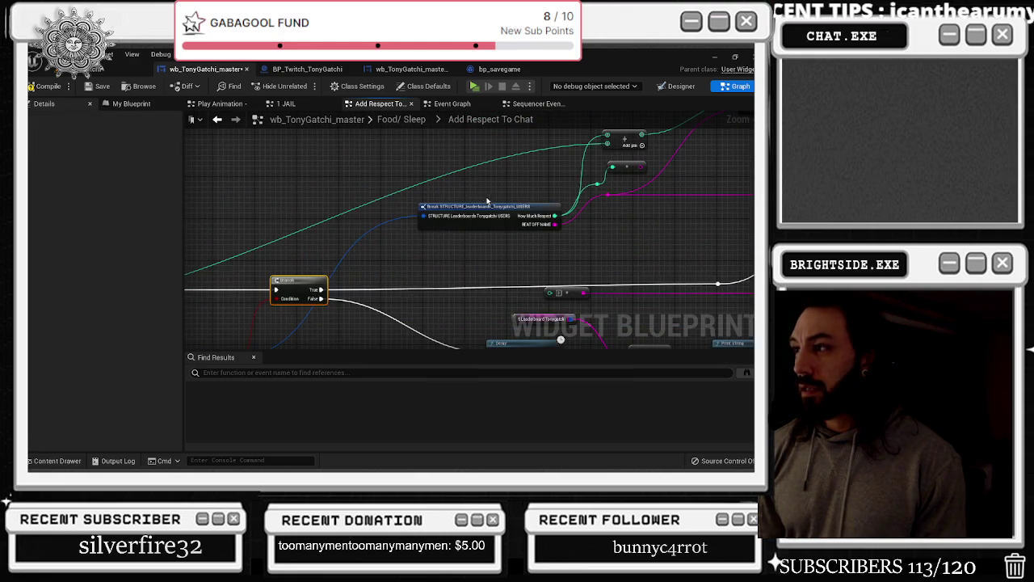
pyautogui.scroll(-3, 487, 202)
pyautogui.moveTo(535, 192)
pyautogui.mouseDown()
pyautogui.moveTo(524, 235)
pyautogui.moveTo(512, 207)
pyautogui.moveTo(526, 181)
pyautogui.mouseUp()
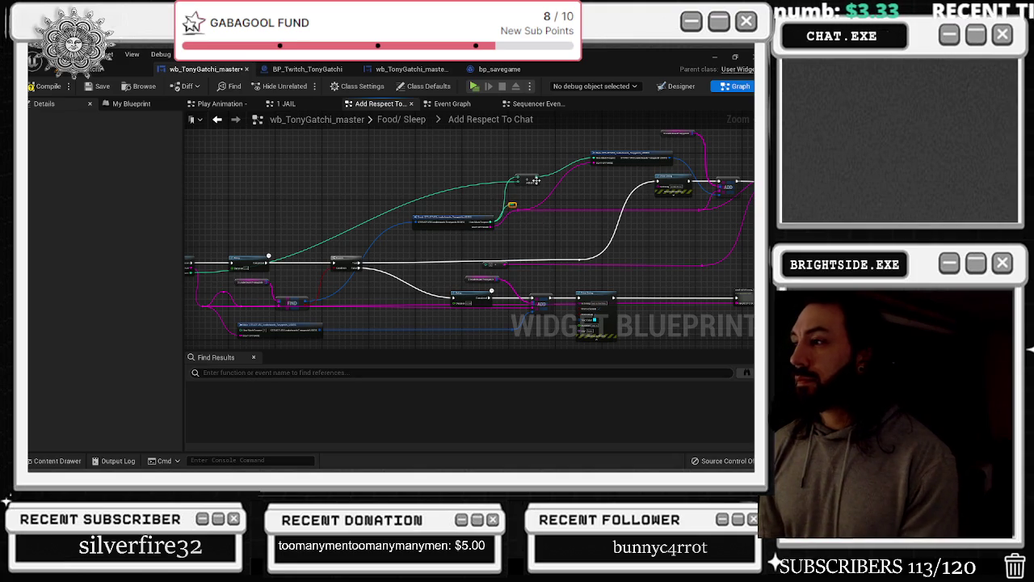
# Add reroute points on the green respect and magenta wires and route them left
pyautogui.doubleClick(453, 191)
pyautogui.moveTo(450, 188); pyautogui.dragTo(223, 187)
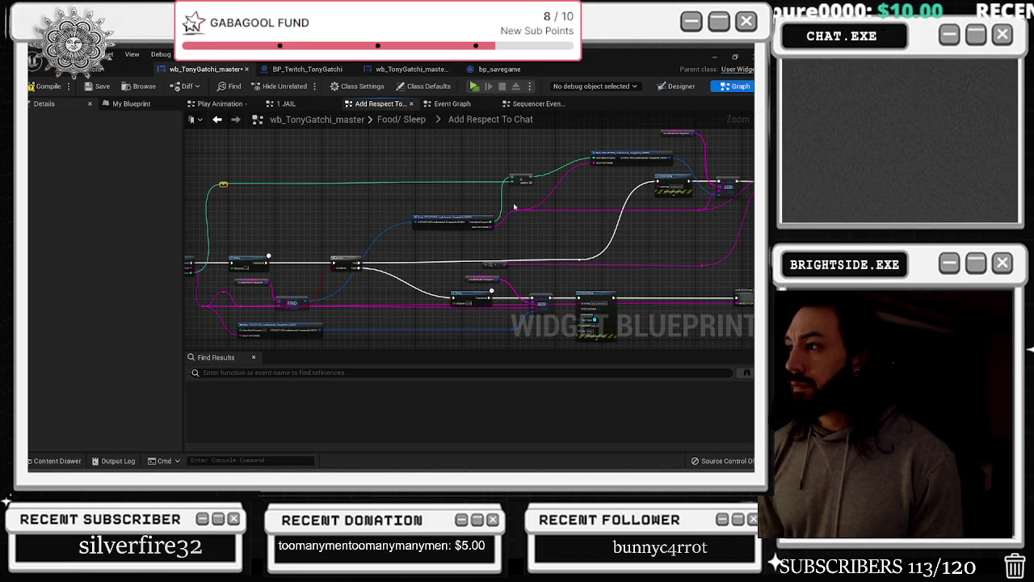
pyautogui.doubleClick(549, 194)
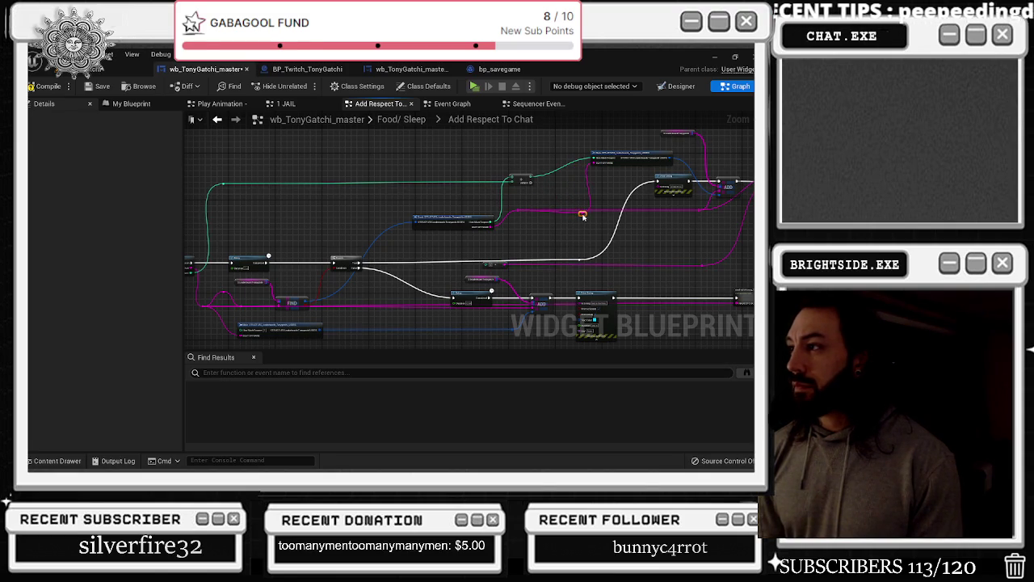
pyautogui.click(601, 162)
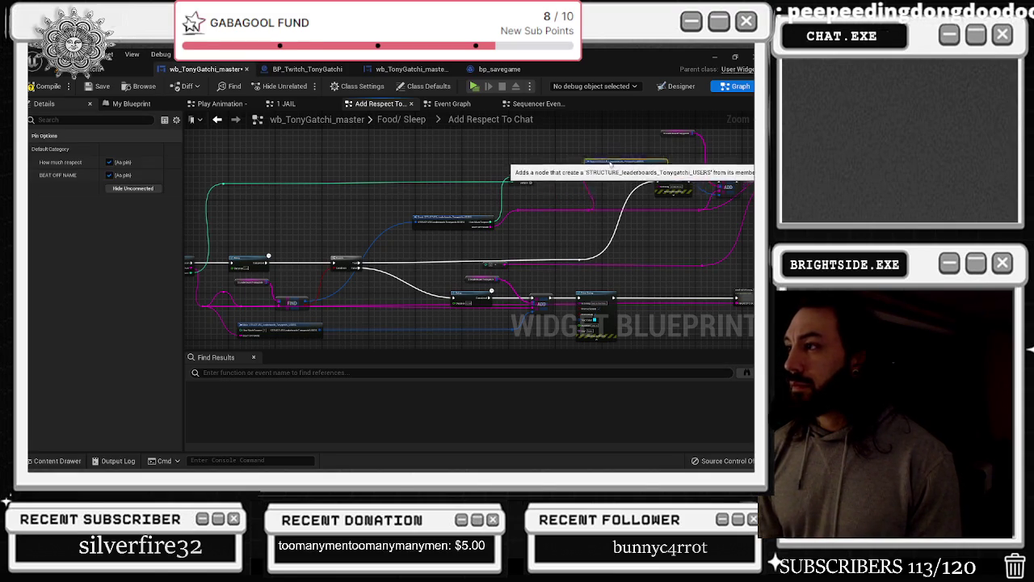
pyautogui.moveTo(601, 162); pyautogui.dragTo(549, 199)
pyautogui.hotkey('ctrl', 'z')
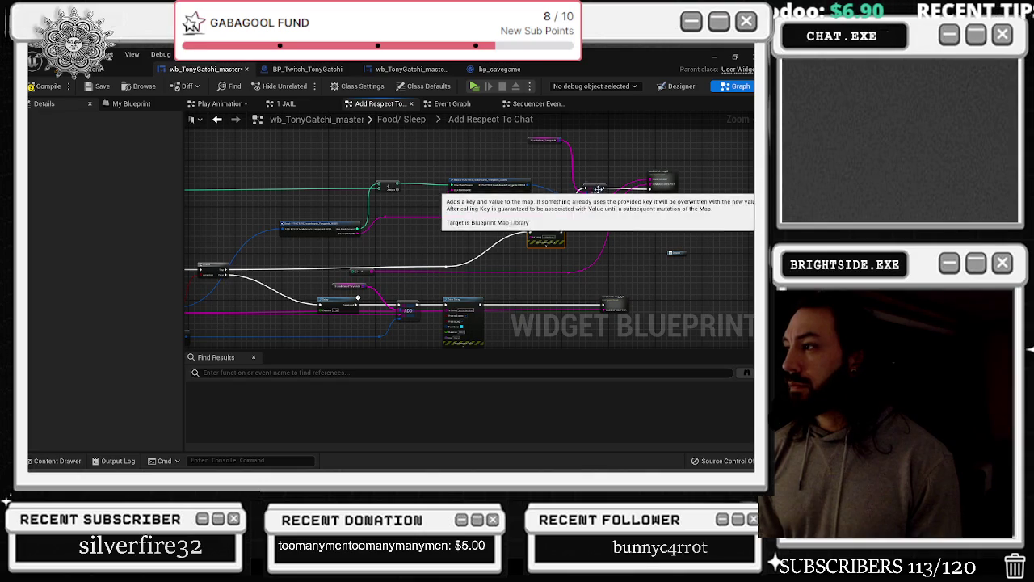
# Move the Print String node down out of the way and reposition send twitch msg_2
pyautogui.click(671, 174)
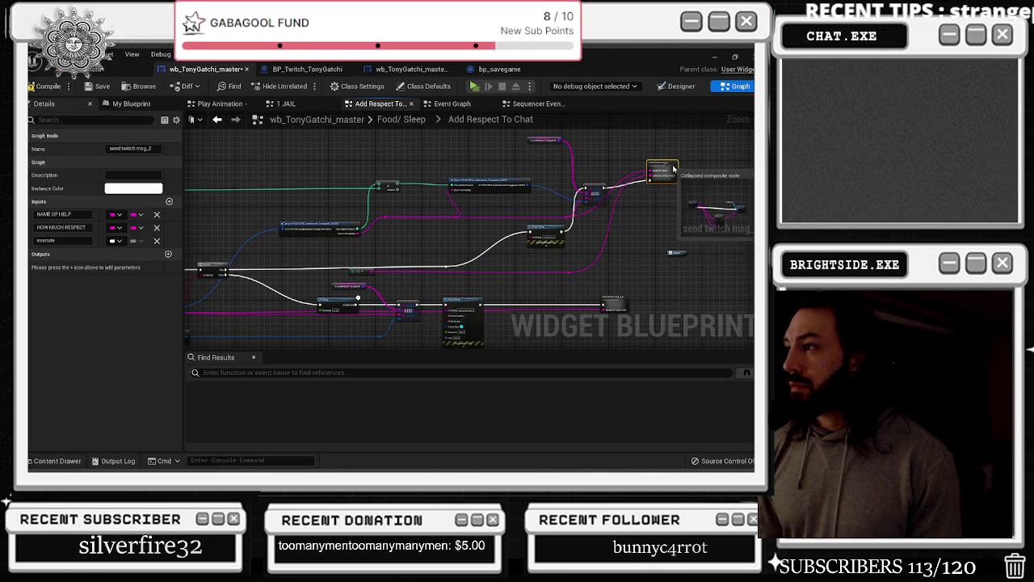
pyautogui.scroll(2, 653, 171)
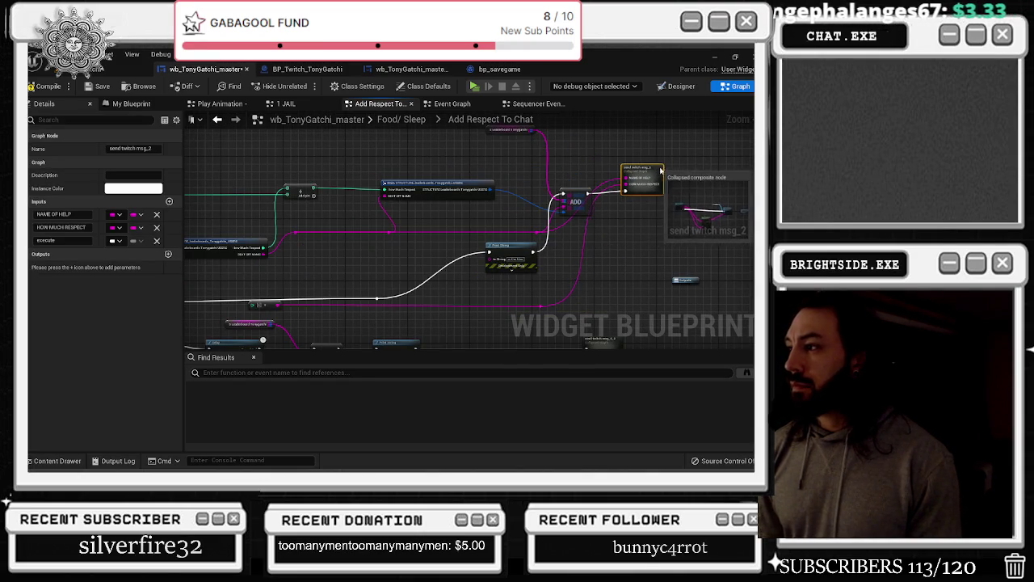
pyautogui.moveTo(626, 231); pyautogui.dragTo(686, 213)
pyautogui.moveTo(575, 233)
pyautogui.mouseDown()
pyautogui.moveTo(563, 282)
pyautogui.moveTo(619, 260)
pyautogui.mouseUp()
pyautogui.moveTo(732, 168)
pyautogui.mouseDown()
pyautogui.moveTo(592, 244)
pyautogui.moveTo(601, 215)
pyautogui.mouseUp()
pyautogui.click(612, 214)
pyautogui.scroll(2, 602, 215)
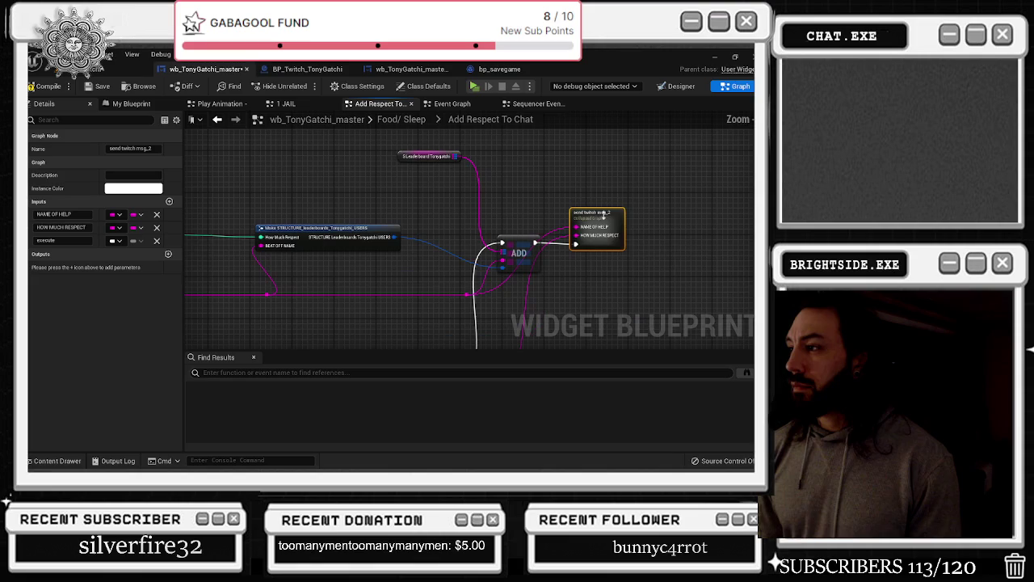
pyautogui.scroll(-3, 606, 213)
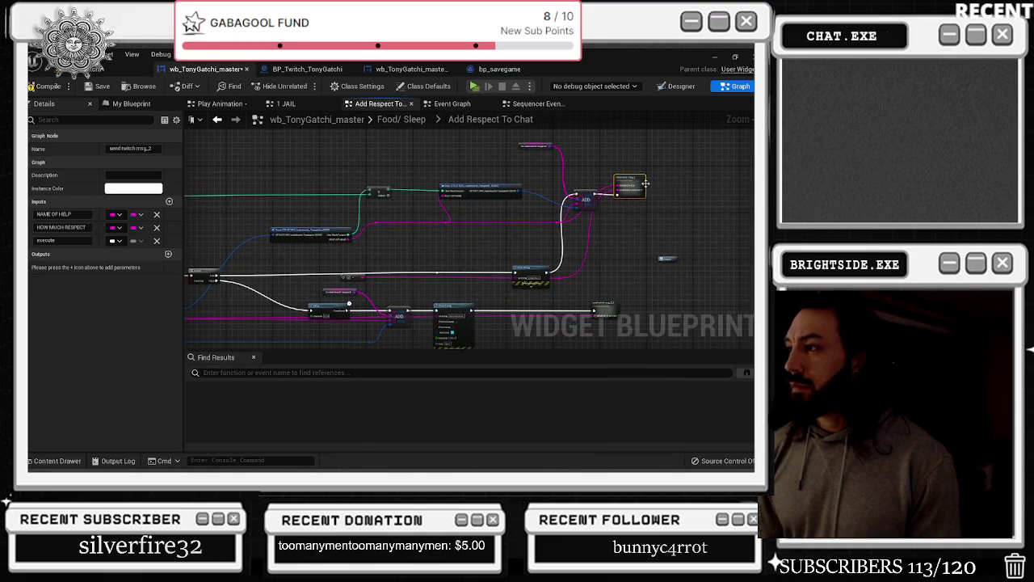
pyautogui.moveTo(647, 219)
pyautogui.mouseDown()
pyautogui.moveTo(645, 273)
pyautogui.moveTo(645, 188)
pyautogui.mouseUp()
pyautogui.moveTo(374, 271)
pyautogui.mouseDown()
pyautogui.moveTo(518, 188)
pyautogui.moveTo(754, 198)
pyautogui.moveTo(657, 216)
pyautogui.moveTo(495, 298)
pyautogui.mouseUp()
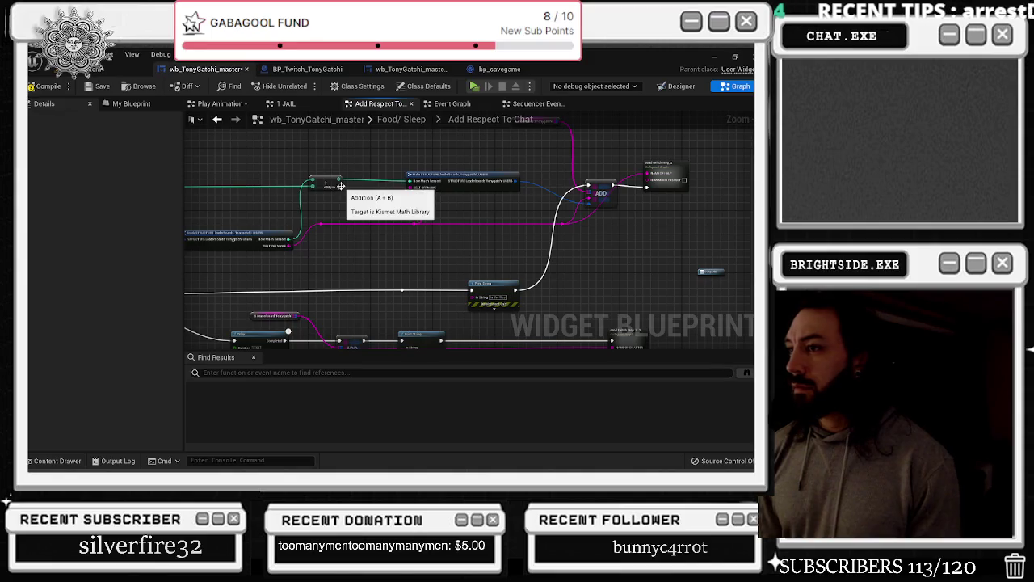
# Wire the Addition result into send twitch msg_2 and open its Send Twitch Msg 2 2 graph
pyautogui.moveTo(341, 181); pyautogui.dragTo(655, 184)
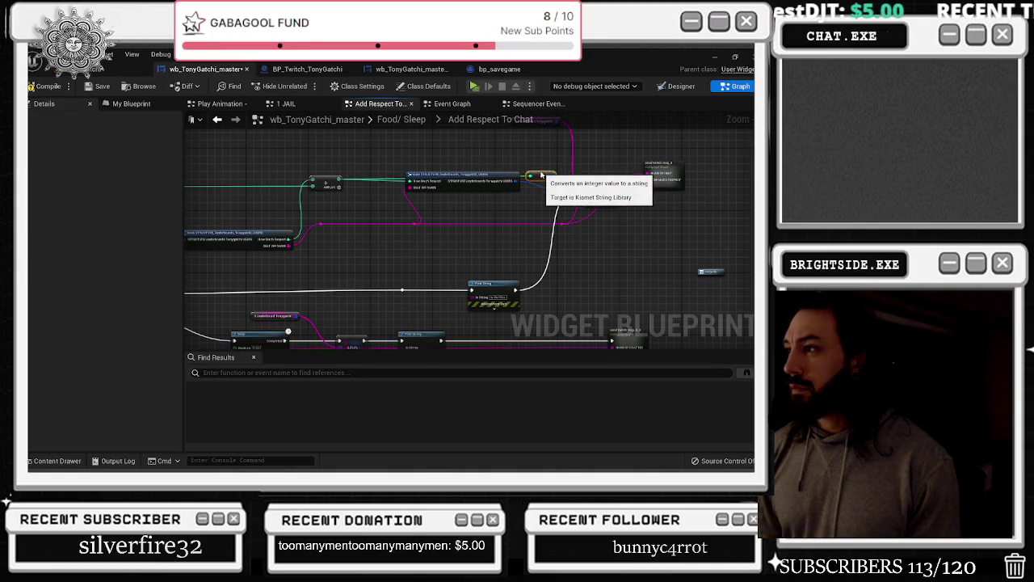
pyautogui.click(680, 163)
pyautogui.moveTo(614, 314)
pyautogui.mouseDown()
pyautogui.moveTo(595, 273)
pyautogui.moveTo(616, 225)
pyautogui.mouseUp()
pyautogui.doubleClick(629, 246)
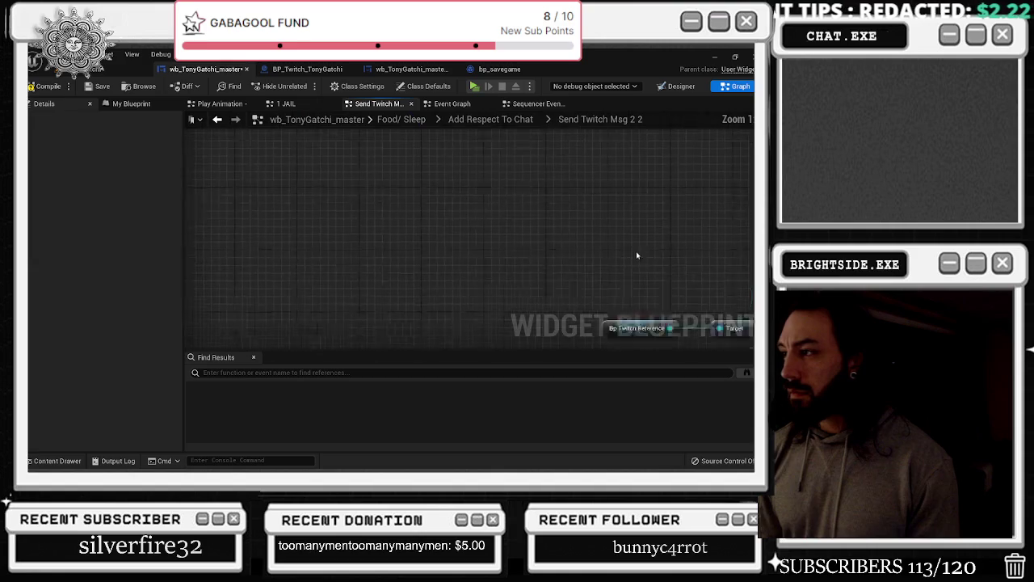
# Connect the NAME OF CHATTER input to the Append node
pyautogui.moveTo(425, 257); pyautogui.dragTo(330, 208)
pyautogui.scroll(-1, 523, 180)
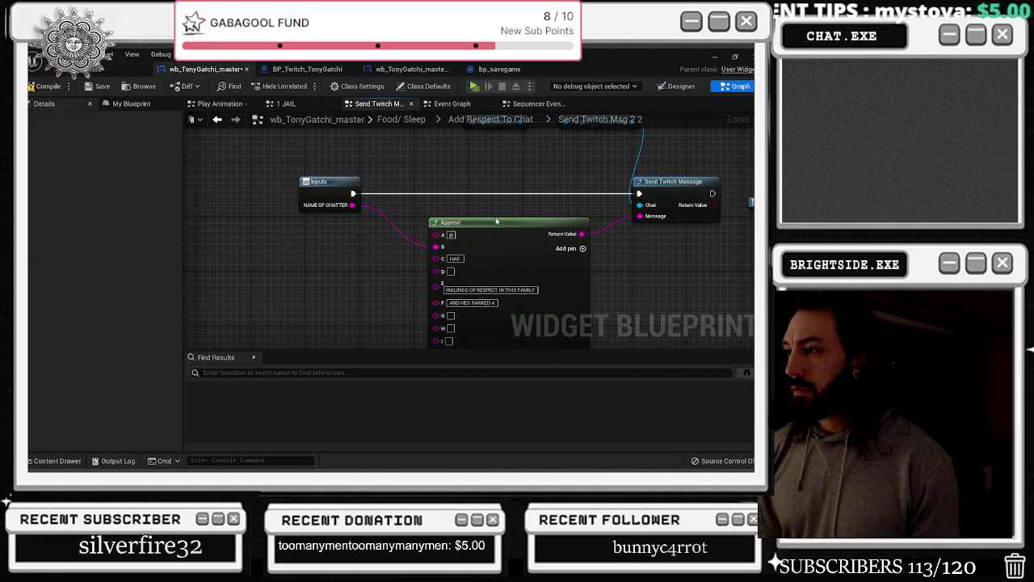
pyautogui.click(474, 248)
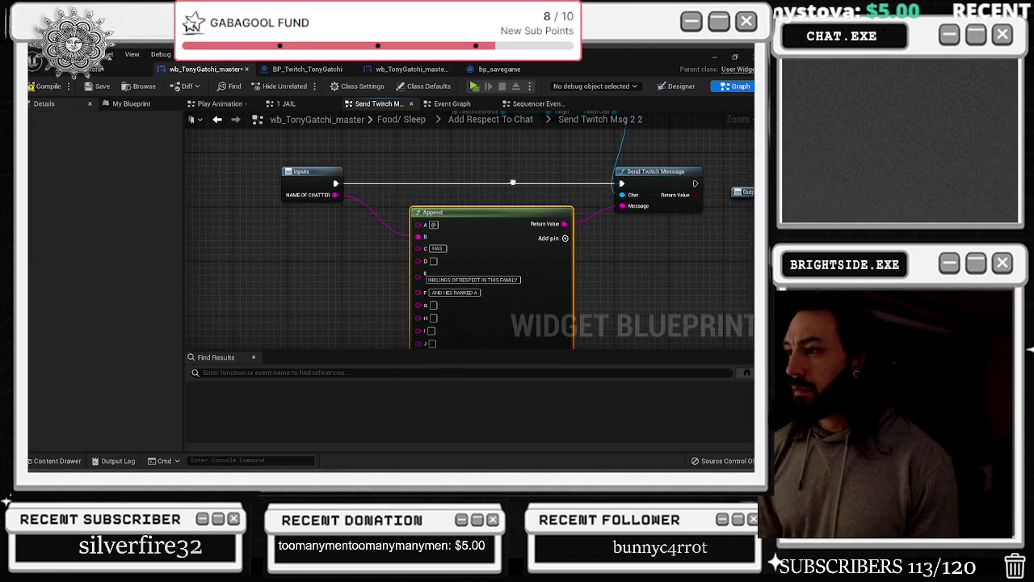
# Feed Append's D pin through To String (Integer) from a new 'how much respect' integer input
pyautogui.moveTo(439, 257); pyautogui.dragTo(331, 184)
pyautogui.moveTo(359, 216); pyautogui.dragTo(359, 216)
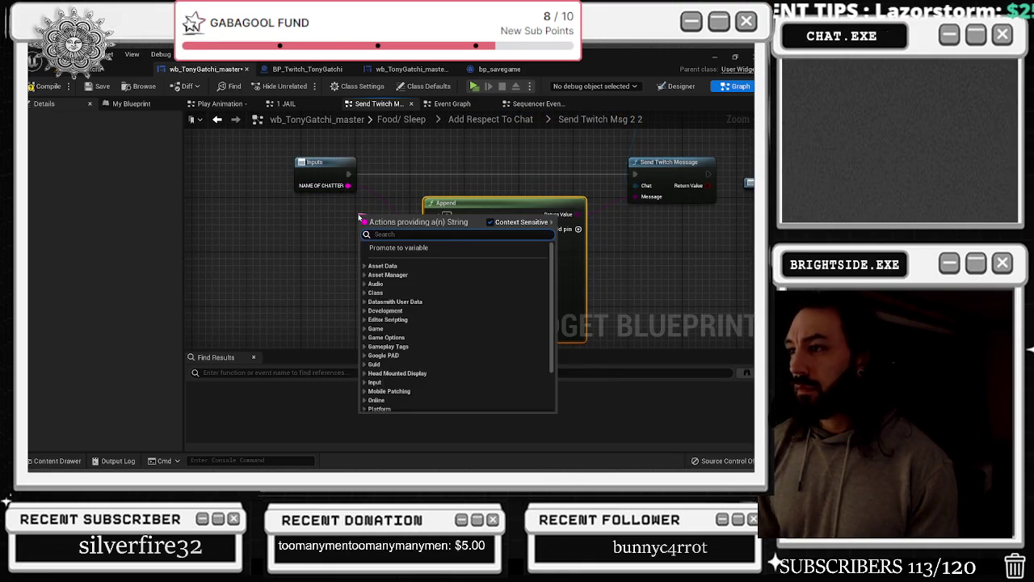
pyautogui.write('to int')
pyautogui.press('Down')
pyautogui.press('Down')
pyautogui.press('Down')
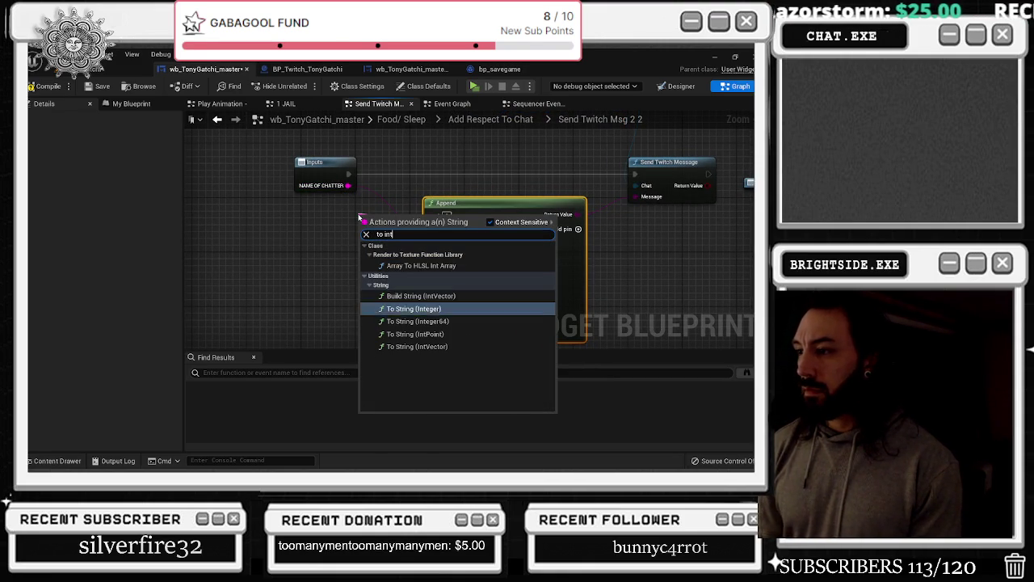
pyautogui.press('Up')
pyautogui.press('Return')
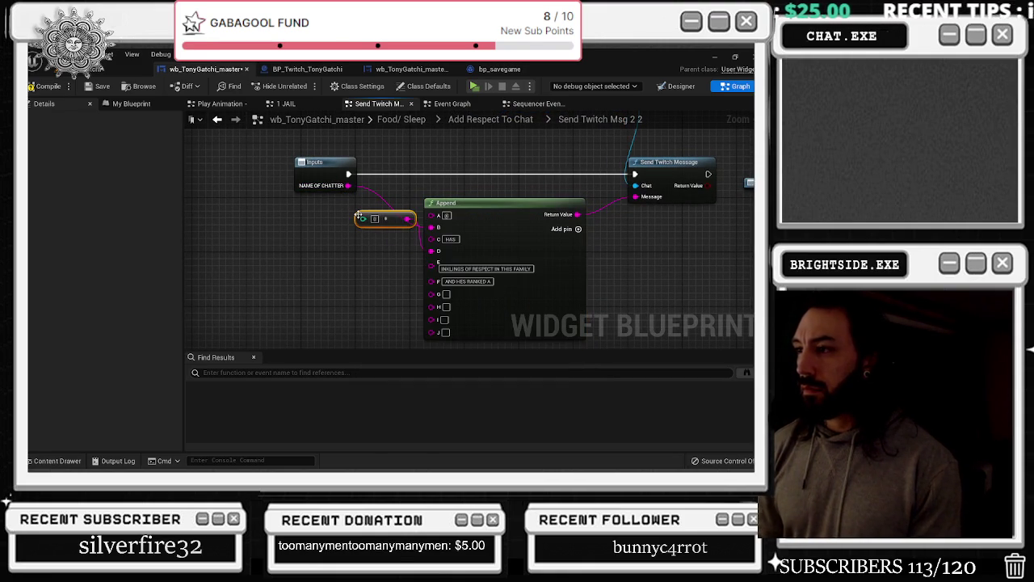
pyautogui.moveTo(359, 217); pyautogui.dragTo(335, 194)
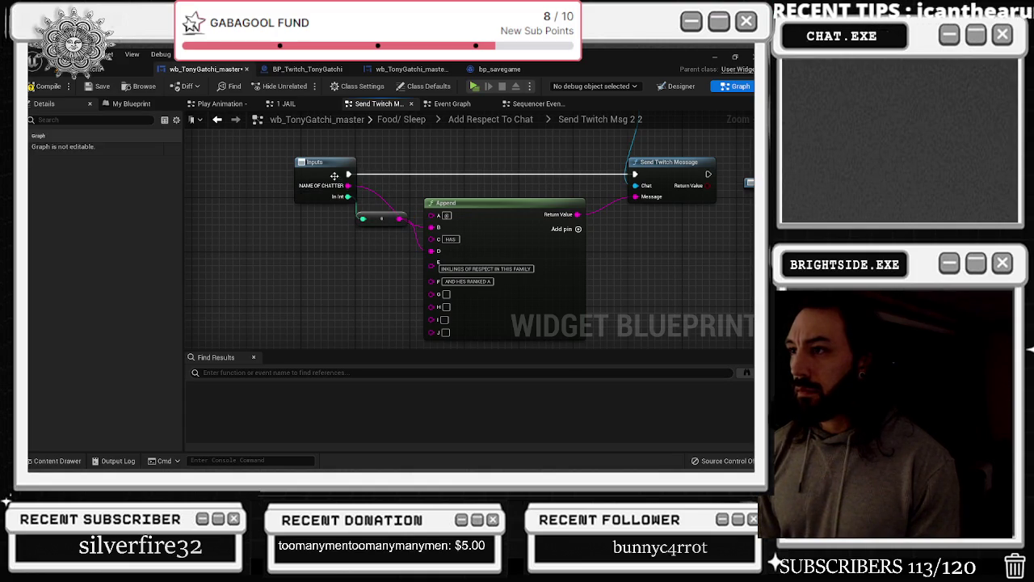
pyautogui.doubleClick(45, 214)
pyautogui.write('how much respect')
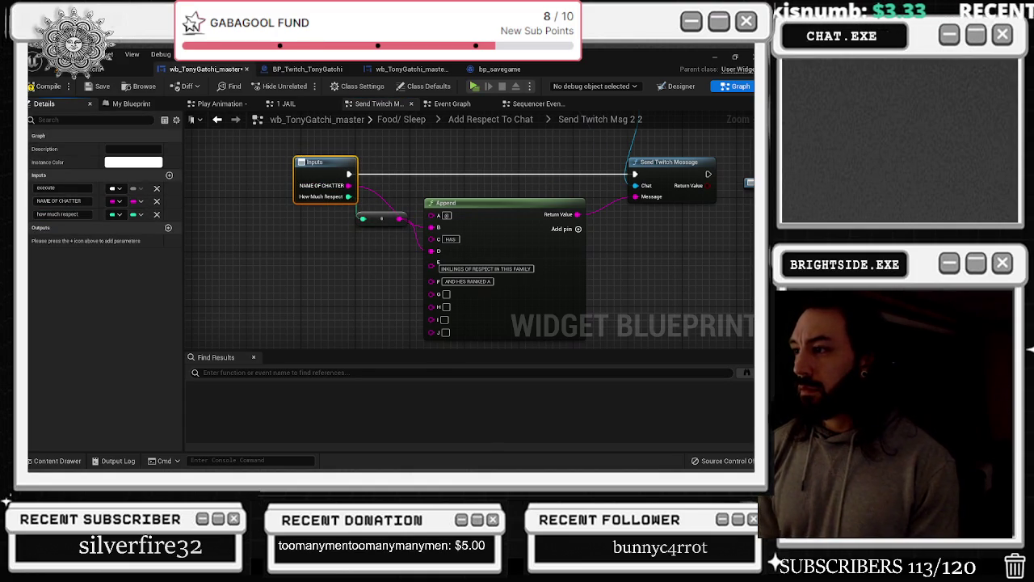
pyautogui.click(434, 273)
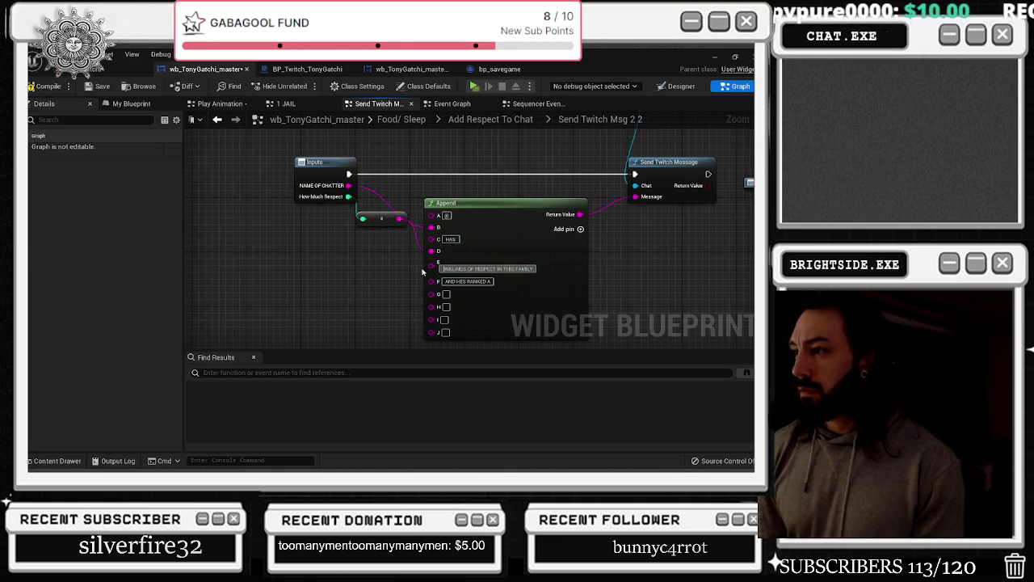
# Create a generic Select node from the How Much Respect value, replacing a mistaken Select Int
pyautogui.moveTo(354, 196); pyautogui.dragTo(344, 296)
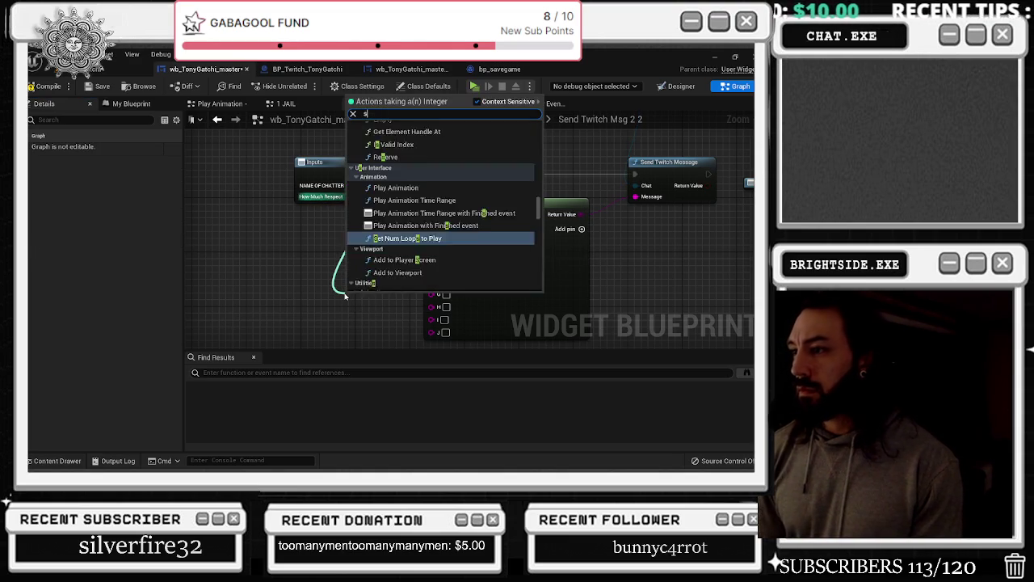
pyautogui.write('select')
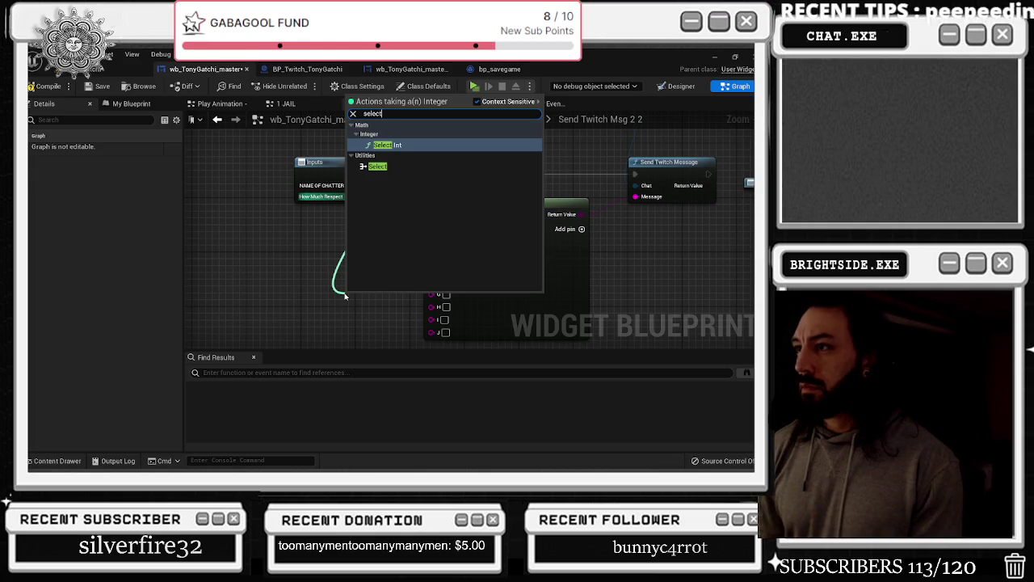
pyautogui.press('Return')
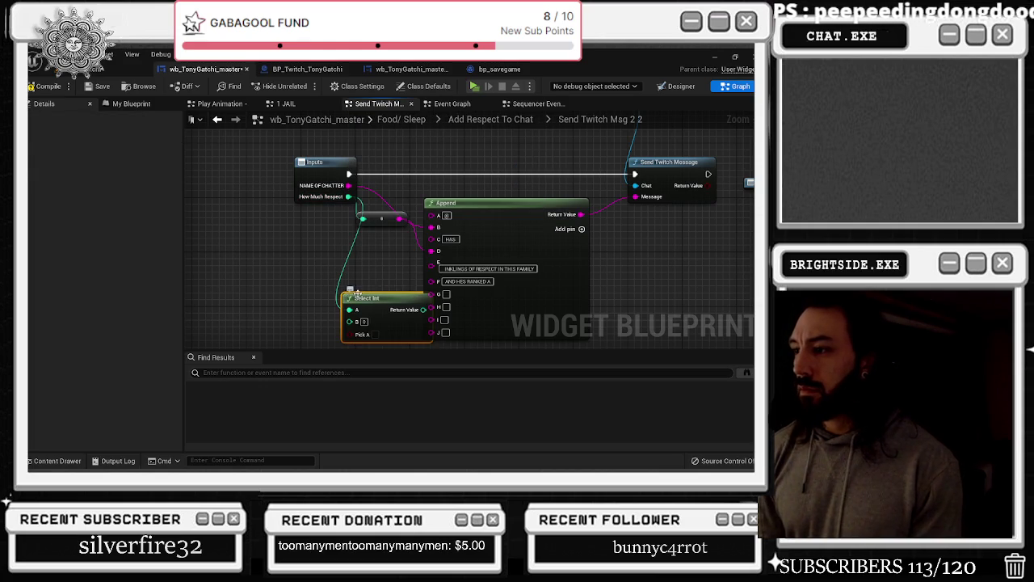
pyautogui.hotkey('ctrl', 'z')
pyautogui.moveTo(348, 196)
pyautogui.mouseDown()
pyautogui.moveTo(367, 231)
pyautogui.moveTo(327, 279)
pyautogui.mouseUp()
pyautogui.write('selec')
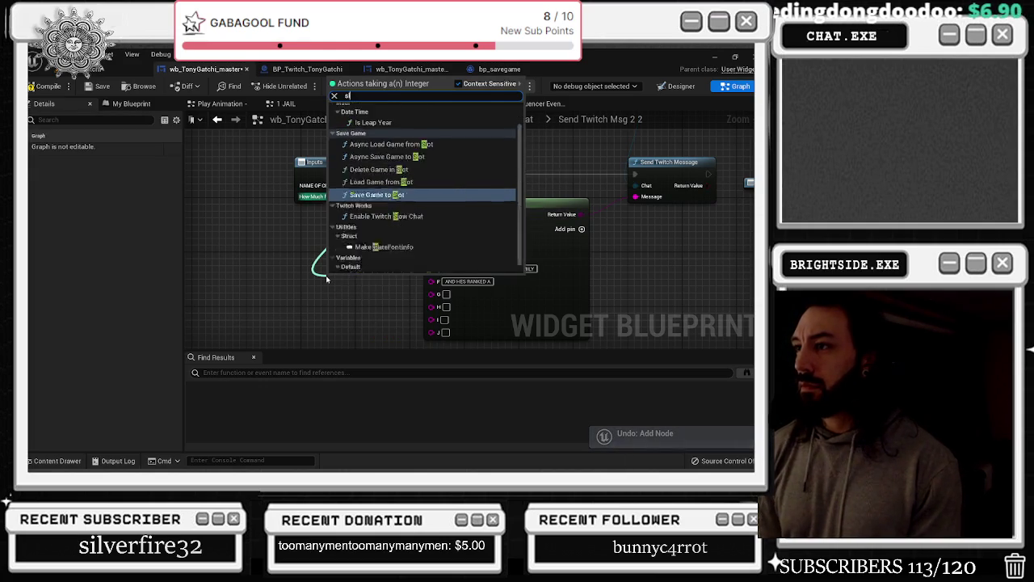
pyautogui.press('BackSpace')
pyautogui.press('BackSpace')
pyautogui.press('BackSpace')
pyautogui.write('elect')
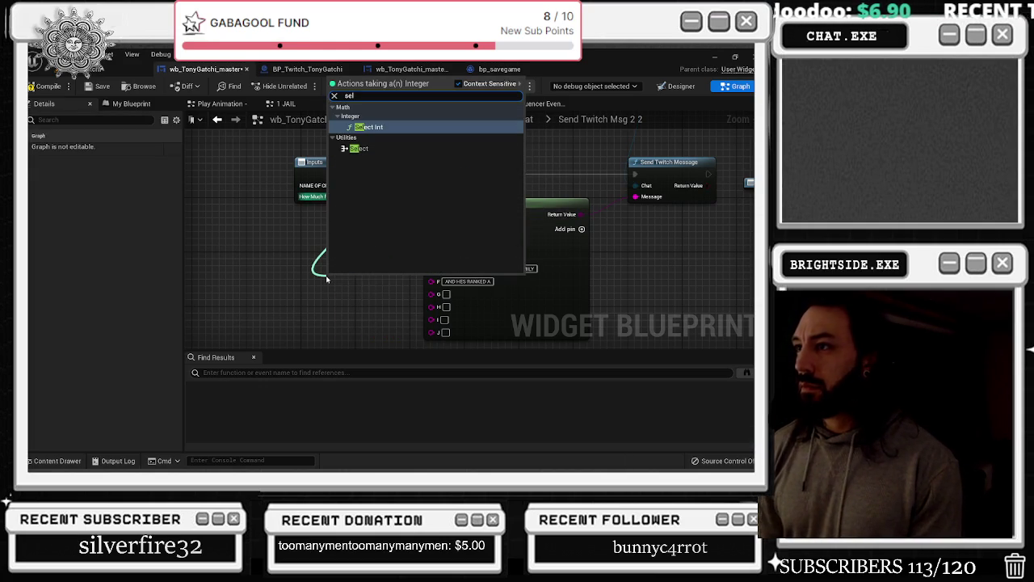
pyautogui.press('Return')
# Wire Select into Append's G pin, index it by How Much Respect, and give it four options
pyautogui.moveTo(340, 289); pyautogui.dragTo(381, 243)
pyautogui.keyDown('alt'); pyautogui.click(385, 266); pyautogui.keyUp('alt')
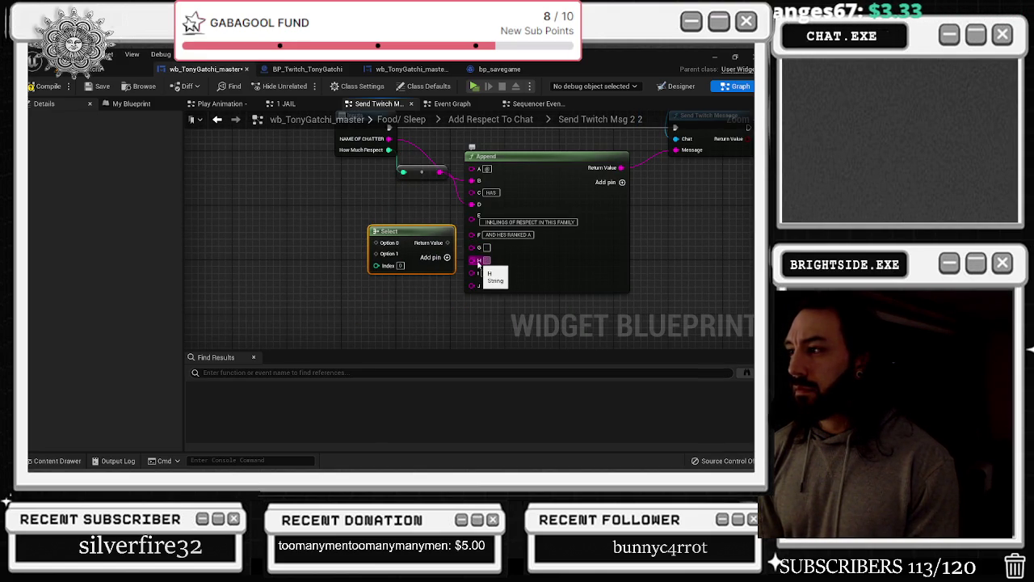
pyautogui.moveTo(475, 248)
pyautogui.mouseDown()
pyautogui.moveTo(439, 224)
pyautogui.moveTo(436, 243)
pyautogui.mouseUp()
pyautogui.moveTo(390, 149); pyautogui.dragTo(364, 269)
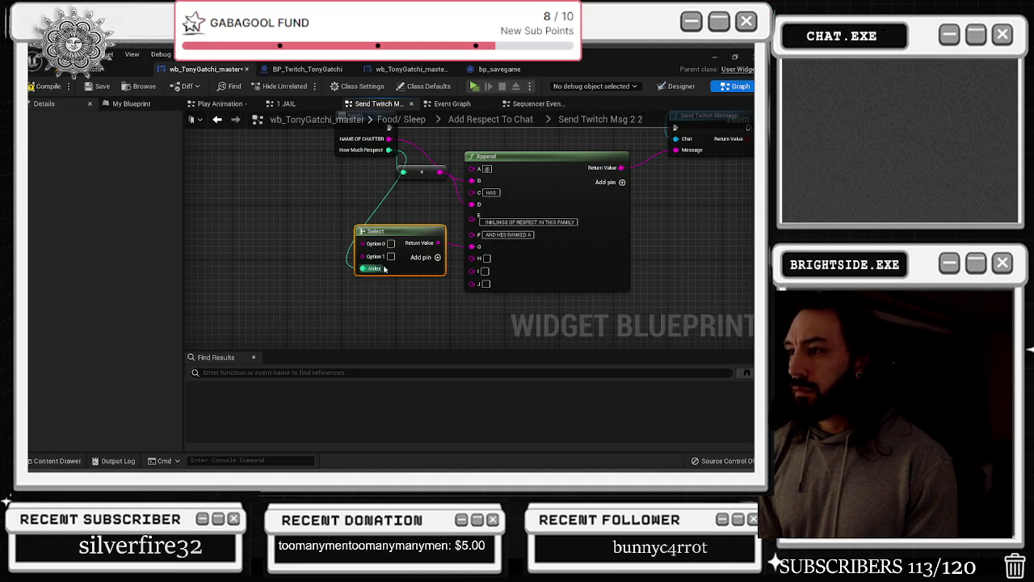
pyautogui.click(437, 257)
pyautogui.click(438, 257)
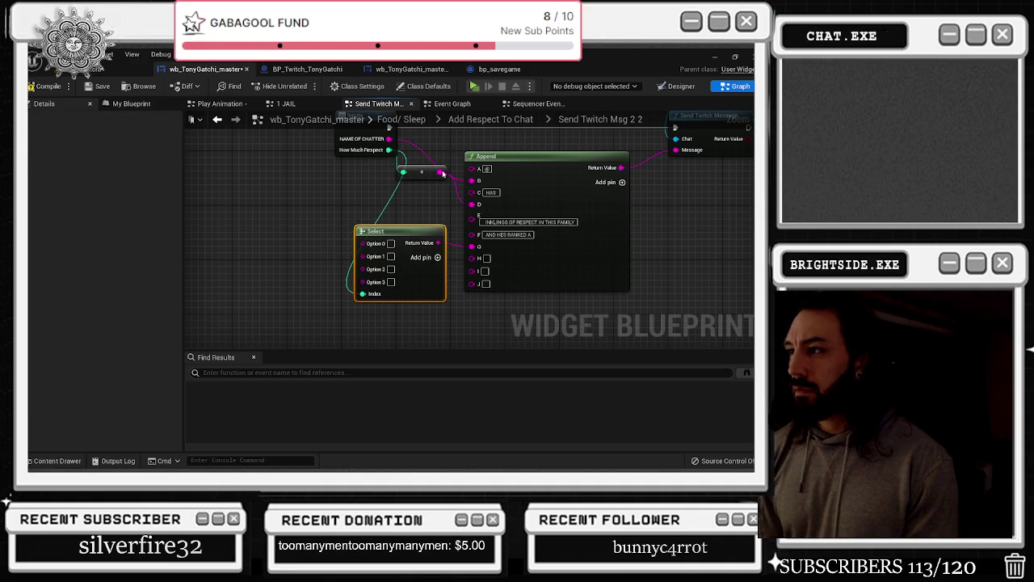
# Rearrange the Inputs, Append and Send Twitch Message nodes
pyautogui.moveTo(400, 174)
pyautogui.mouseDown()
pyautogui.moveTo(425, 157)
pyautogui.moveTo(528, 230)
pyautogui.mouseUp()
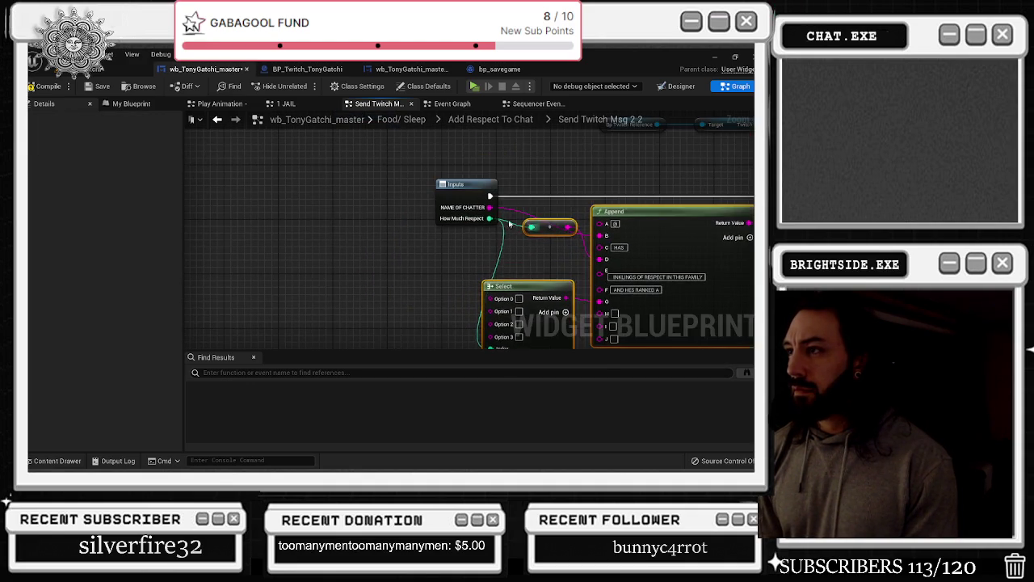
pyautogui.moveTo(473, 203); pyautogui.dragTo(415, 194)
pyautogui.moveTo(570, 206)
pyautogui.mouseDown()
pyautogui.moveTo(336, 213)
pyautogui.moveTo(363, 213)
pyautogui.moveTo(336, 226)
pyautogui.mouseUp()
pyautogui.moveTo(449, 227)
pyautogui.mouseDown()
pyautogui.moveTo(448, 213)
pyautogui.moveTo(453, 227)
pyautogui.mouseUp()
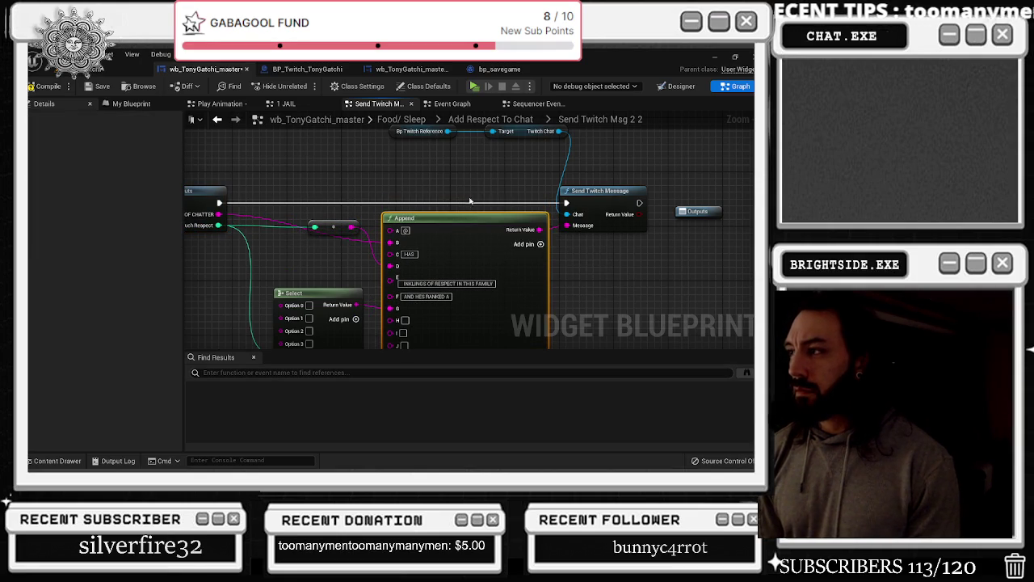
pyautogui.scroll(-1, 470, 177)
# Paste the copied Append node into Send Twitch Msg 2 and rewire a string input to it
pyautogui.click(218, 119)
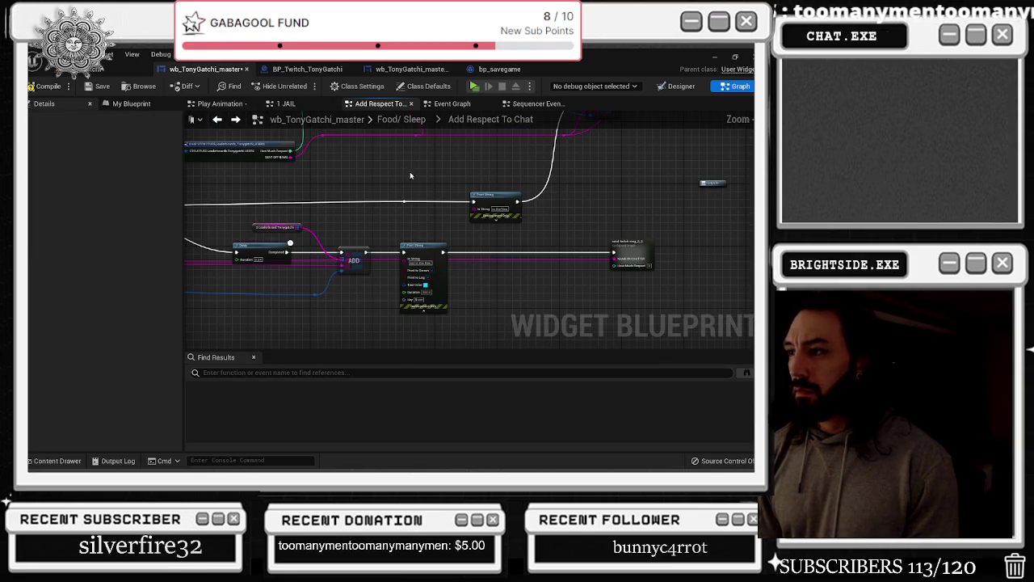
pyautogui.doubleClick(620, 187)
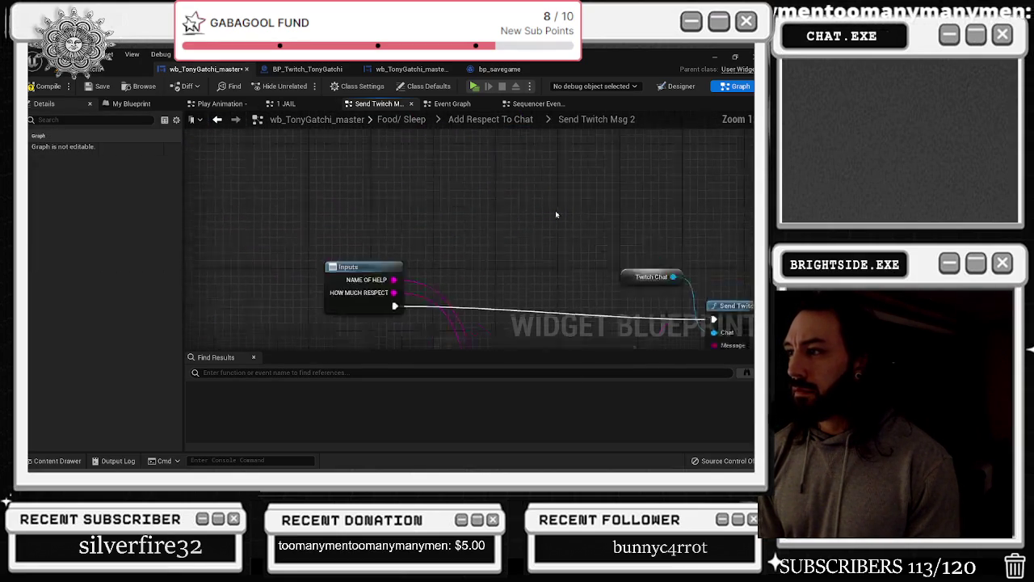
pyautogui.hotkey('ctrl', 'v')
pyautogui.moveTo(507, 188); pyautogui.dragTo(575, 211)
pyautogui.moveTo(485, 231)
pyautogui.mouseDown()
pyautogui.moveTo(242, 211)
pyautogui.moveTo(253, 247)
pyautogui.mouseUp()
# Change the HOW MUCH RESPECT input's type to Text in the Inputs node details
pyautogui.click(366, 160)
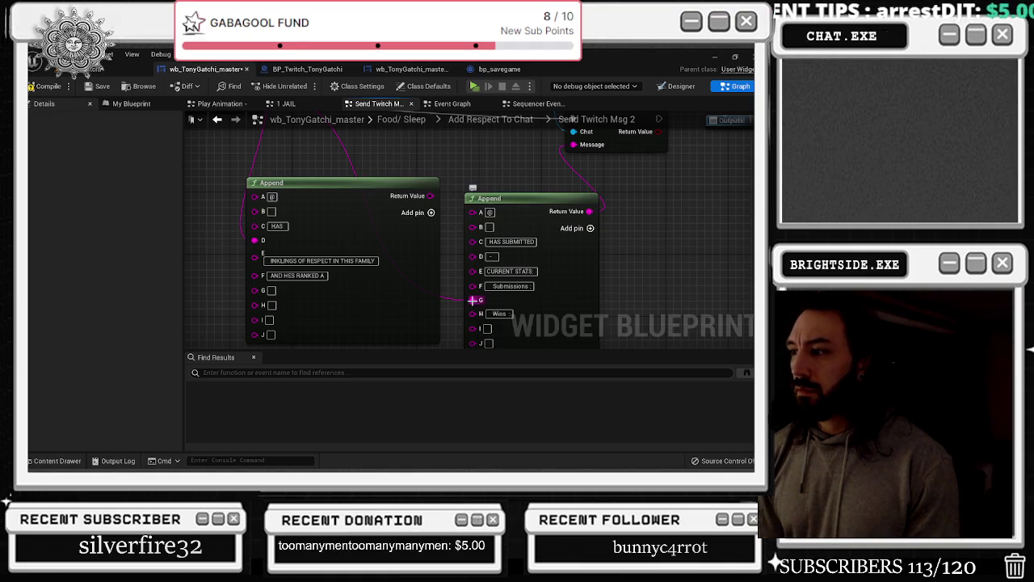
pyautogui.moveTo(476, 306); pyautogui.dragTo(548, 345)
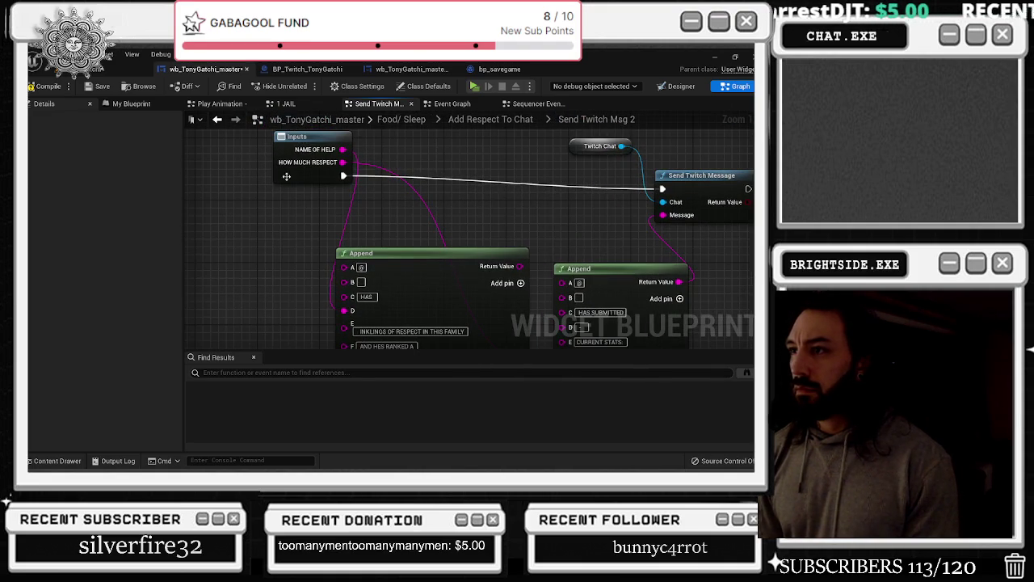
pyautogui.click(284, 180)
pyautogui.click(119, 203)
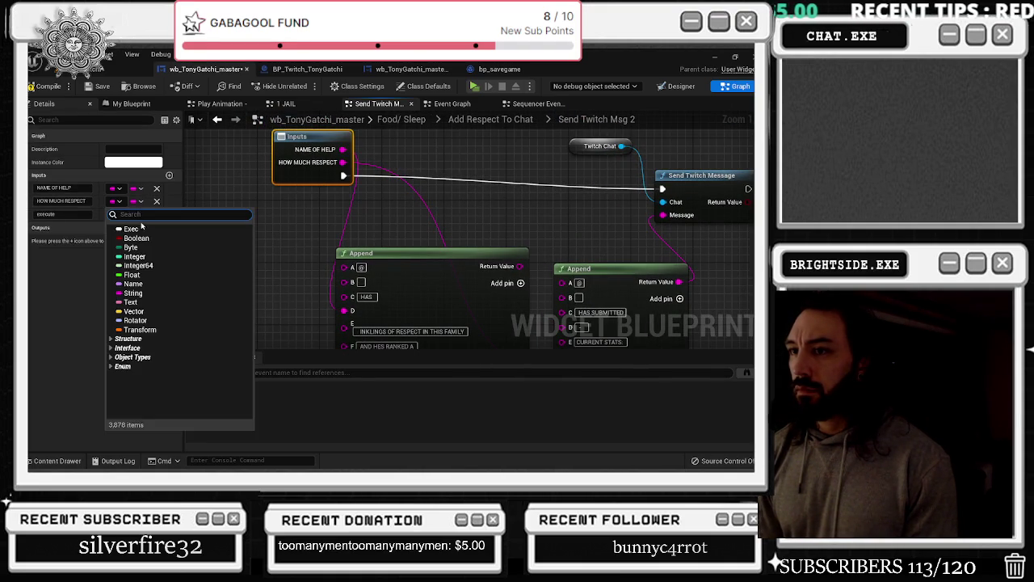
pyautogui.click(143, 301)
# Delete the old stats Append and wire the respect Append's result into Send Twitch Message's Message
pyautogui.moveTo(410, 245); pyautogui.dragTo(318, 189)
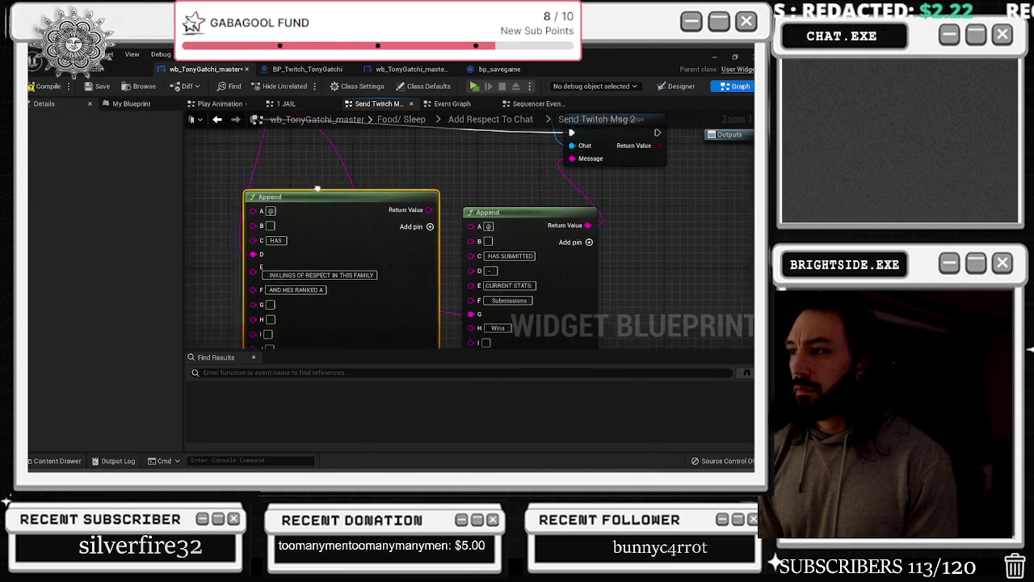
pyautogui.click(502, 210)
pyautogui.press('Delete')
pyautogui.moveTo(370, 208); pyautogui.dragTo(438, 181)
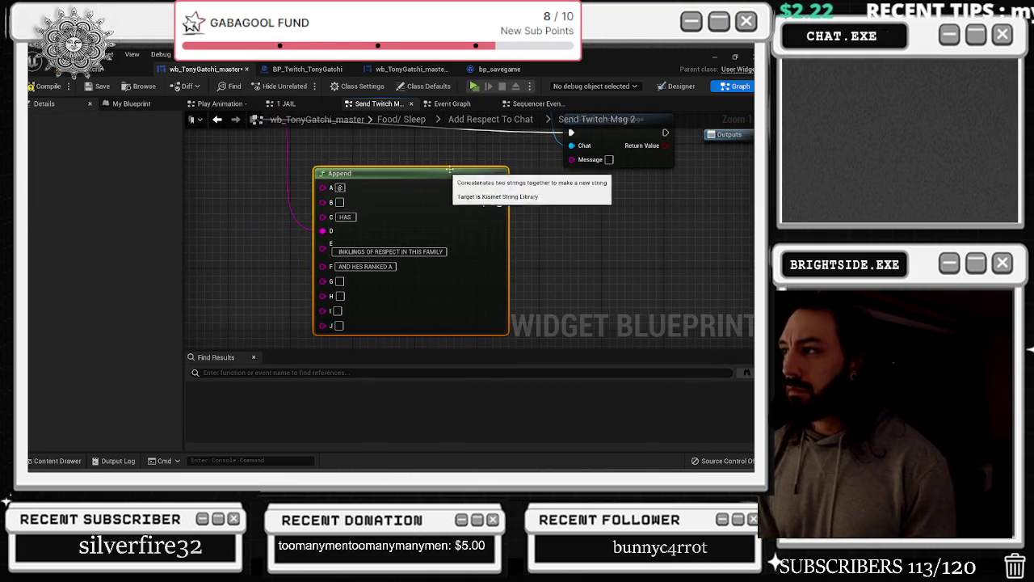
pyautogui.moveTo(515, 212); pyautogui.dragTo(588, 184)
pyautogui.moveTo(405, 199); pyautogui.dragTo(428, 184)
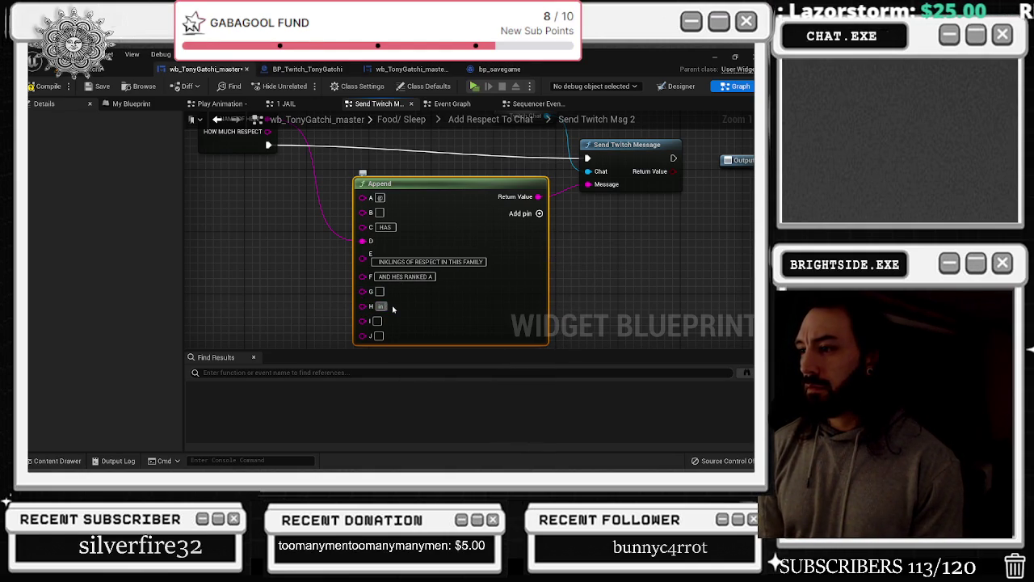
# Enter IN THE FAMILY in the Append's H input and connect HOW MUCH RESPECT to G
pyautogui.write('IN THE FAMI')
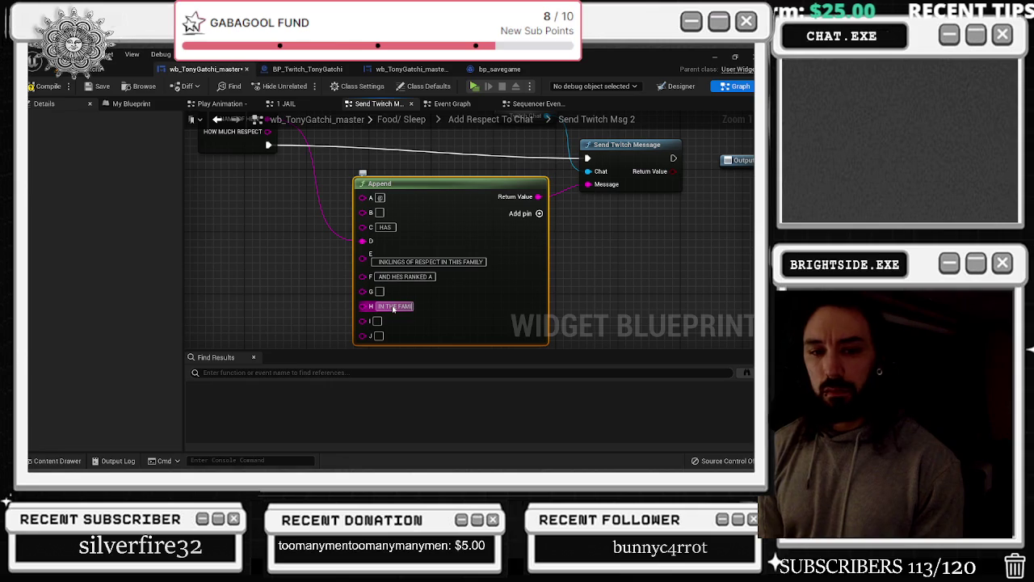
pyautogui.write('LY')
pyautogui.click(300, 231)
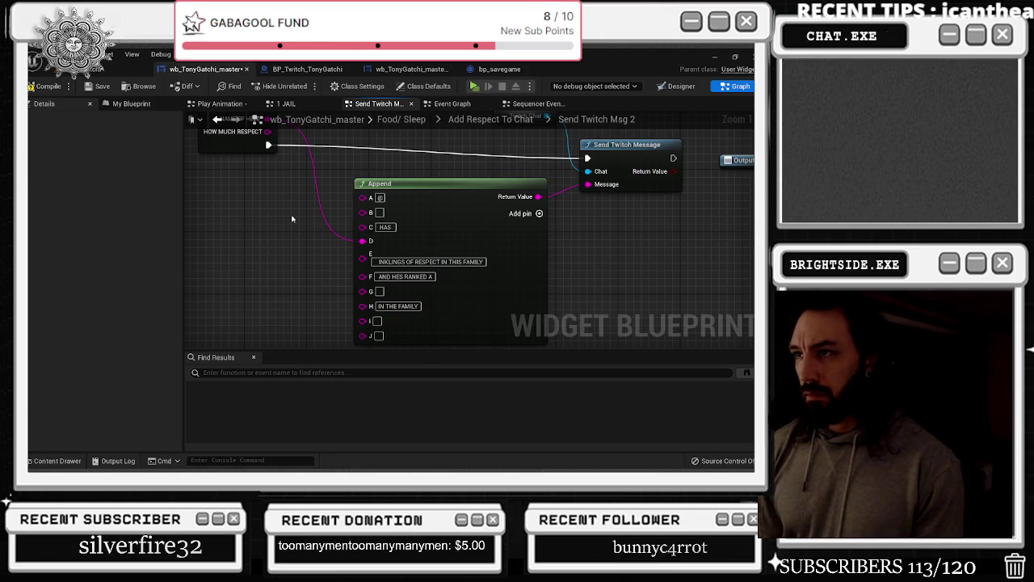
pyautogui.moveTo(270, 132)
pyautogui.mouseDown()
pyautogui.moveTo(334, 166)
pyautogui.moveTo(363, 290)
pyautogui.mouseUp()
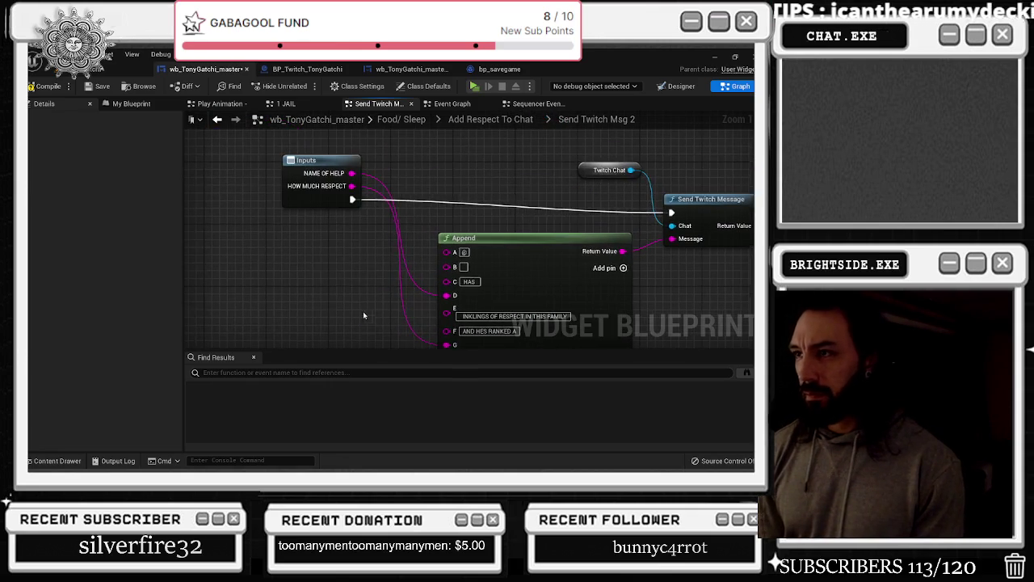
pyautogui.moveTo(303, 198); pyautogui.dragTo(290, 243)
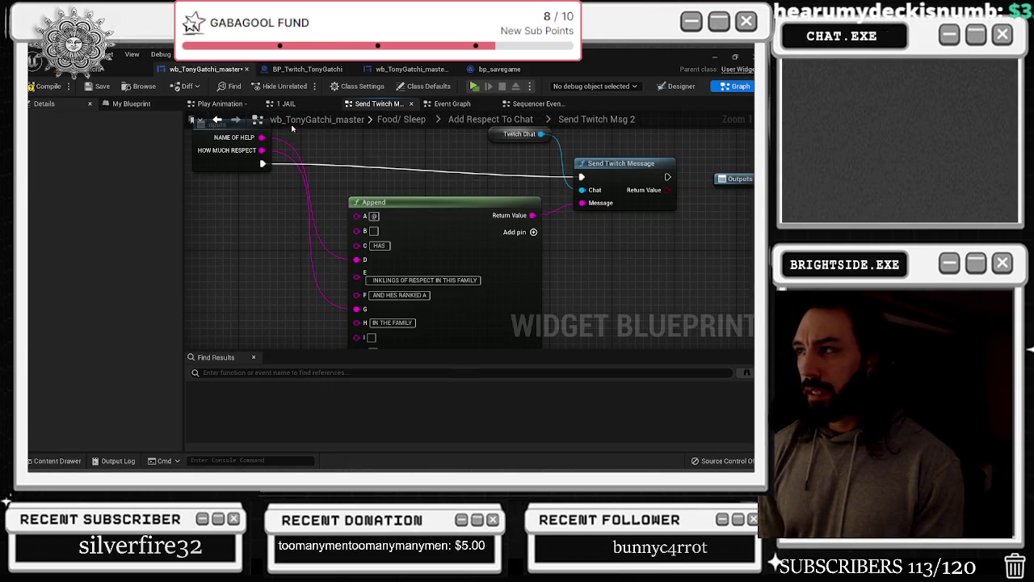
pyautogui.click(226, 145)
pyautogui.moveTo(331, 157); pyautogui.dragTo(328, 263)
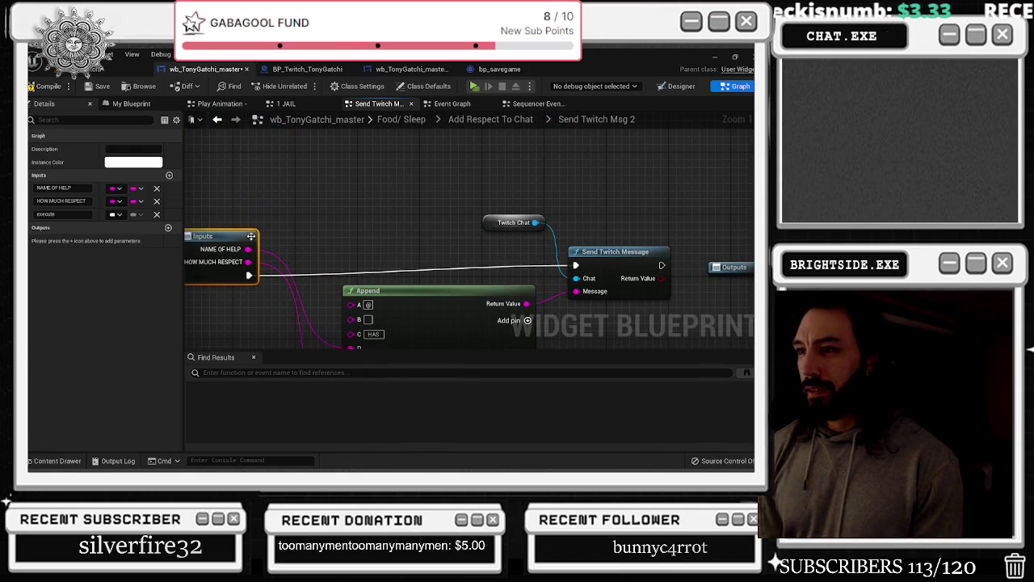
pyautogui.moveTo(559, 191); pyautogui.dragTo(465, 175)
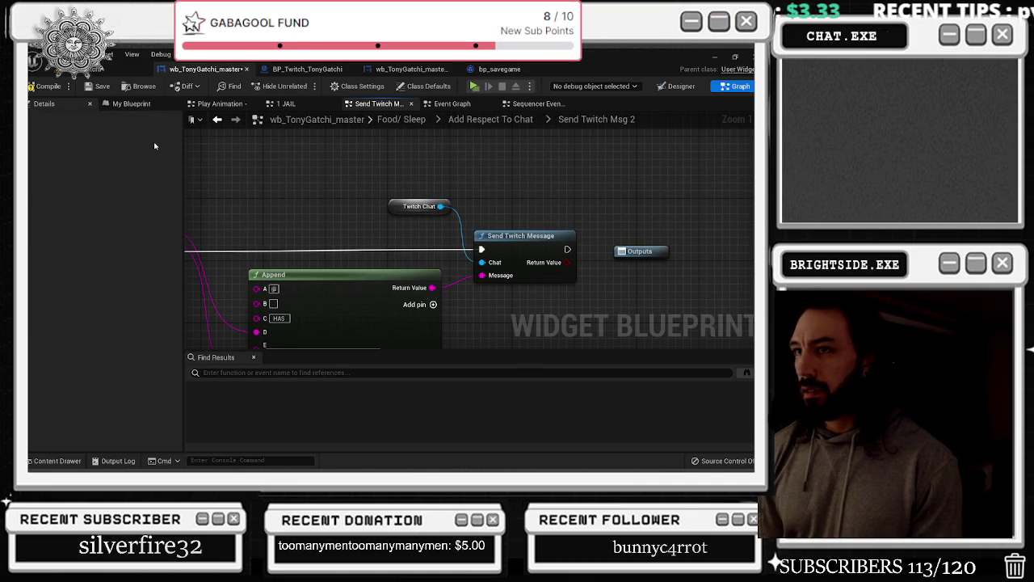
pyautogui.click(130, 104)
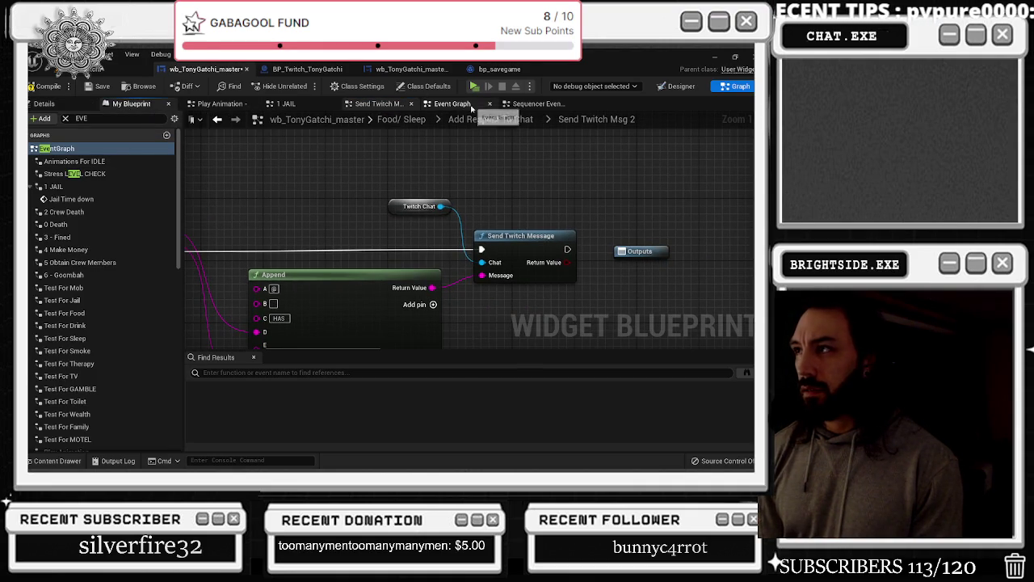
# Browse the Event Graph, Sequencer Events and Send Twitch Msg graphs, then clear the graph filter
pyautogui.click(475, 108)
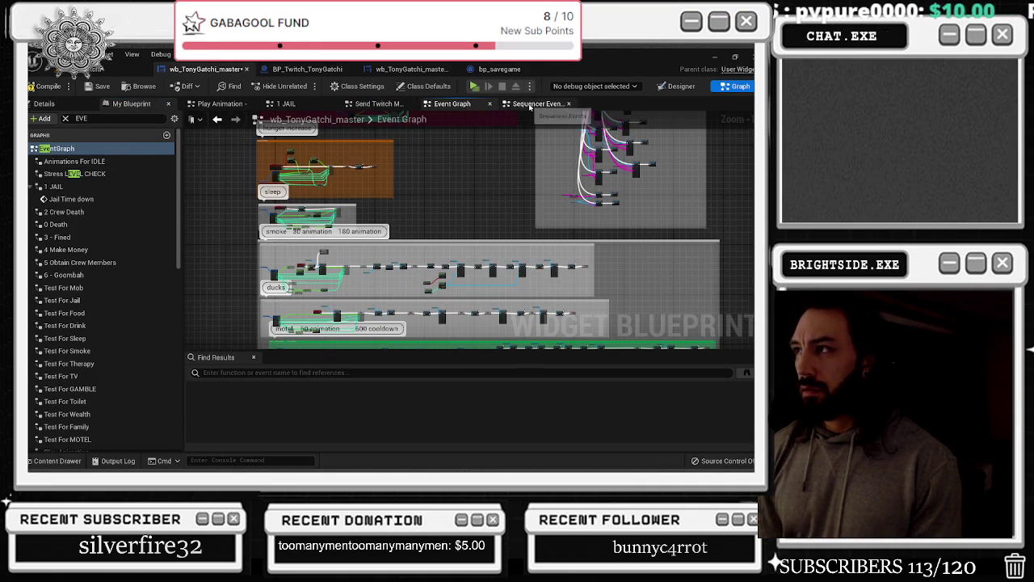
pyautogui.click(532, 104)
pyautogui.click(462, 104)
pyautogui.click(370, 106)
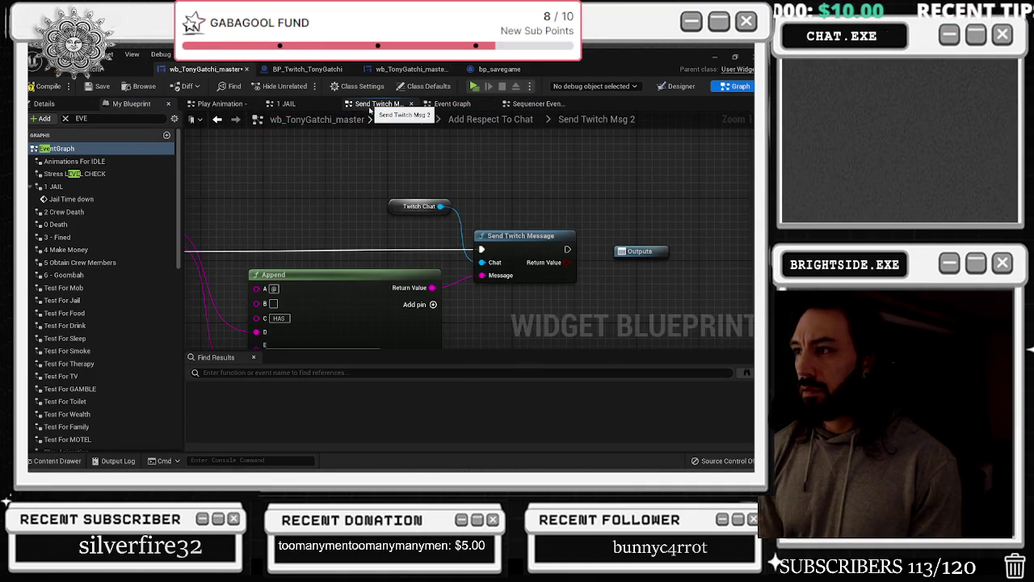
pyautogui.click(216, 119)
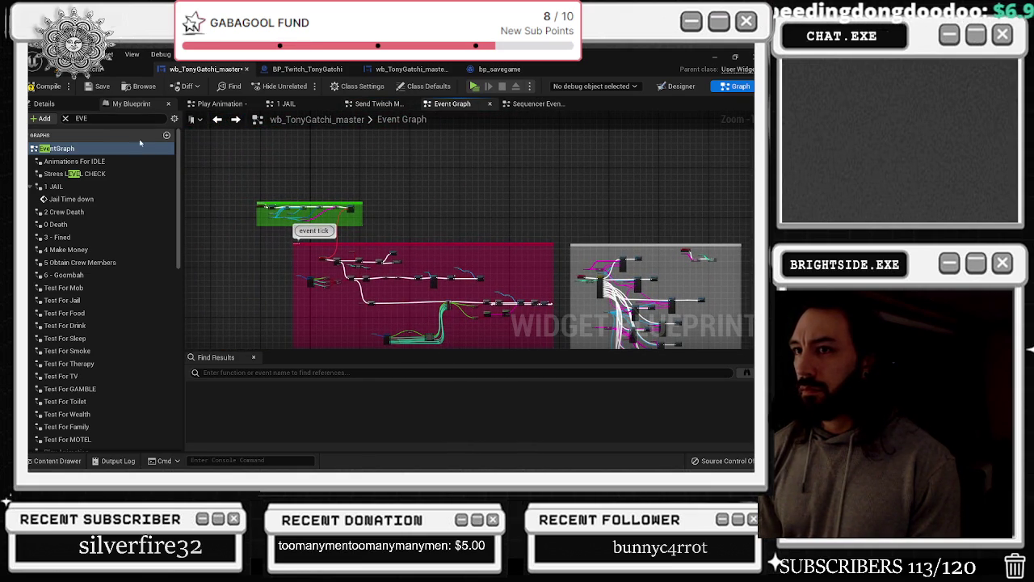
pyautogui.click(65, 118)
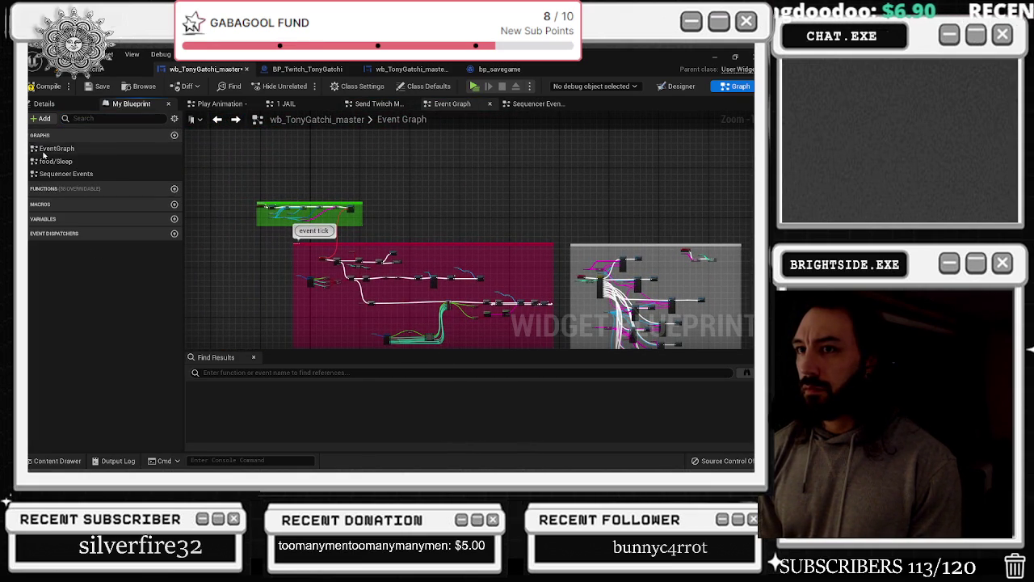
# Open the Food/Sleep graph and compare it with BP_Twitch_TonyGatchi's event graph
pyautogui.doubleClick(56, 160)
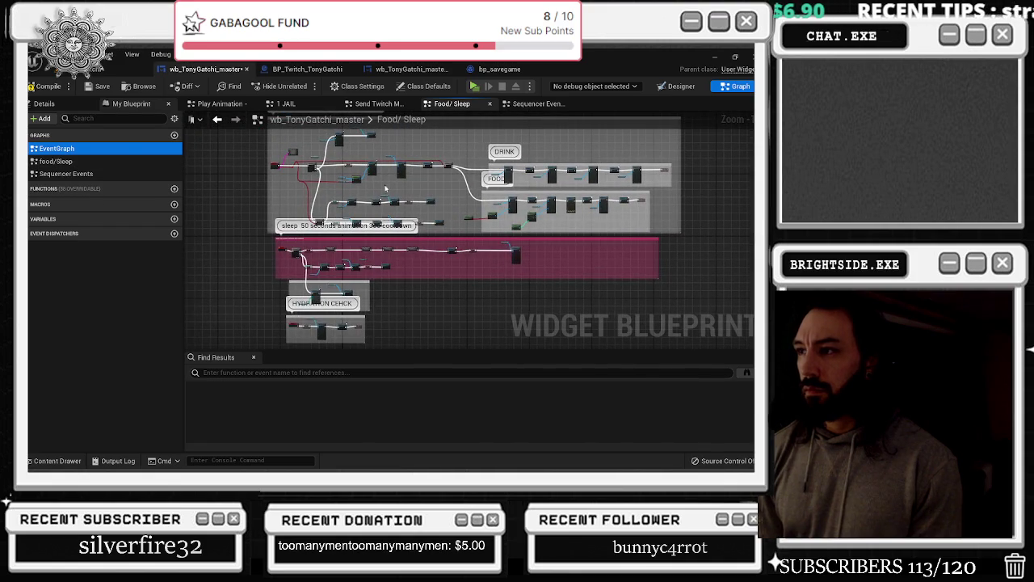
pyautogui.scroll(5, 386, 216)
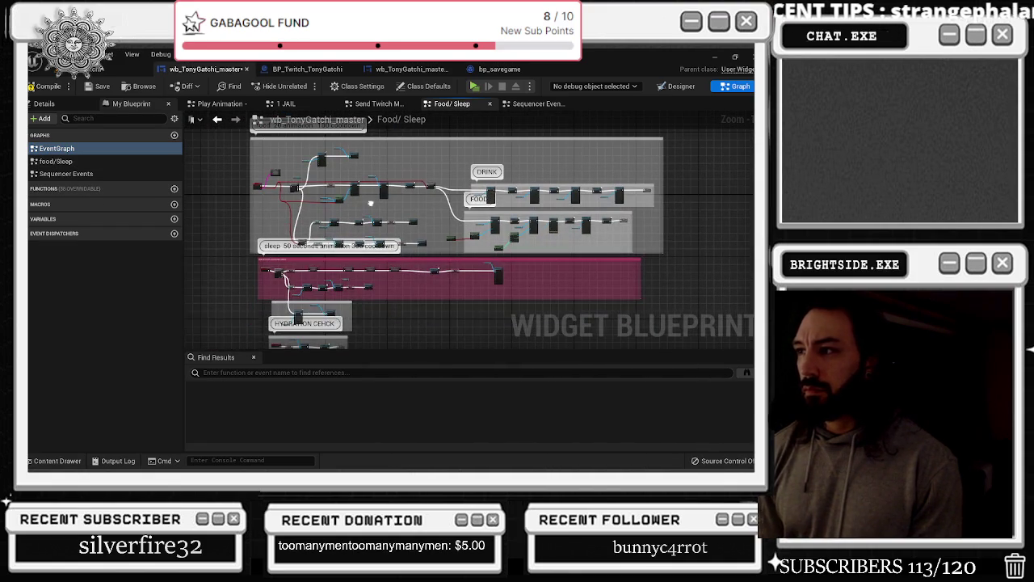
pyautogui.click(307, 69)
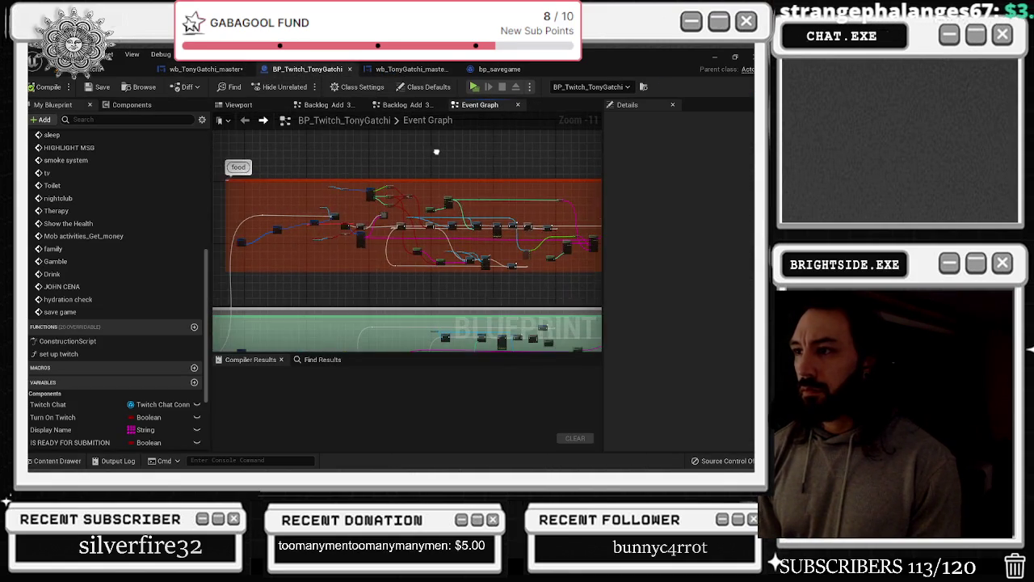
pyautogui.scroll(7, 386, 230)
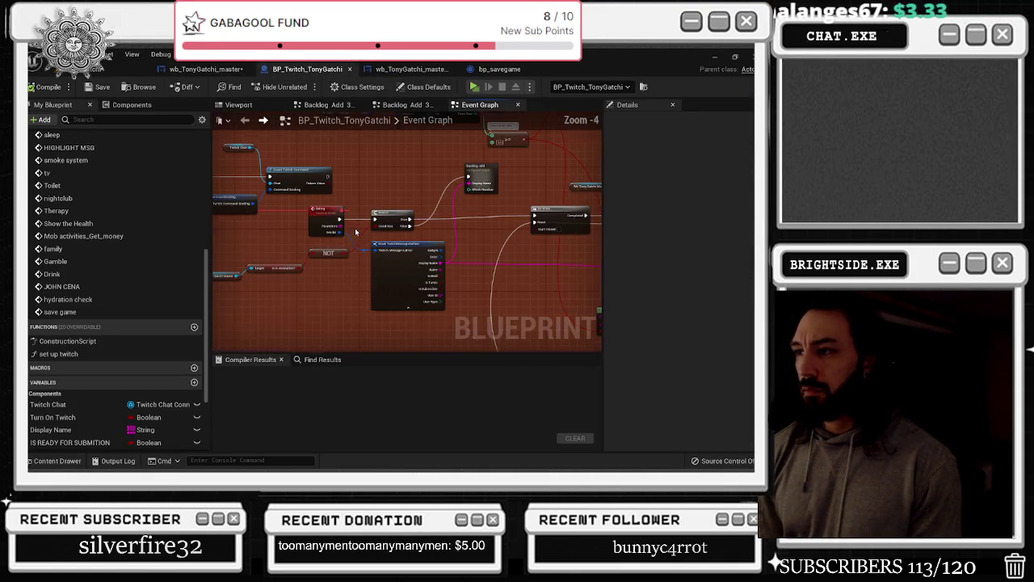
pyautogui.scroll(-8, 387, 233)
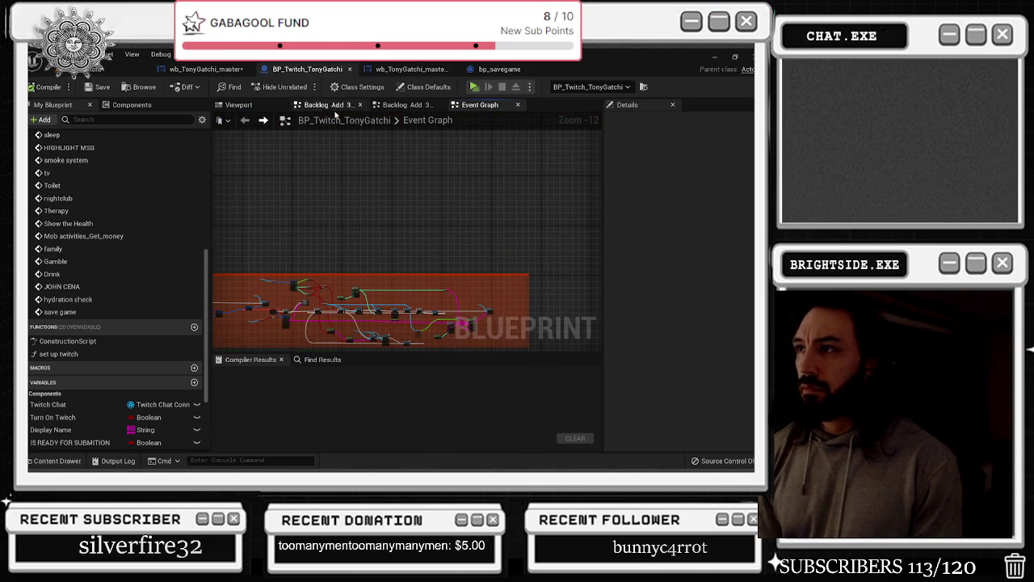
pyautogui.click(206, 69)
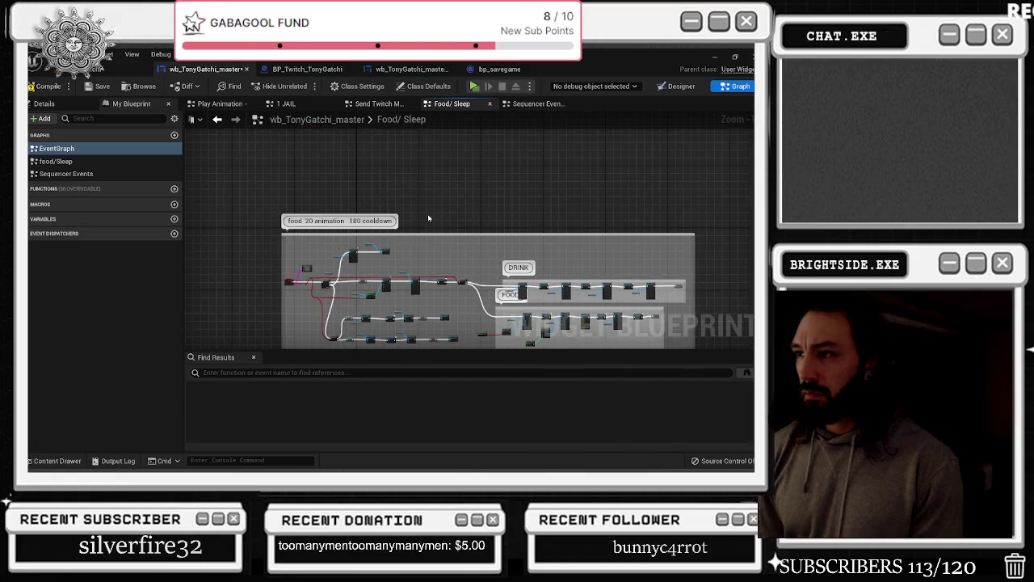
# Enter the add respect to chat collapsed graph, then the nested Send Twitch Msg 2 2 graph
pyautogui.scroll(5, 368, 256)
pyautogui.moveTo(315, 242); pyautogui.dragTo(315, 211)
pyautogui.moveTo(267, 276); pyautogui.dragTo(261, 271)
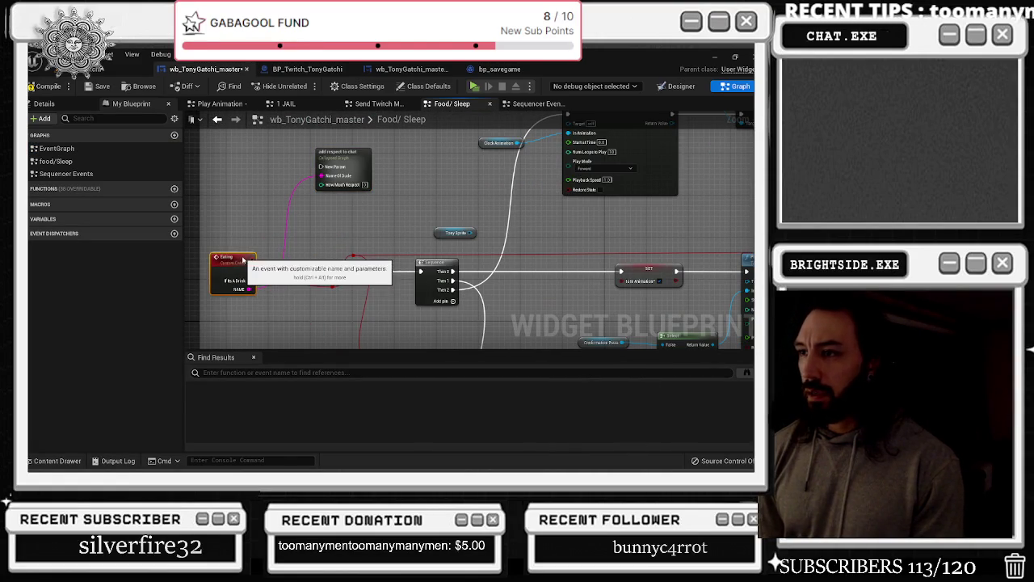
pyautogui.click(364, 162)
pyautogui.doubleClick(364, 163)
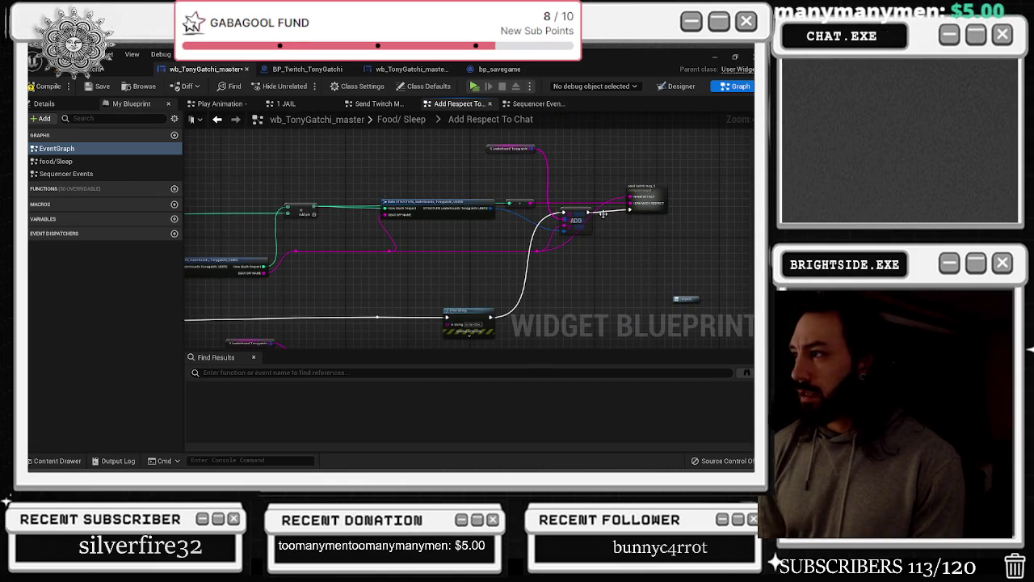
pyautogui.moveTo(661, 221); pyautogui.dragTo(602, 127)
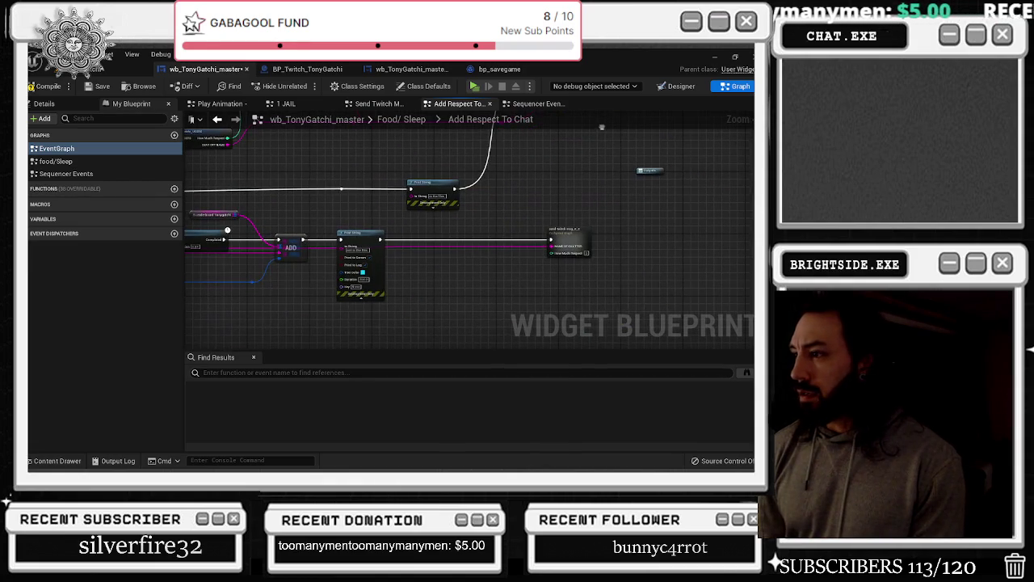
pyautogui.doubleClick(589, 239)
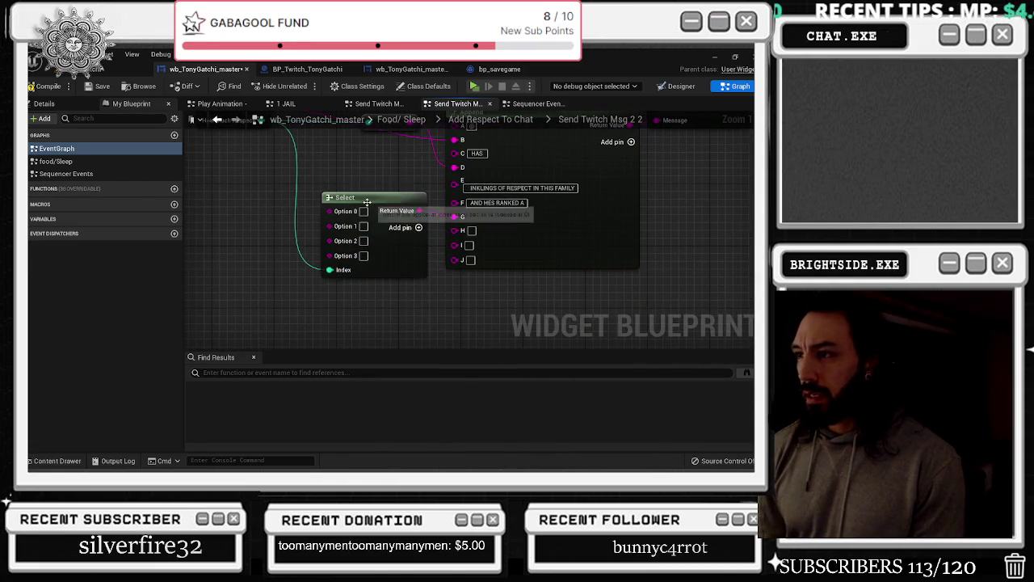
pyautogui.hotkey('alt', 'Tab')
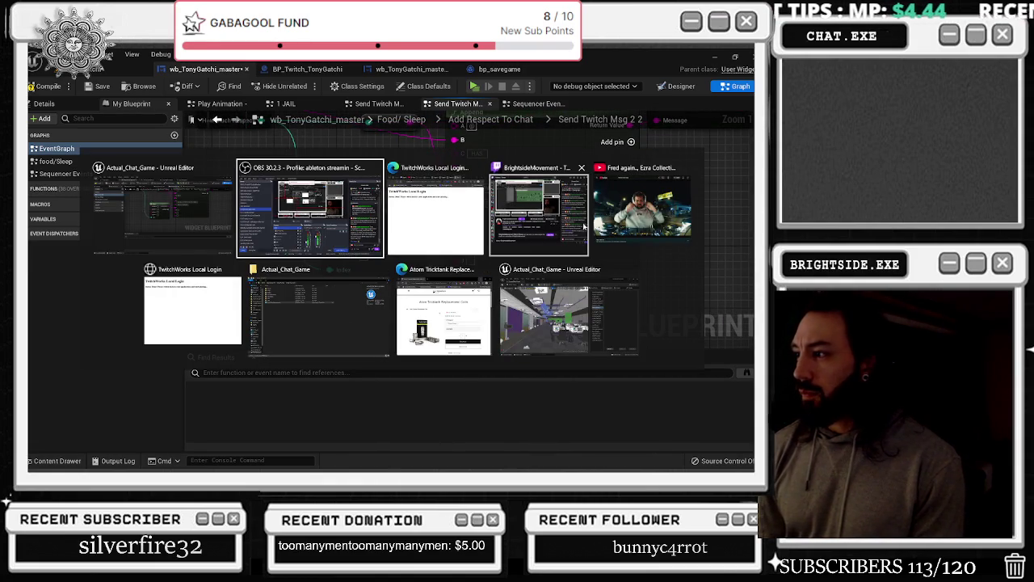
pyautogui.click(575, 221)
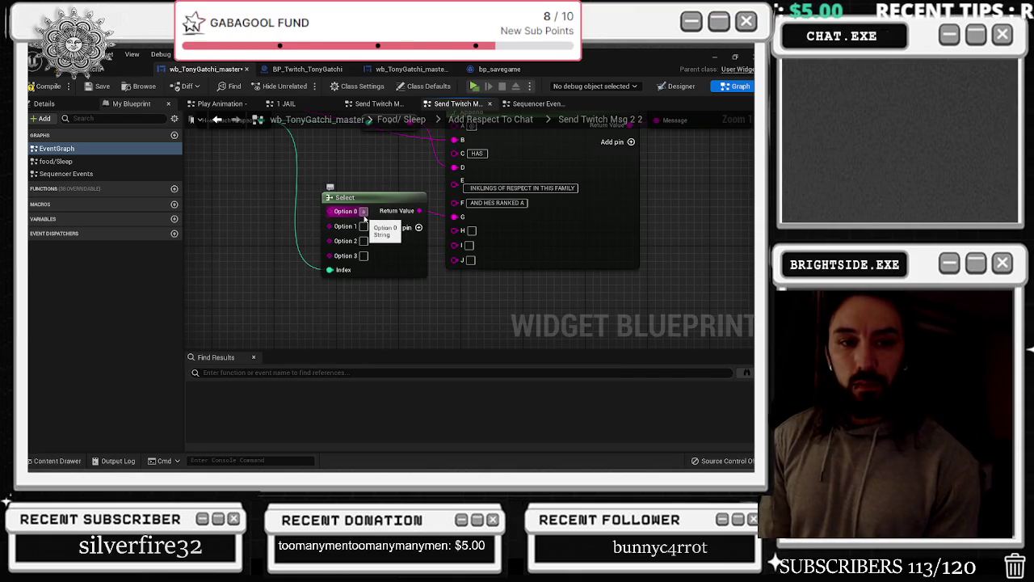
# Fill the Select node's options with ASSOCIATE, CAPO, UNDERBOSS and MADE GUY
pyautogui.write('SSOCIATE')
pyautogui.click(365, 219)
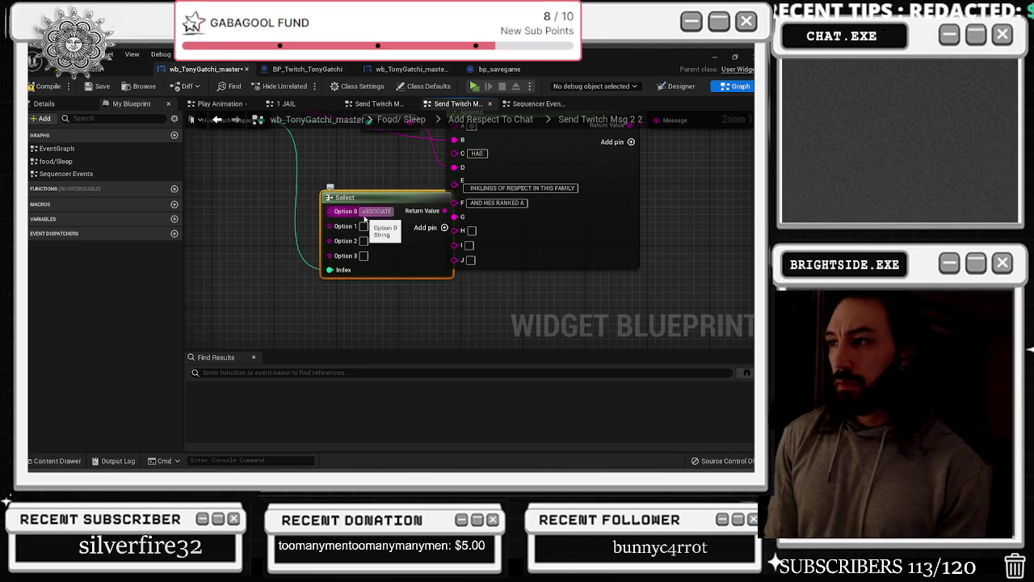
pyautogui.press('Return')
pyautogui.write('CAPO')
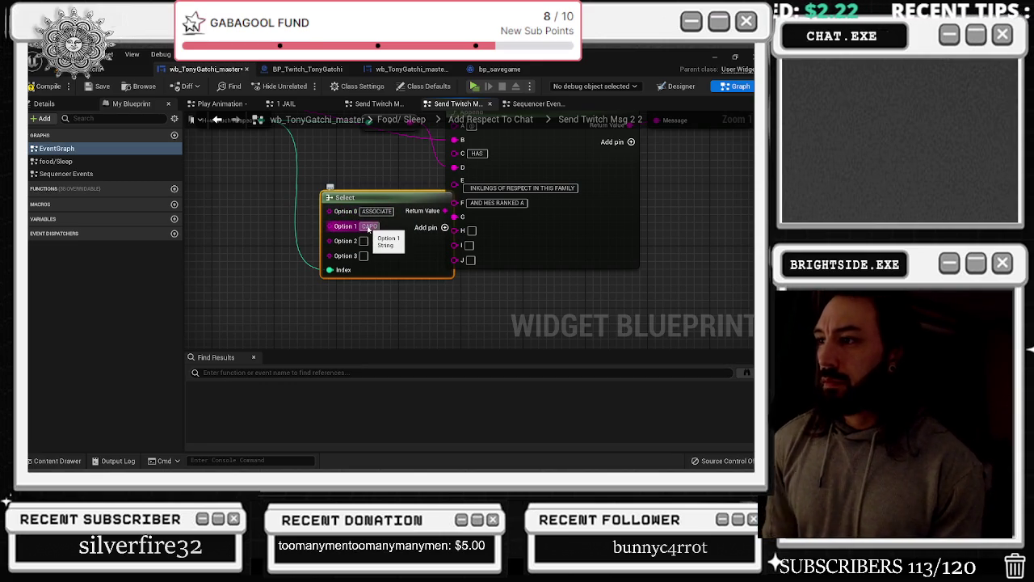
pyautogui.moveTo(387, 204); pyautogui.dragTo(364, 213)
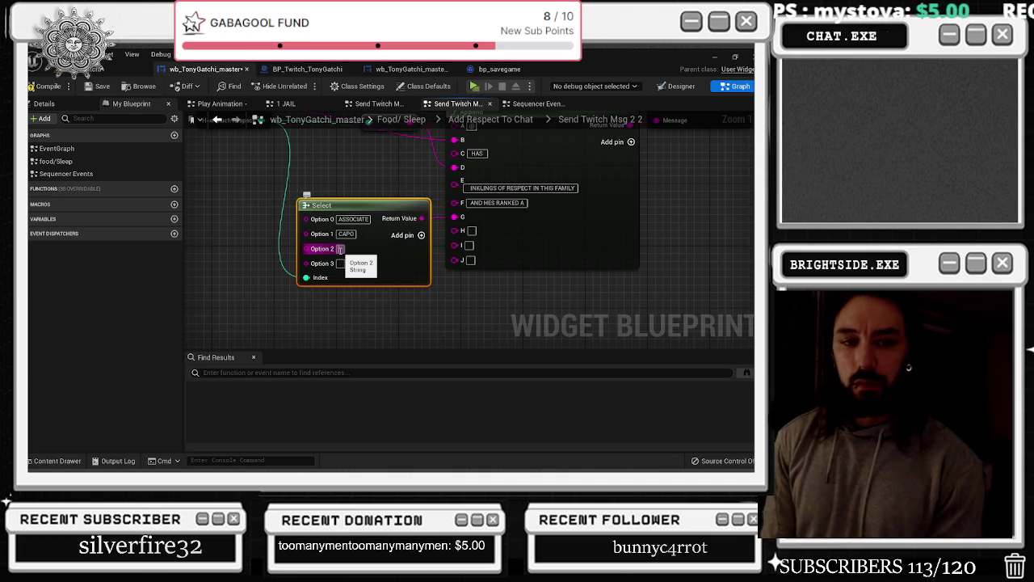
pyautogui.click(348, 249)
pyautogui.write('UNDERBOSS')
pyautogui.press('Return')
pyautogui.write('MADE GUY')
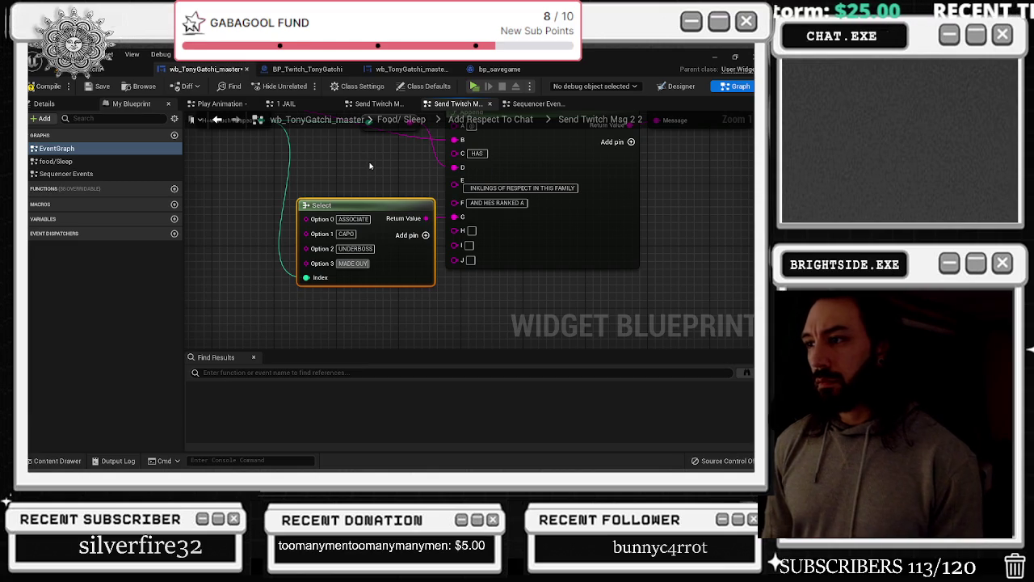
pyautogui.moveTo(369, 172)
pyautogui.mouseDown()
pyautogui.moveTo(437, 203)
pyautogui.moveTo(418, 194)
pyautogui.mouseUp()
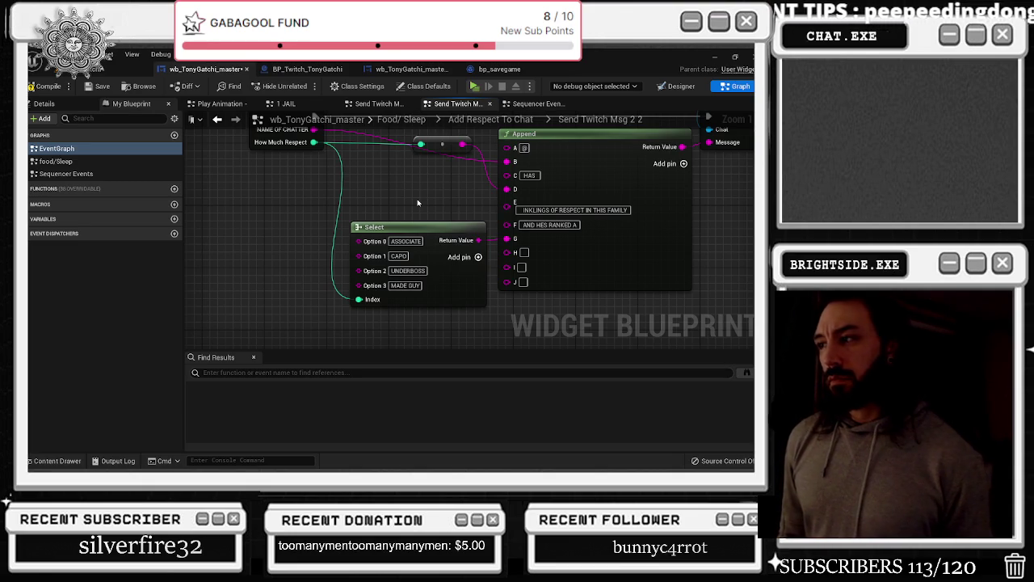
# Drag the rank Select node right beneath the Append node, then go back up to Add Respect To Chat
pyautogui.moveTo(413, 191); pyautogui.dragTo(482, 189)
pyautogui.moveTo(470, 237); pyautogui.dragTo(413, 234)
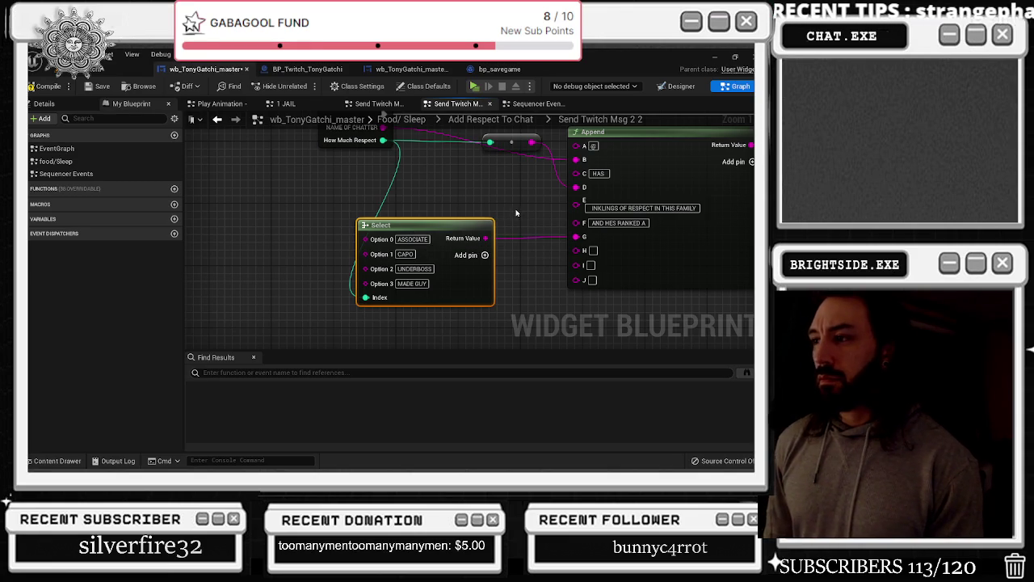
pyautogui.moveTo(442, 232); pyautogui.dragTo(489, 231)
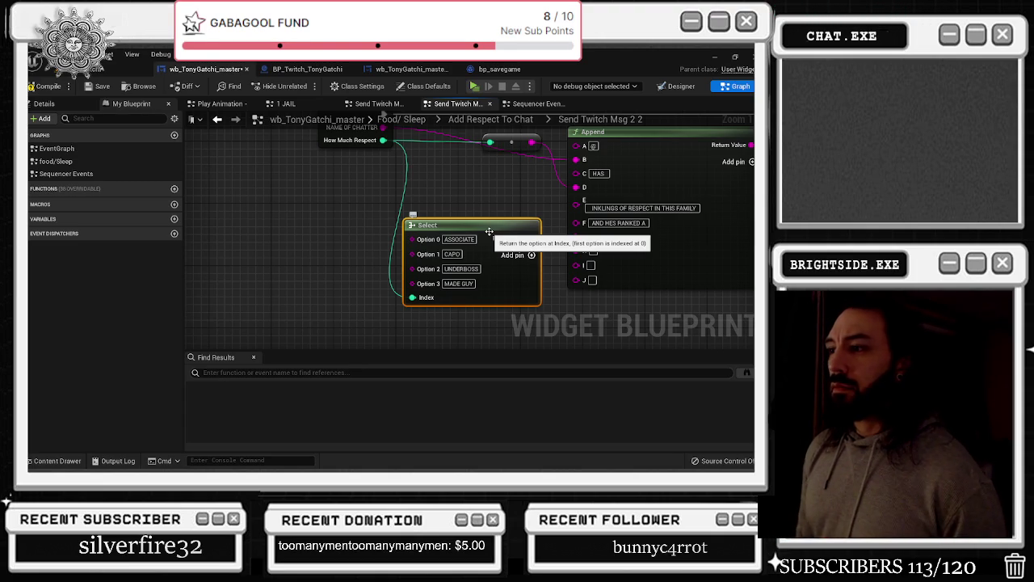
pyautogui.click(218, 120)
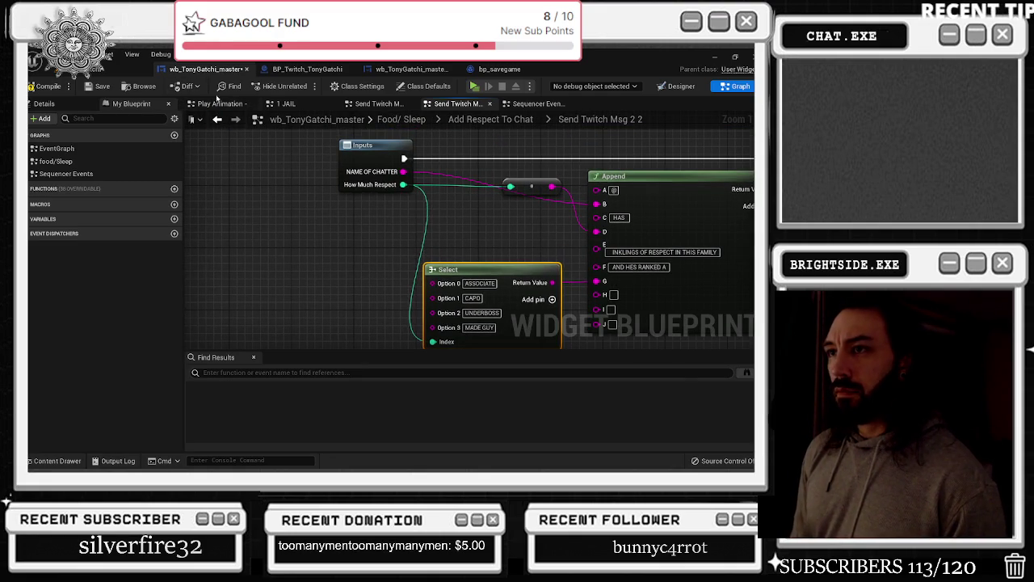
pyautogui.click(217, 120)
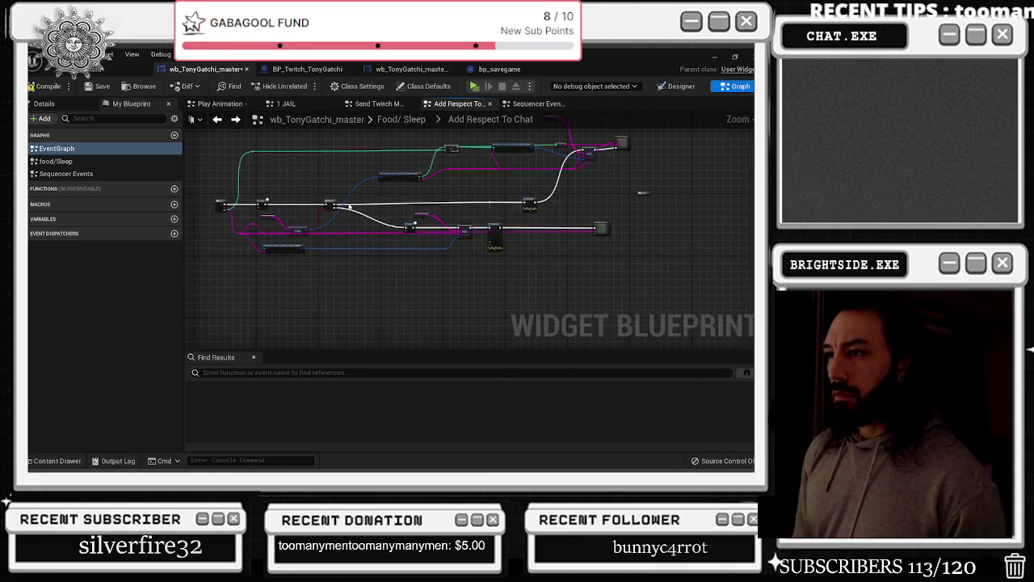
# Zoom into the Add Respect To Chat graph and save the wb_TonyGatchi_master widget blueprint
pyautogui.scroll(5, 349, 242)
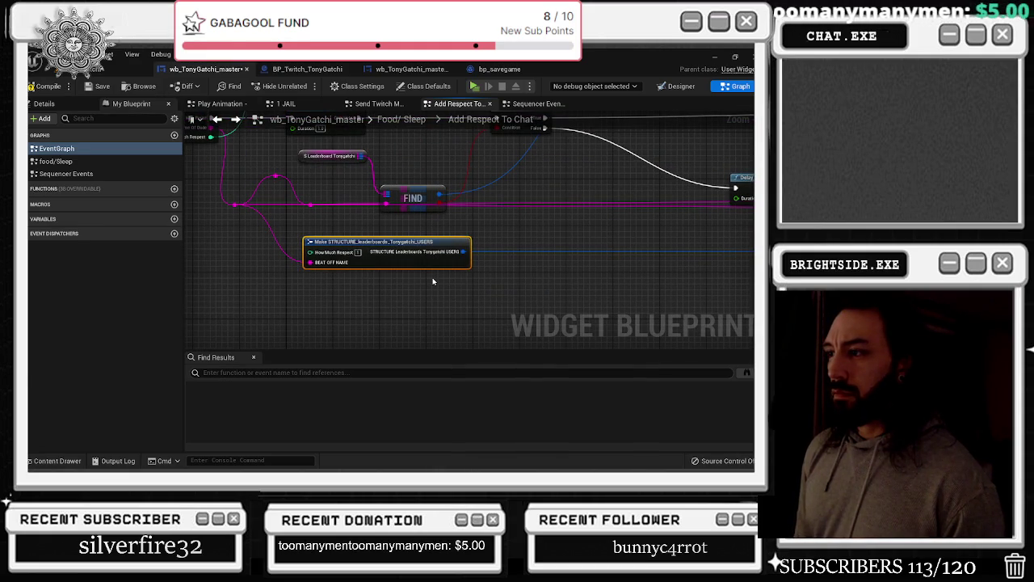
pyautogui.click(90, 88)
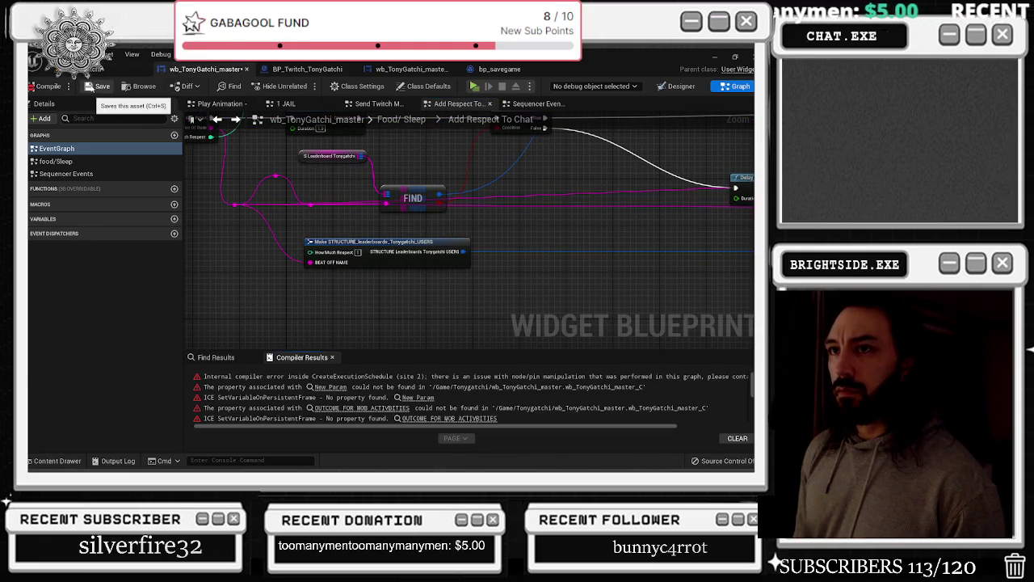
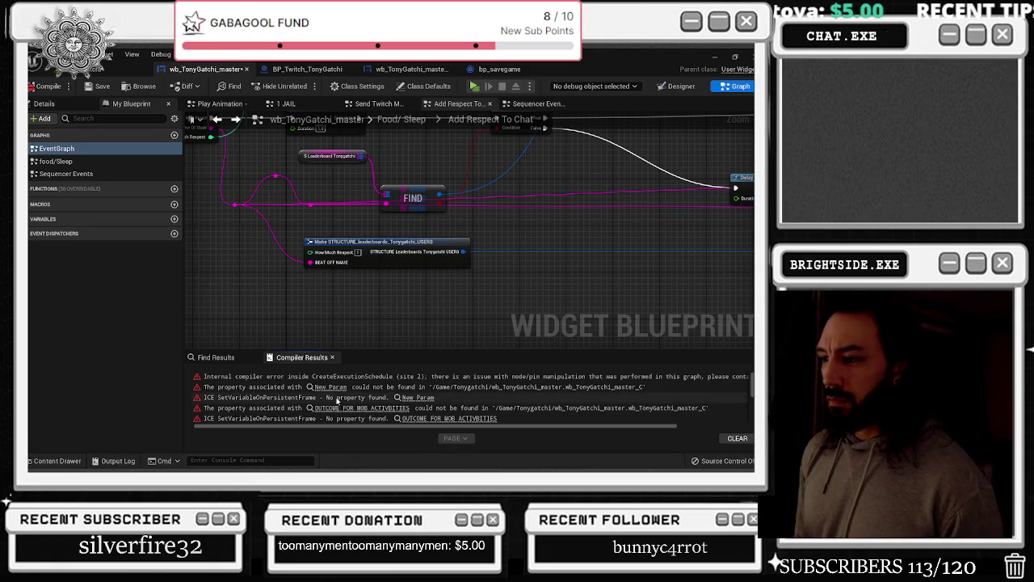
# Trace the New Param compile error back to the add respect to chat node in Food/Sleep
pyautogui.click(331, 387)
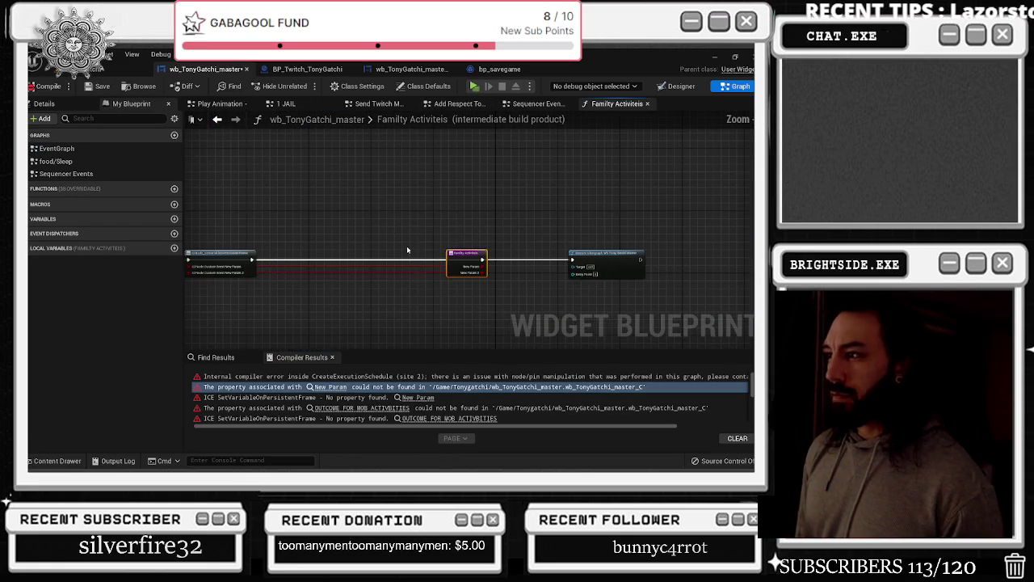
pyautogui.click(217, 120)
pyautogui.click(217, 120)
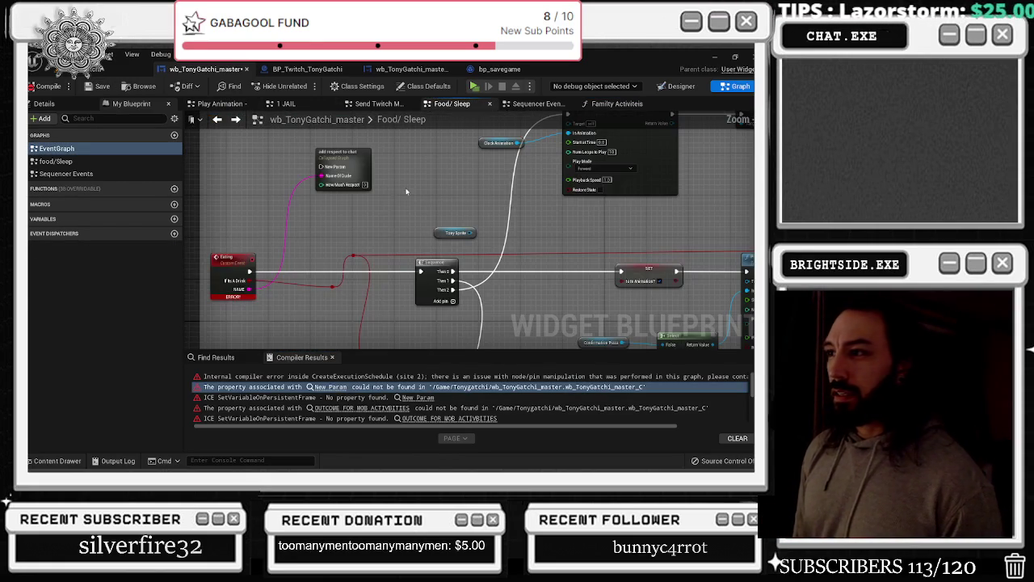
pyautogui.moveTo(324, 261); pyautogui.dragTo(397, 212)
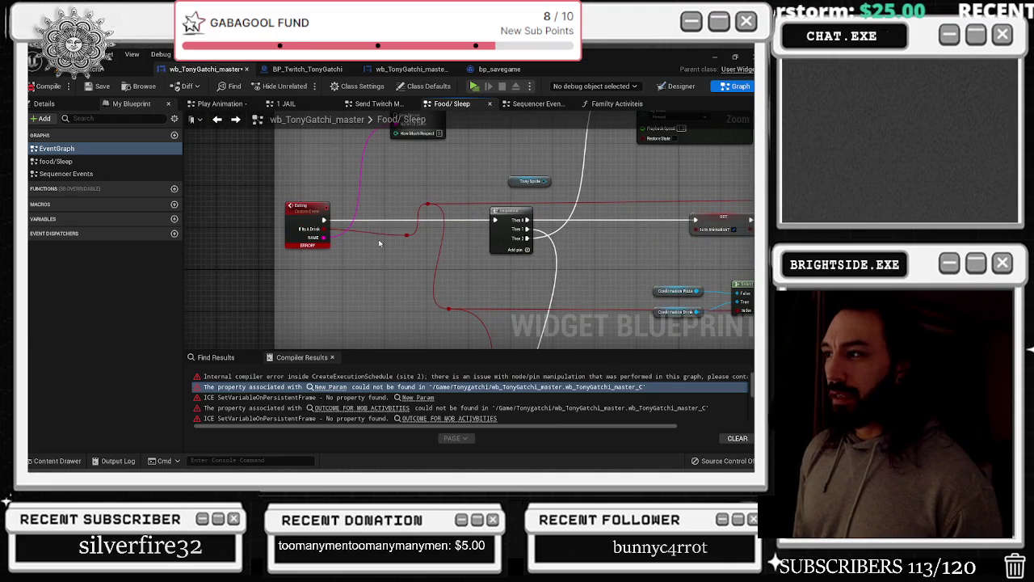
pyautogui.scroll(3, 362, 257)
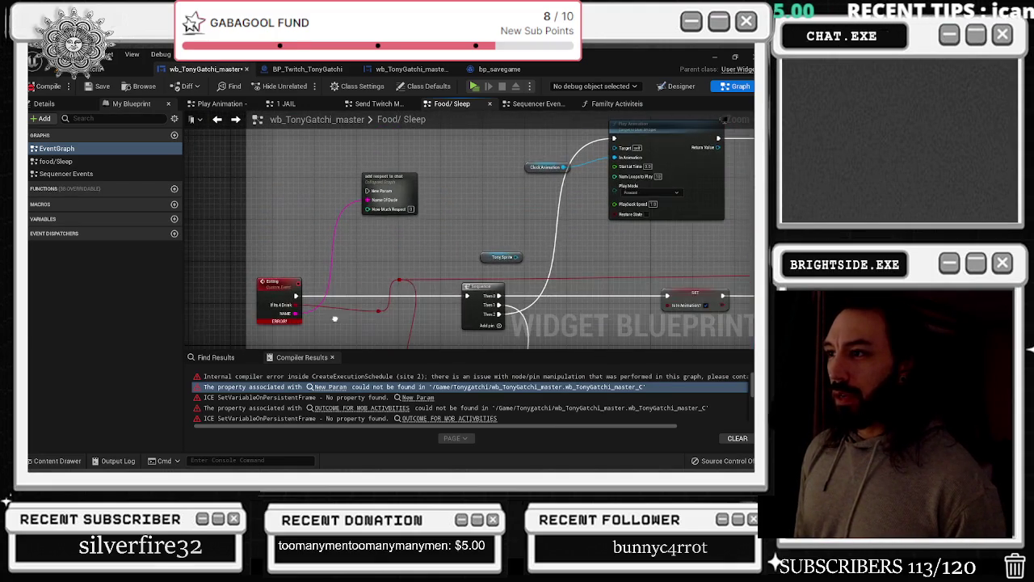
pyautogui.moveTo(367, 199); pyautogui.dragTo(422, 136)
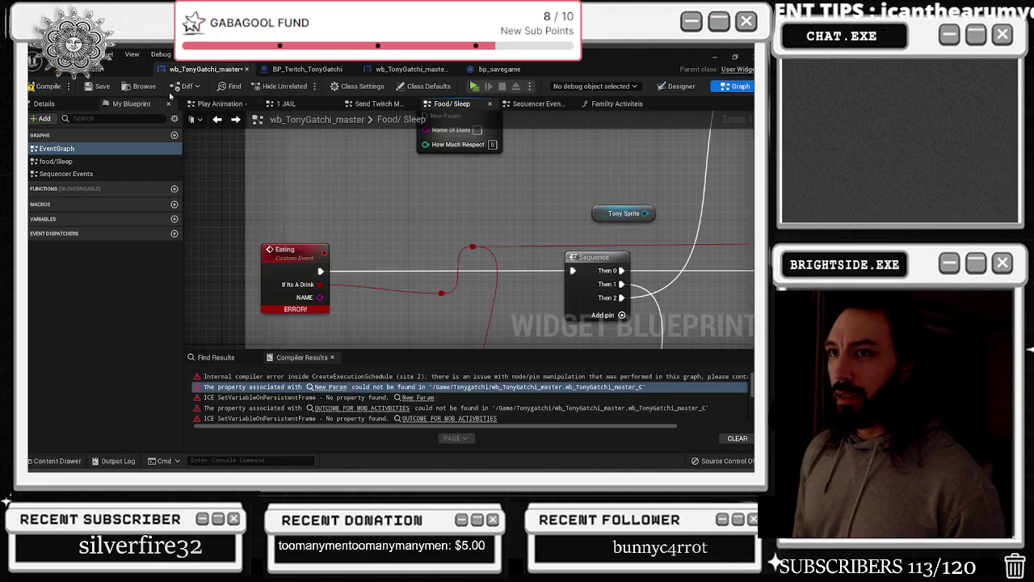
# Recompile and inspect the Send Twitch Msg 2 2 subgraph inside Add Respect To Chat
pyautogui.click(68, 87)
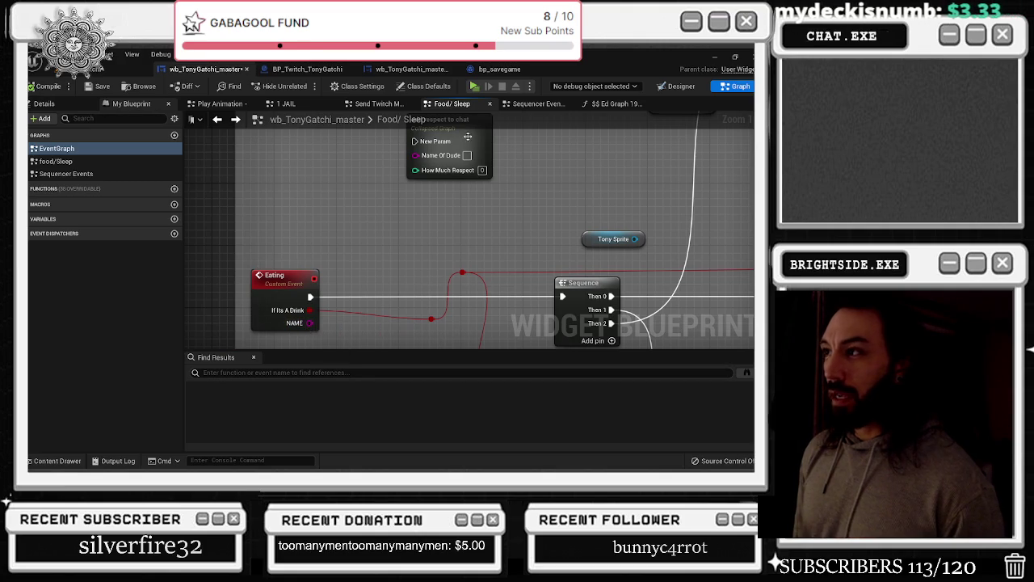
pyautogui.doubleClick(468, 137)
pyautogui.scroll(3, 554, 267)
pyautogui.doubleClick(547, 233)
pyautogui.moveTo(363, 208); pyautogui.dragTo(376, 165)
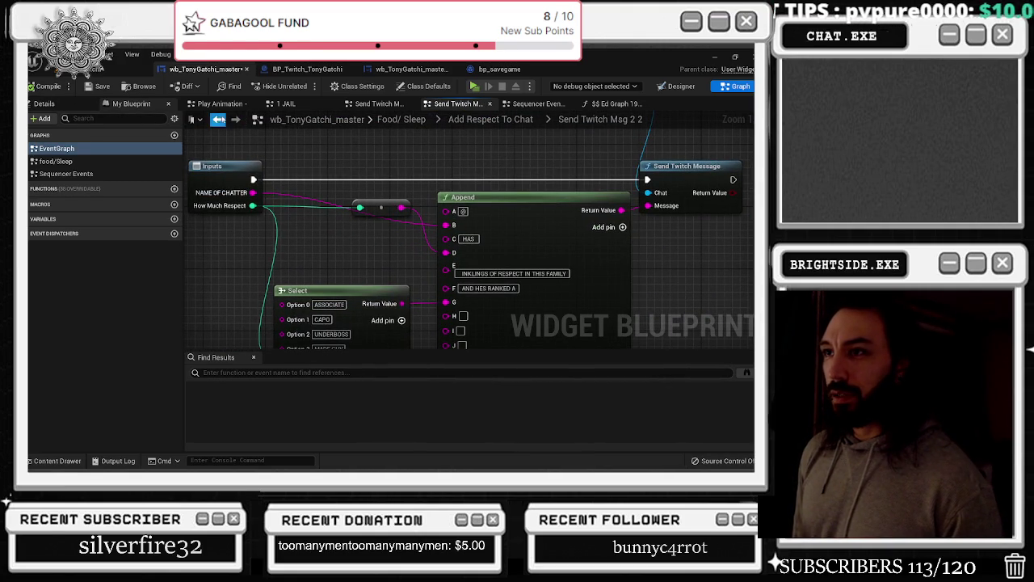
pyautogui.click(214, 121)
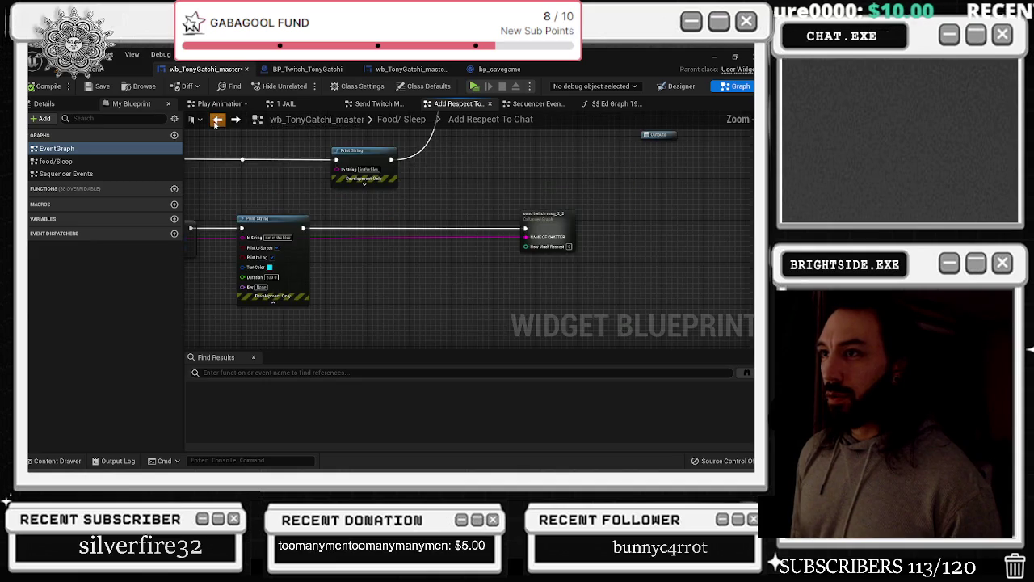
pyautogui.click(214, 121)
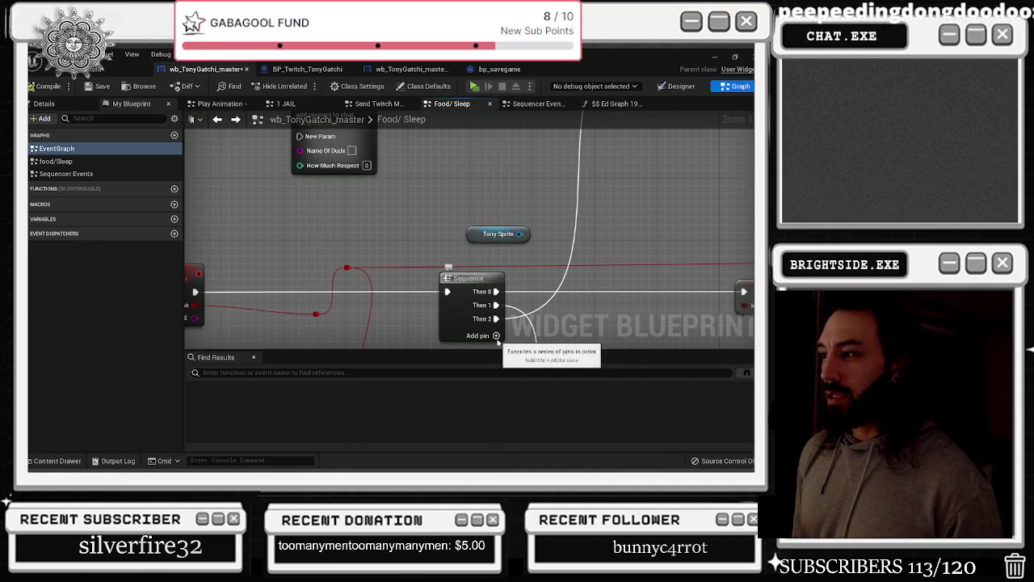
# Move add respect to chat, wire the Eating NAME pin to Name Of Dude, and compile
pyautogui.moveTo(329, 129); pyautogui.dragTo(450, 184)
pyautogui.moveTo(257, 327)
pyautogui.mouseDown()
pyautogui.moveTo(303, 320)
pyautogui.moveTo(473, 159)
pyautogui.mouseUp()
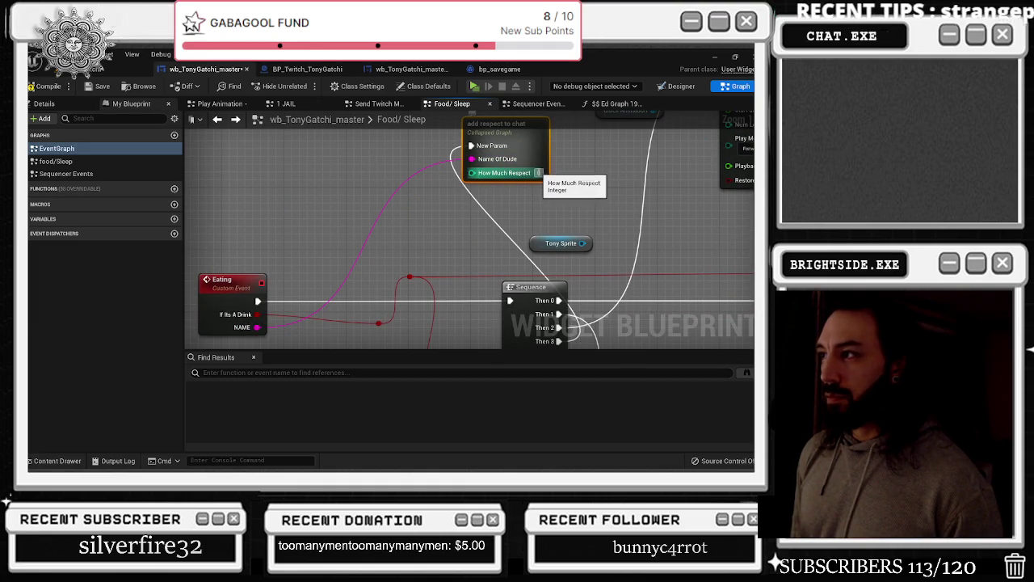
pyautogui.doubleClick(535, 150)
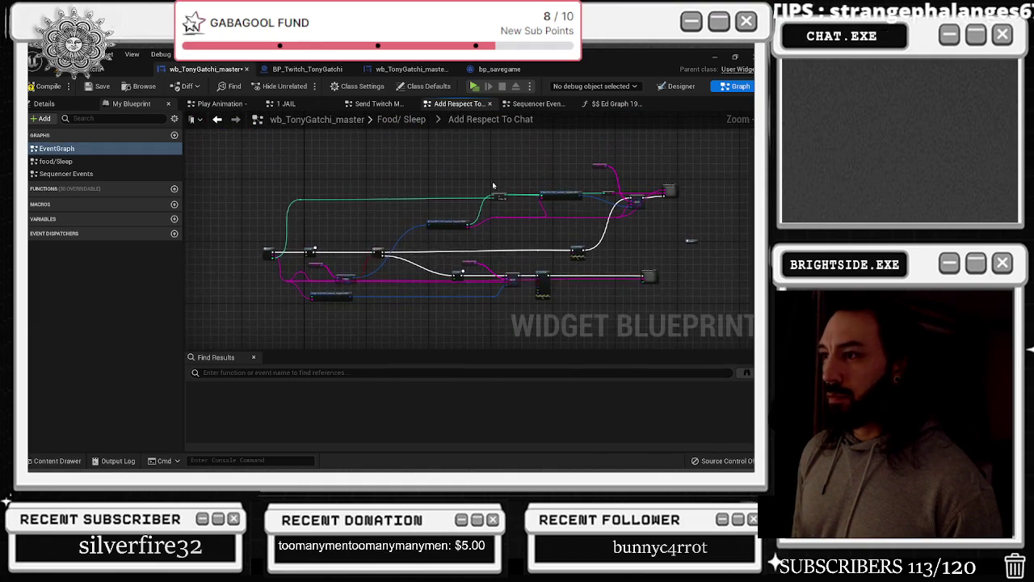
pyautogui.doubleClick(615, 200)
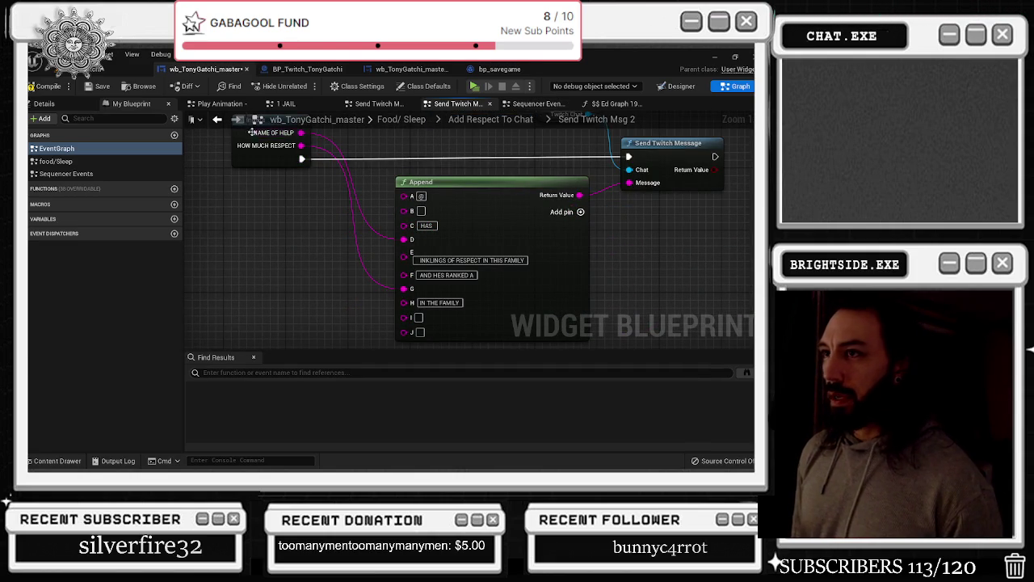
pyautogui.click(217, 120)
pyautogui.click(47, 87)
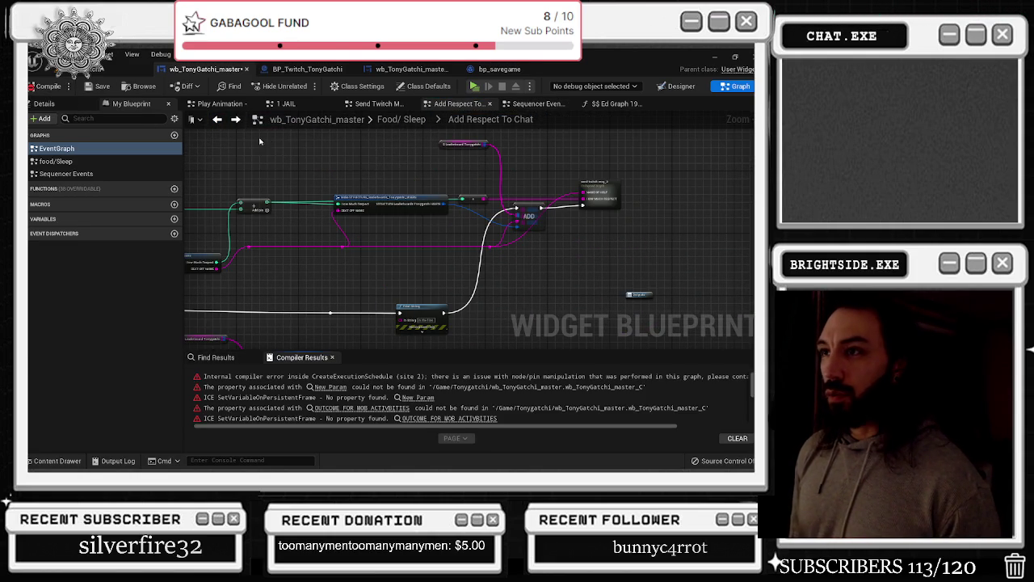
pyautogui.click(217, 120)
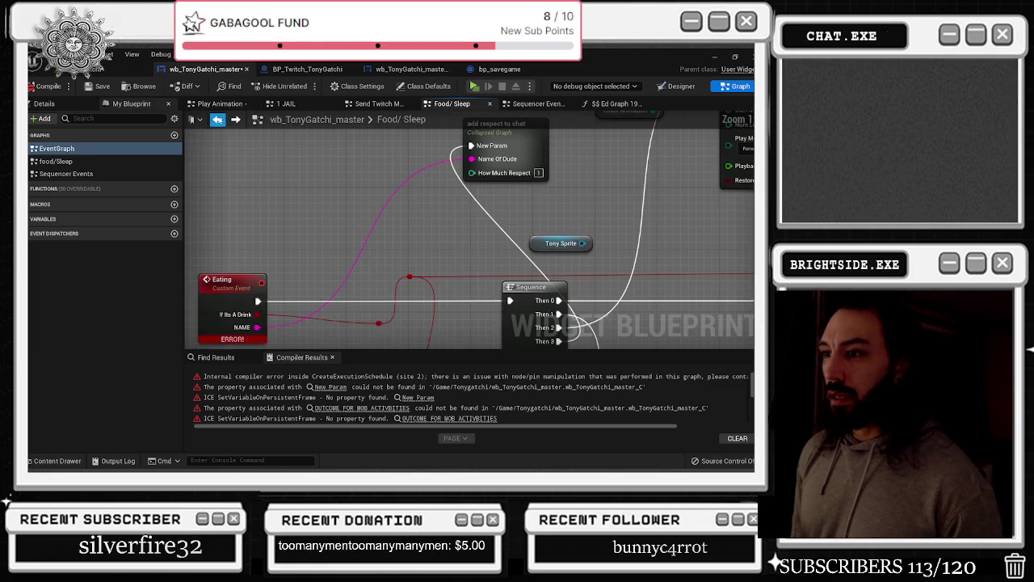
# Break the NAME and execution links into add respect to chat, then recompile without errors
pyautogui.keyDown('alt'); pyautogui.click(261, 296); pyautogui.keyUp('alt')
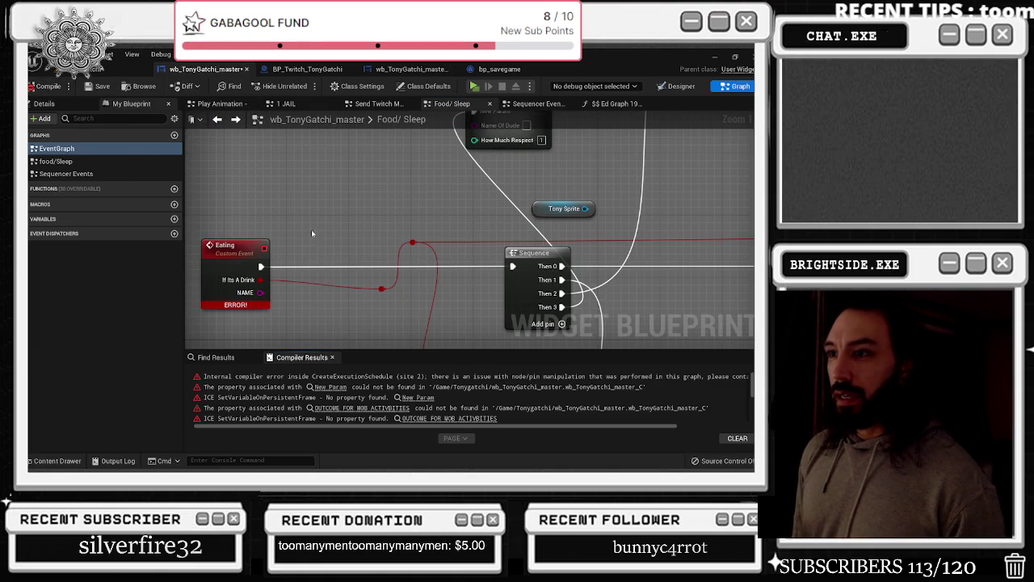
pyautogui.moveTo(287, 244); pyautogui.dragTo(253, 292)
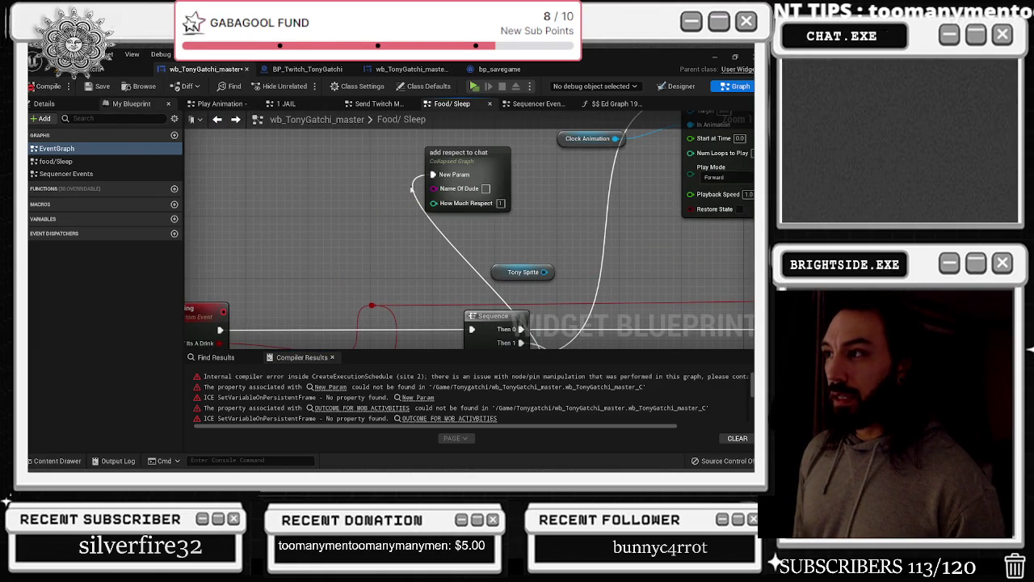
pyautogui.keyDown('alt'); pyautogui.click(441, 177); pyautogui.keyUp('alt')
pyautogui.click(45, 86)
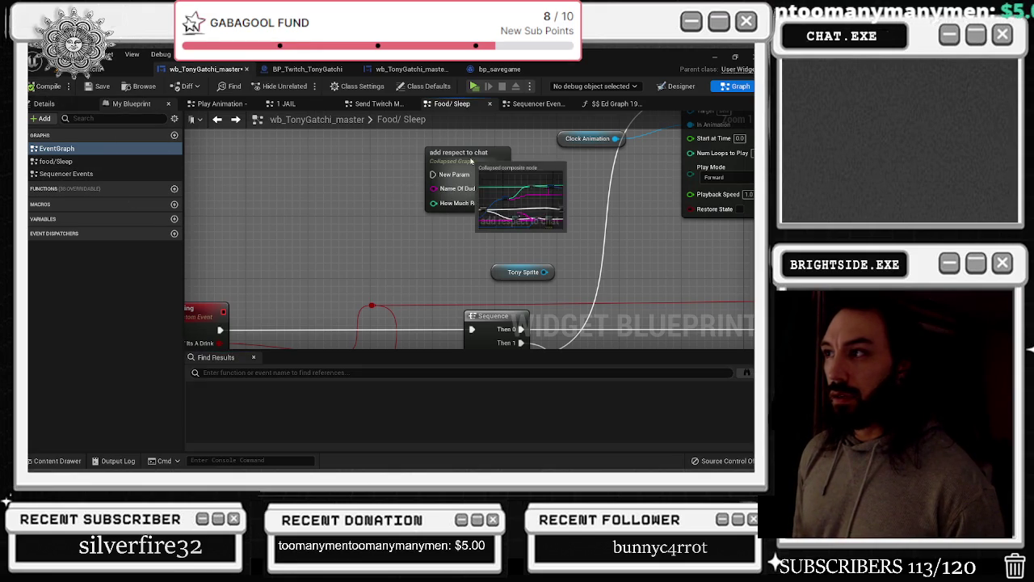
# Drill into Add Respect To Chat and open the Send Twitch Msg 2 2 subgraph
pyautogui.doubleClick(465, 153)
pyautogui.doubleClick(562, 212)
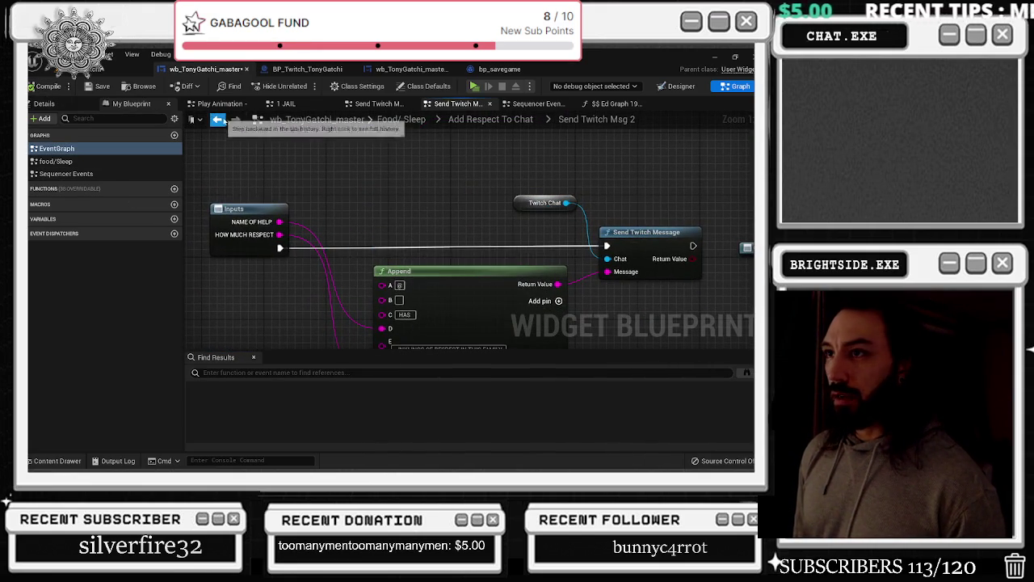
pyautogui.click(217, 119)
pyautogui.doubleClick(455, 259)
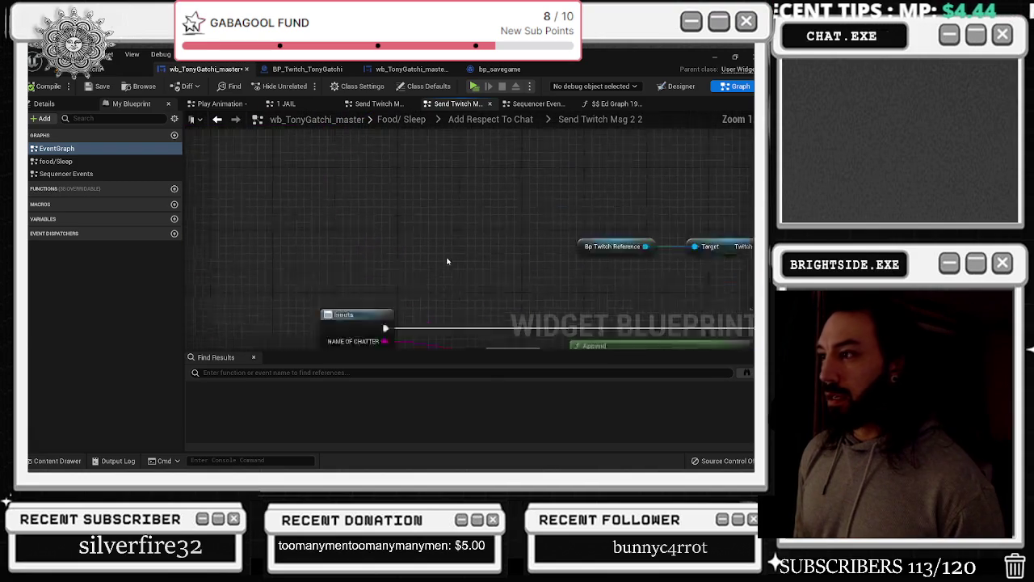
# Copy the Bp Twitch Reference and Twitch Chat nodes into the Send Twitch Msg 2 subgraph
pyautogui.moveTo(345, 149); pyautogui.dragTo(565, 216)
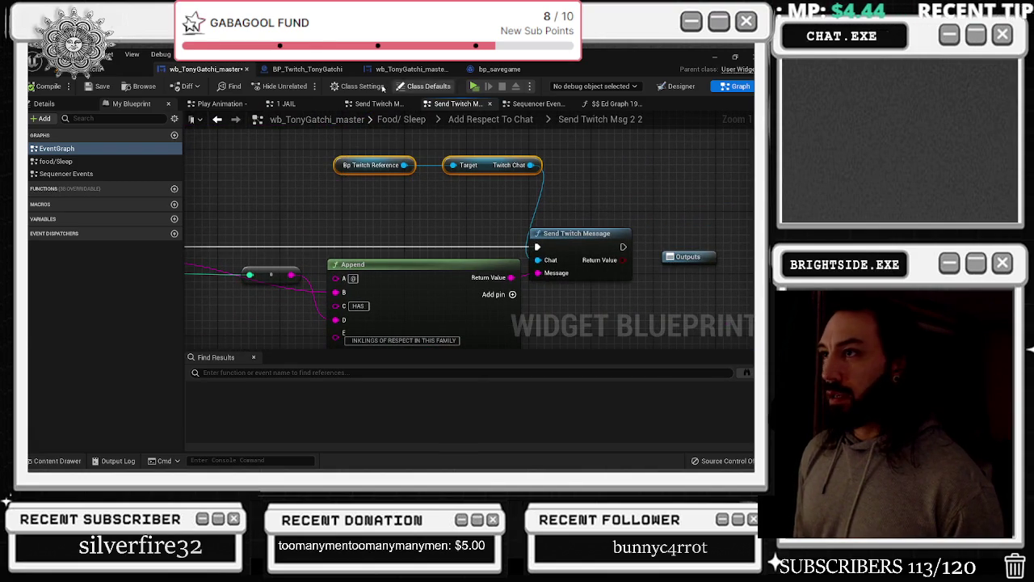
pyautogui.click(217, 119)
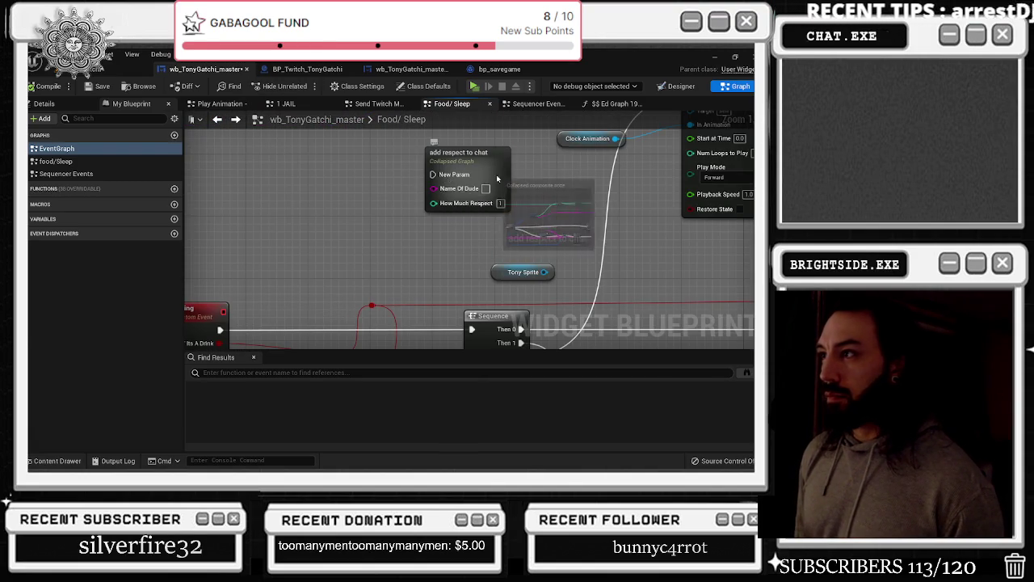
pyautogui.scroll(-5, 497, 178)
pyautogui.moveTo(497, 179); pyautogui.dragTo(551, 206)
pyautogui.doubleClick(576, 204)
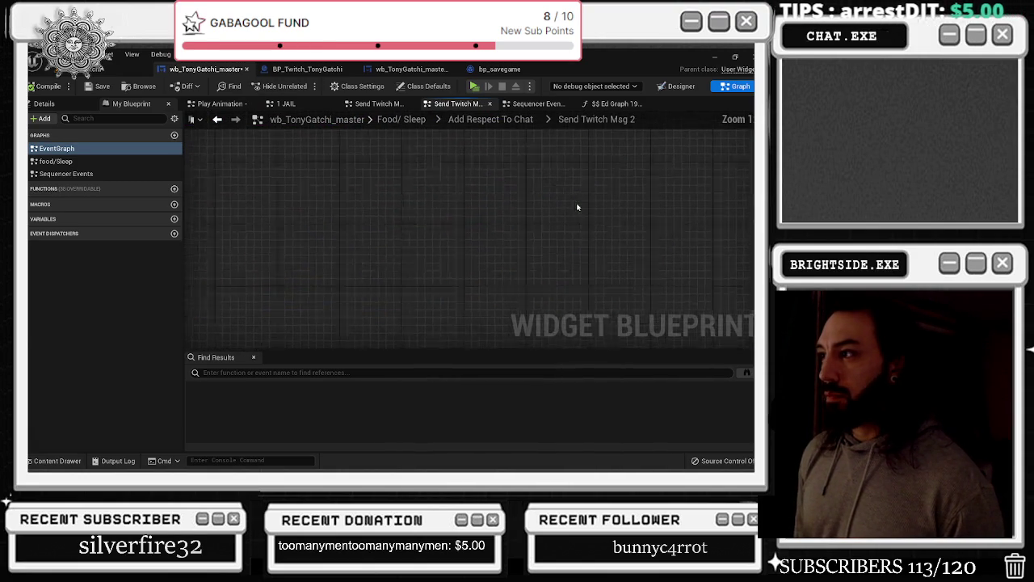
pyautogui.hotkey('ctrl', 'v')
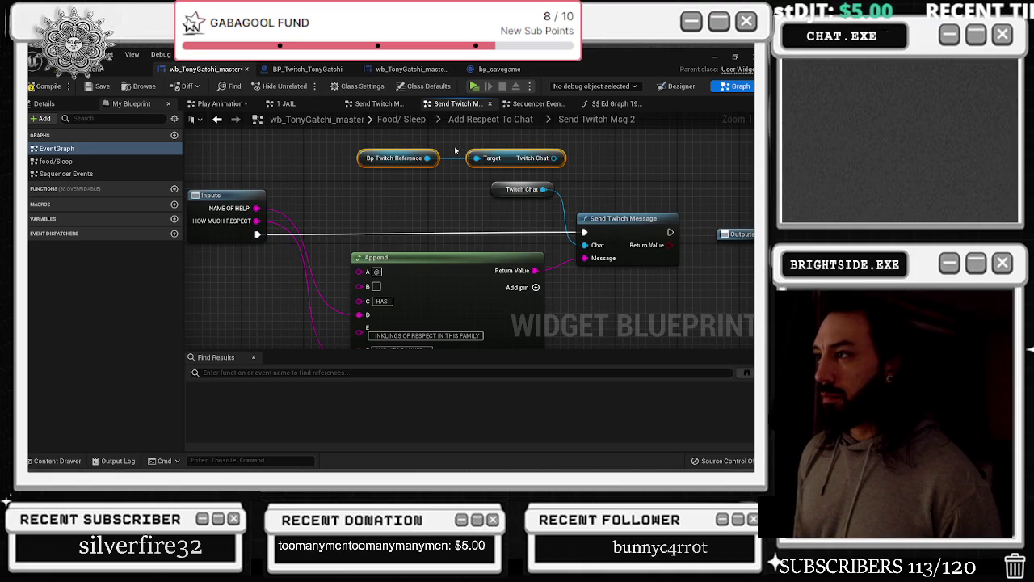
# Wire the pasted Twitch Chat into Send Twitch Message's Chat, delete the old node, compile and save
pyautogui.moveTo(553, 159); pyautogui.dragTo(584, 245)
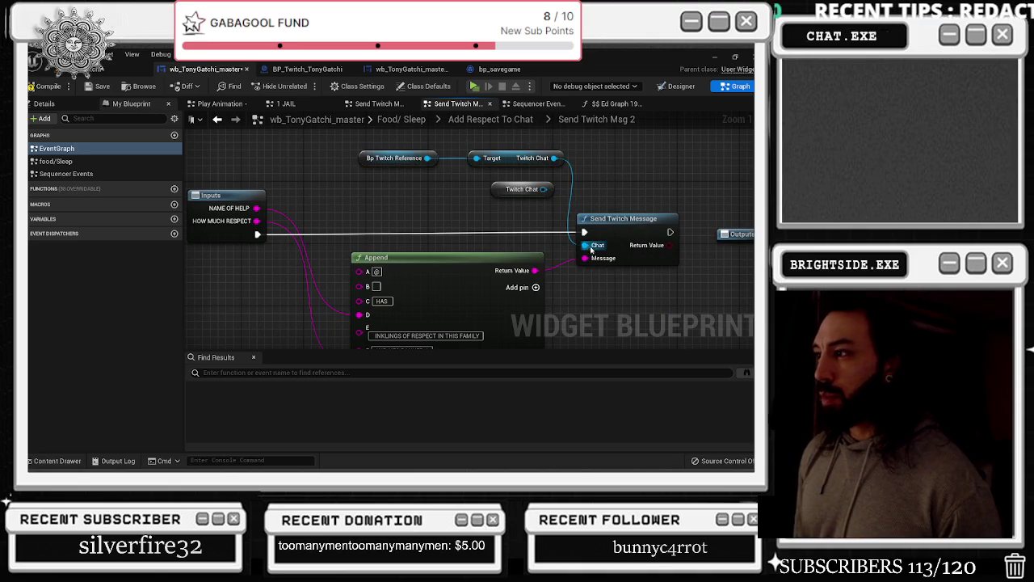
pyautogui.click(517, 188)
pyautogui.press('Delete')
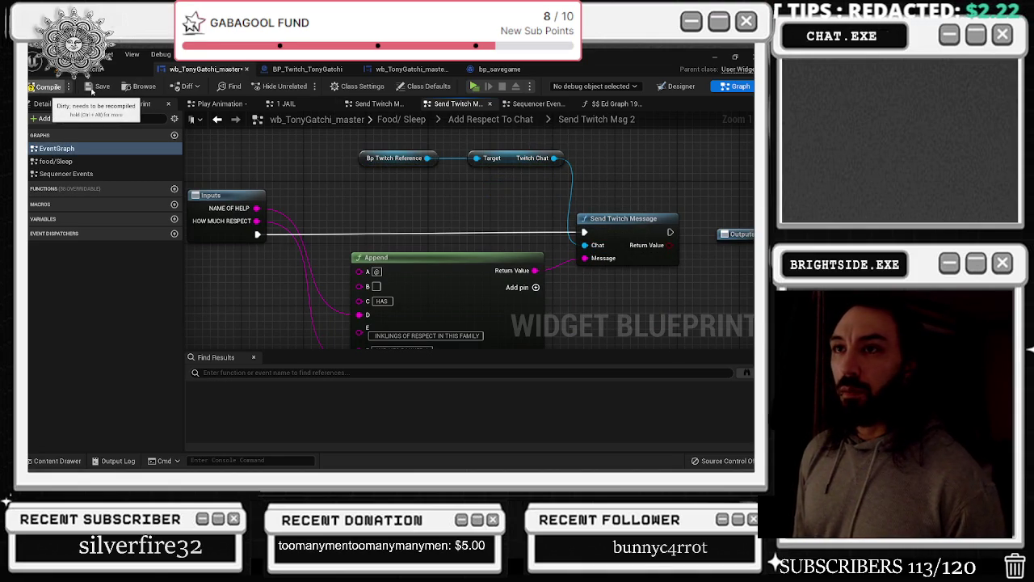
pyautogui.click(97, 86)
pyautogui.click(89, 69)
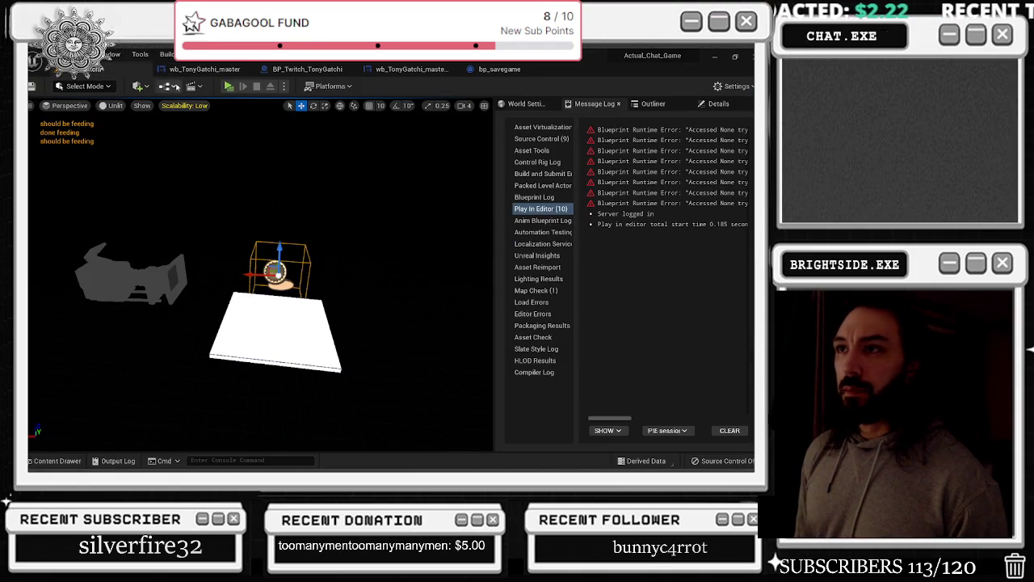
pyautogui.click(211, 70)
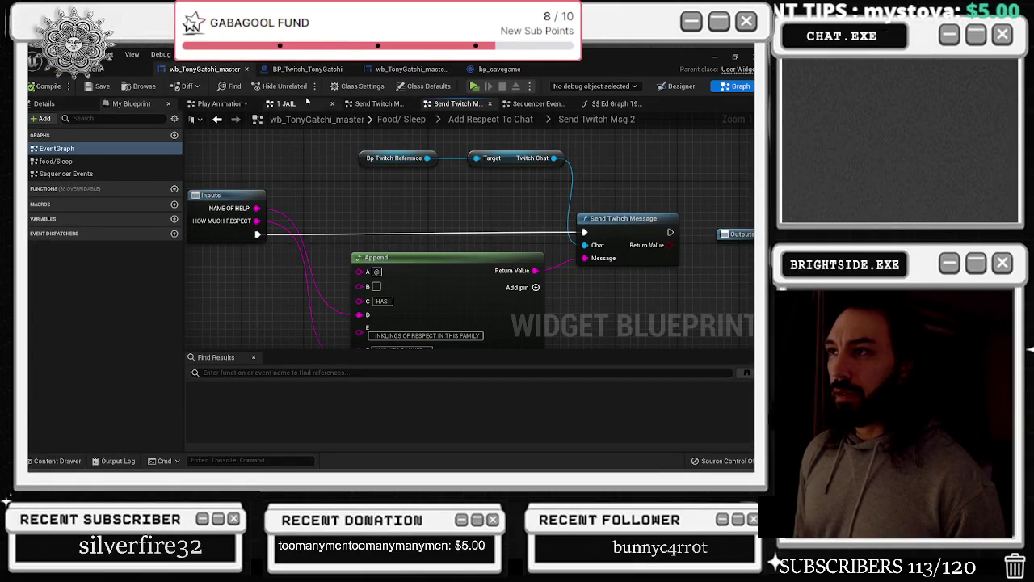
# Back in Food/Sleep, recompile to clear the error and save the blueprint
pyautogui.click(218, 121)
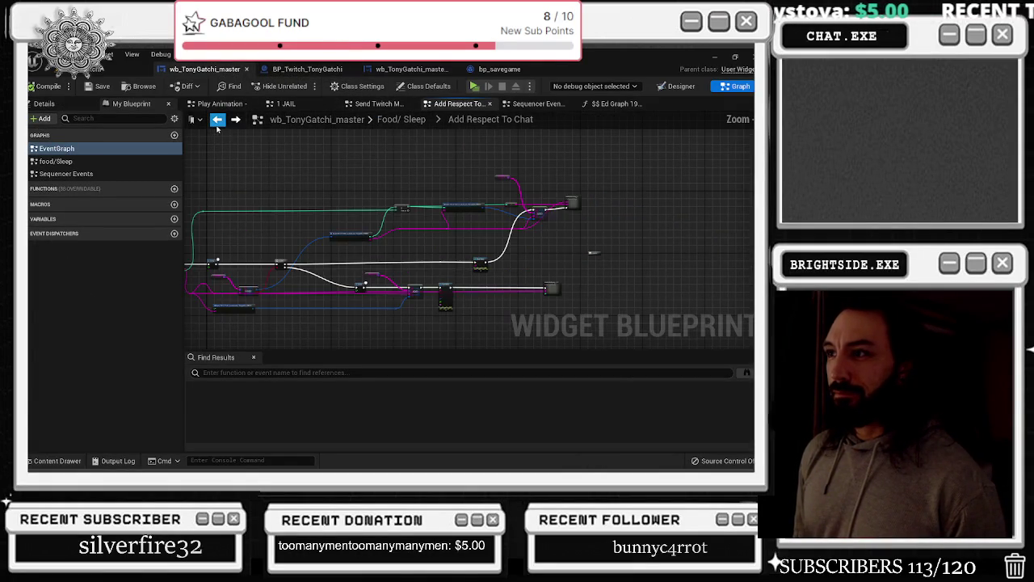
pyautogui.click(217, 121)
pyautogui.scroll(-1, 358, 190)
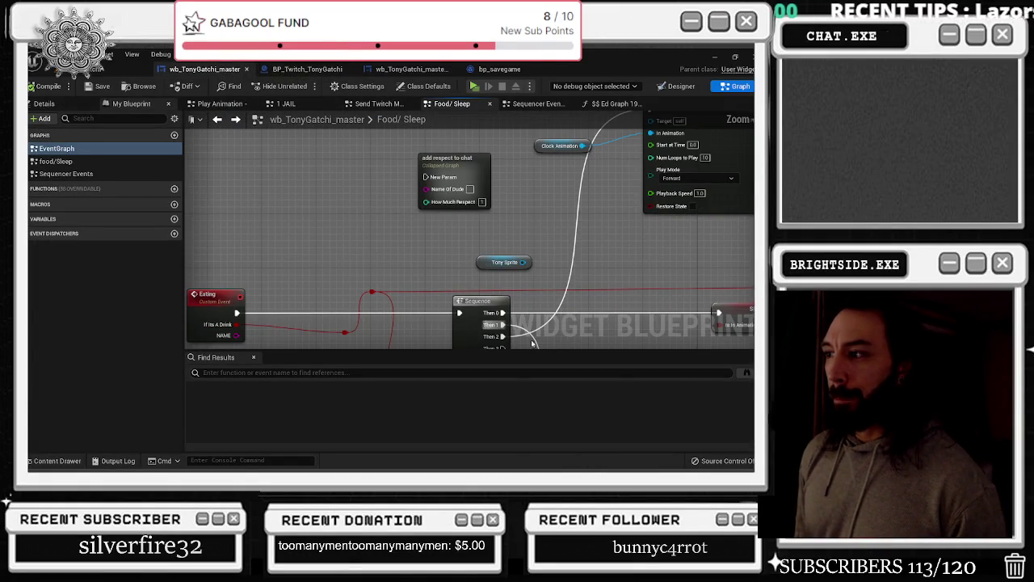
pyautogui.moveTo(505, 345); pyautogui.dragTo(412, 148)
pyautogui.press('F7')
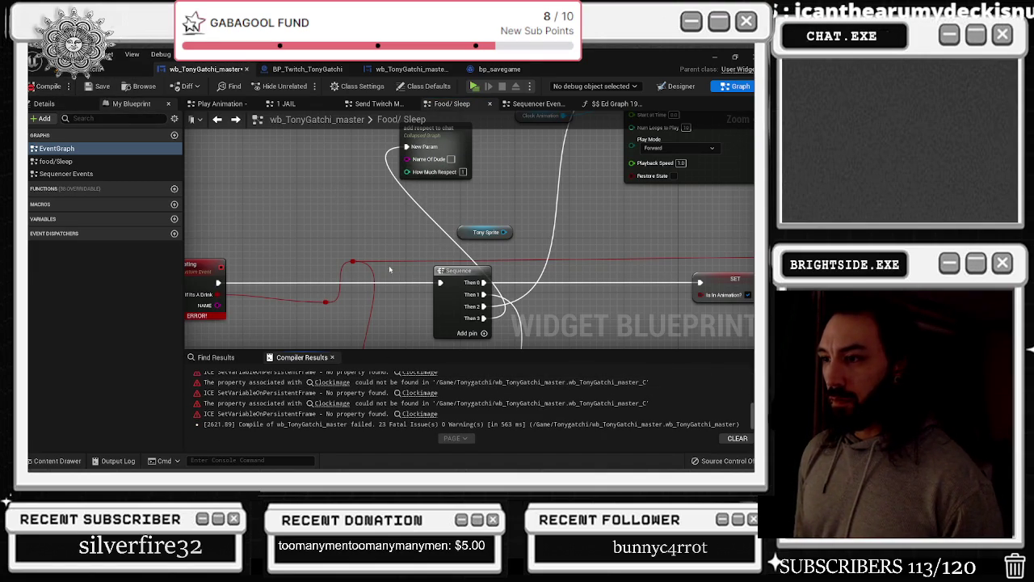
pyautogui.click(429, 194)
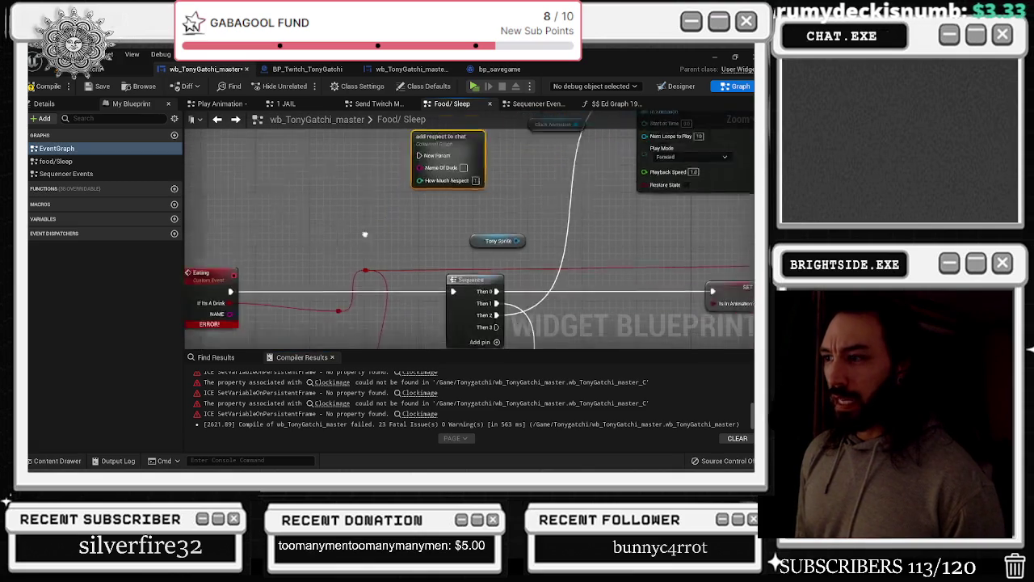
pyautogui.click(61, 86)
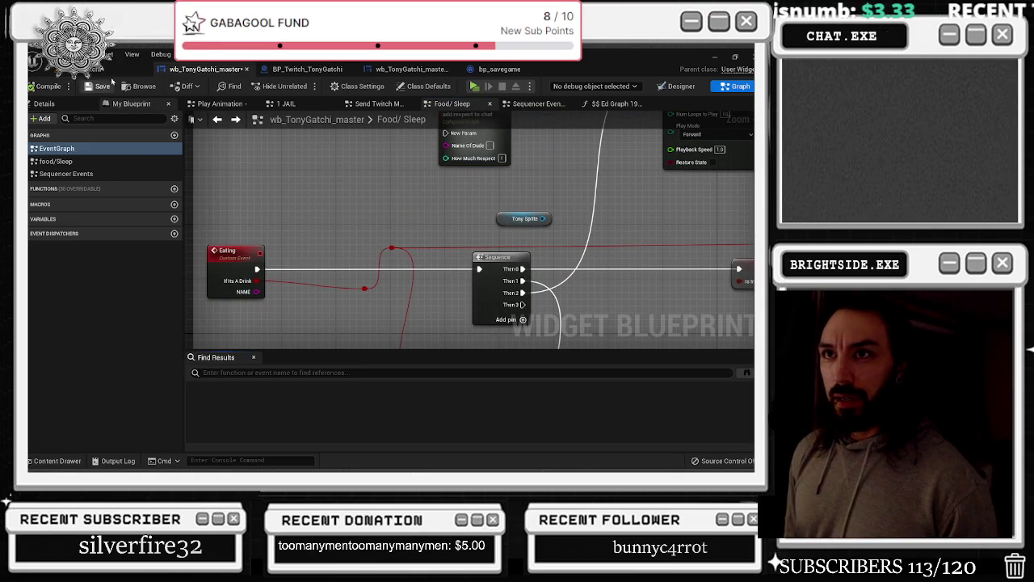
pyautogui.click(101, 86)
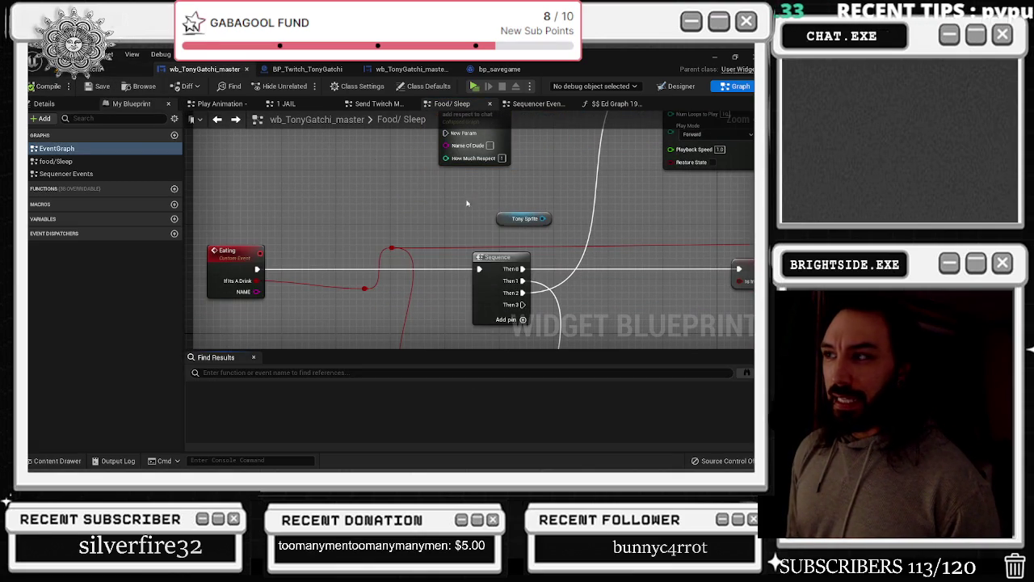
# Inside add respect to chat, break the lower Print String's link to send twitch msg and save
pyautogui.moveTo(497, 155); pyautogui.dragTo(503, 155)
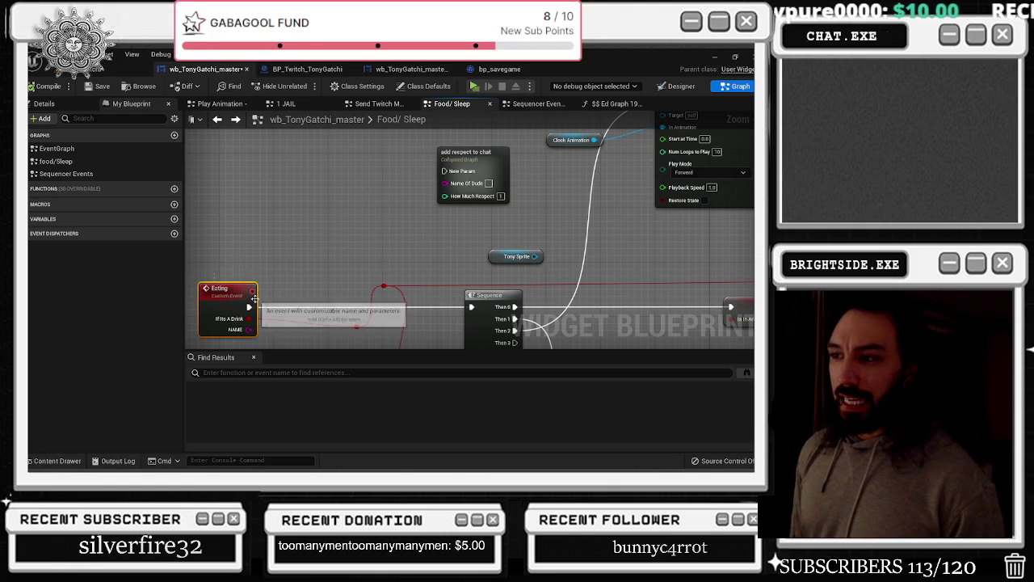
pyautogui.doubleClick(481, 168)
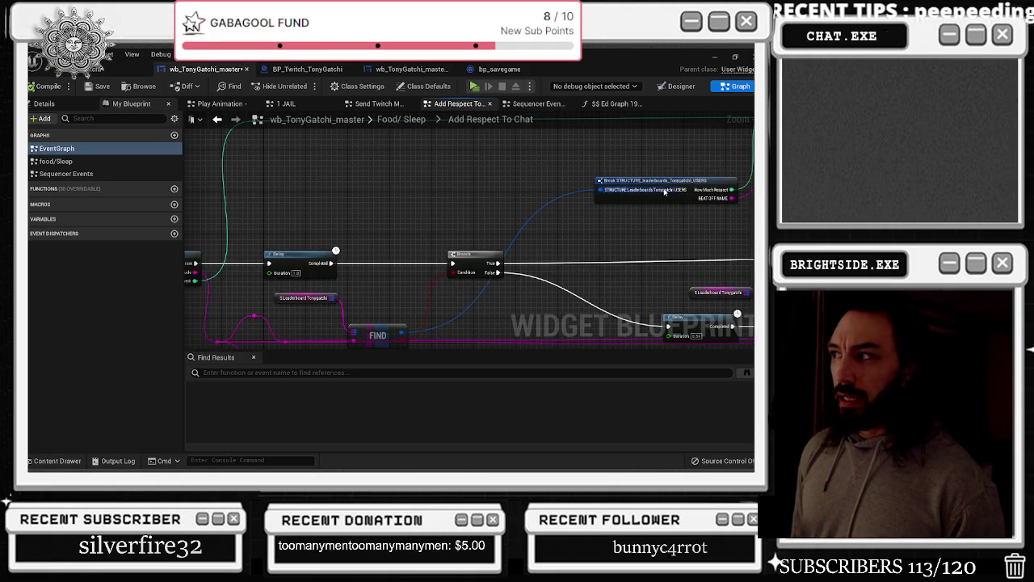
pyautogui.moveTo(664, 191)
pyautogui.mouseDown()
pyautogui.moveTo(296, 160)
pyautogui.moveTo(190, 333)
pyautogui.mouseUp()
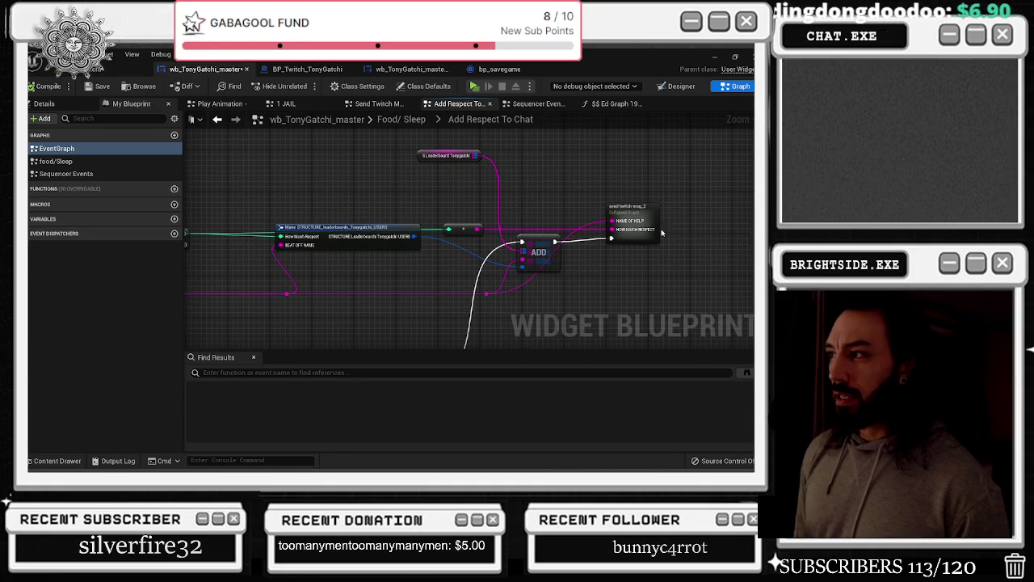
pyautogui.moveTo(671, 234); pyautogui.dragTo(569, 222)
pyautogui.moveTo(551, 188)
pyautogui.mouseDown()
pyautogui.moveTo(566, 194)
pyautogui.moveTo(578, 146)
pyautogui.moveTo(557, 238)
pyautogui.moveTo(507, 264)
pyautogui.moveTo(566, 270)
pyautogui.moveTo(540, 253)
pyautogui.mouseUp()
pyautogui.moveTo(269, 268); pyautogui.dragTo(274, 269)
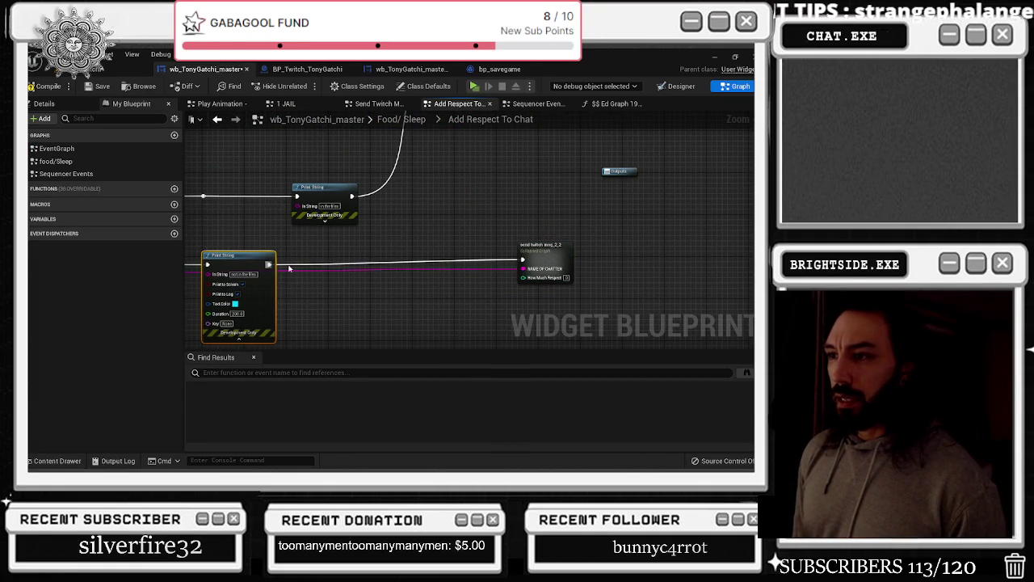
pyautogui.keyDown('alt'); pyautogui.click(269, 264); pyautogui.keyUp('alt')
pyautogui.click(39, 86)
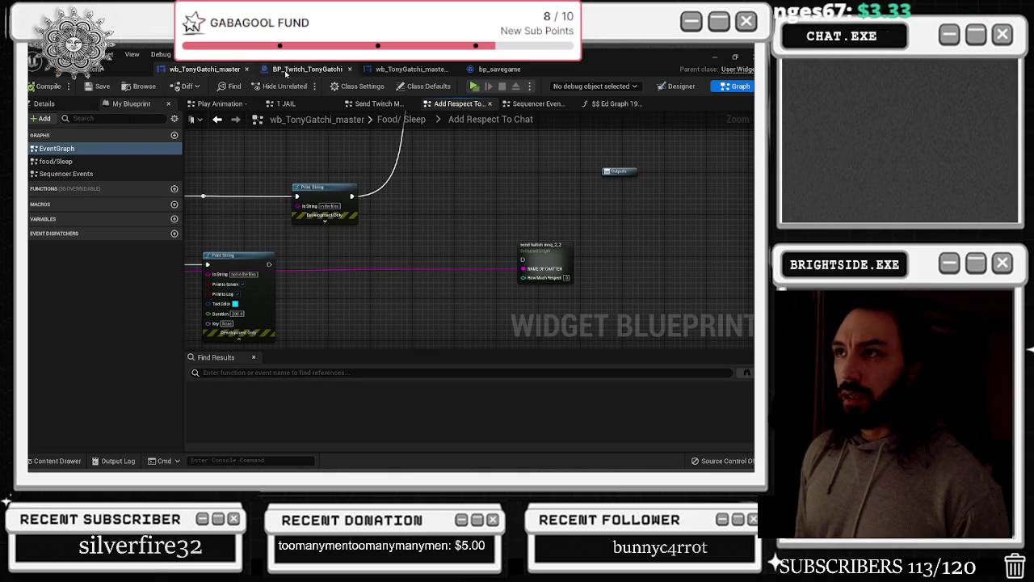
# Wire a Sequence Then output into add respect to chat and compile
pyautogui.click(218, 119)
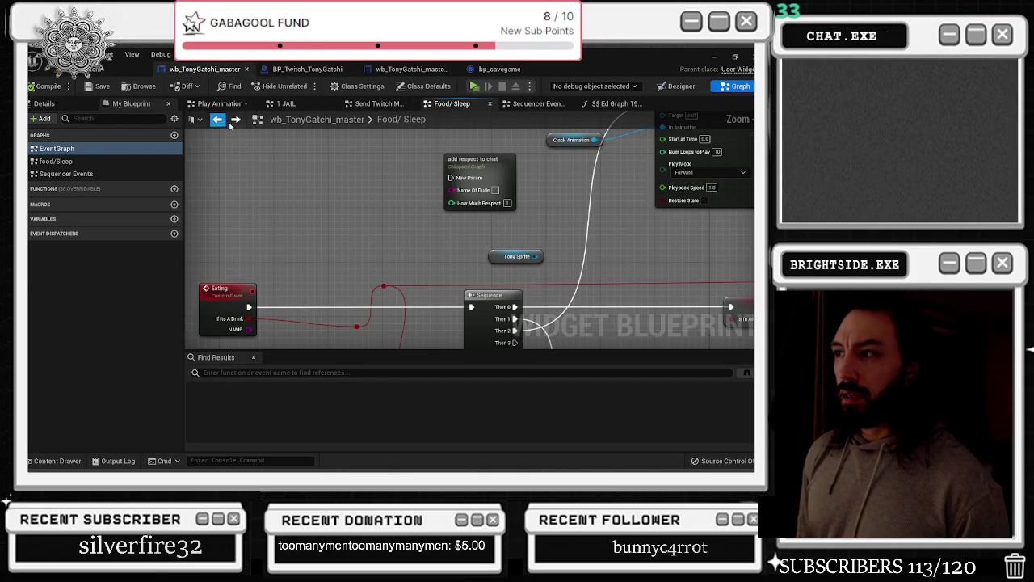
pyautogui.moveTo(514, 343)
pyautogui.mouseDown()
pyautogui.moveTo(463, 166)
pyautogui.moveTo(451, 213)
pyautogui.mouseUp()
pyautogui.click(49, 86)
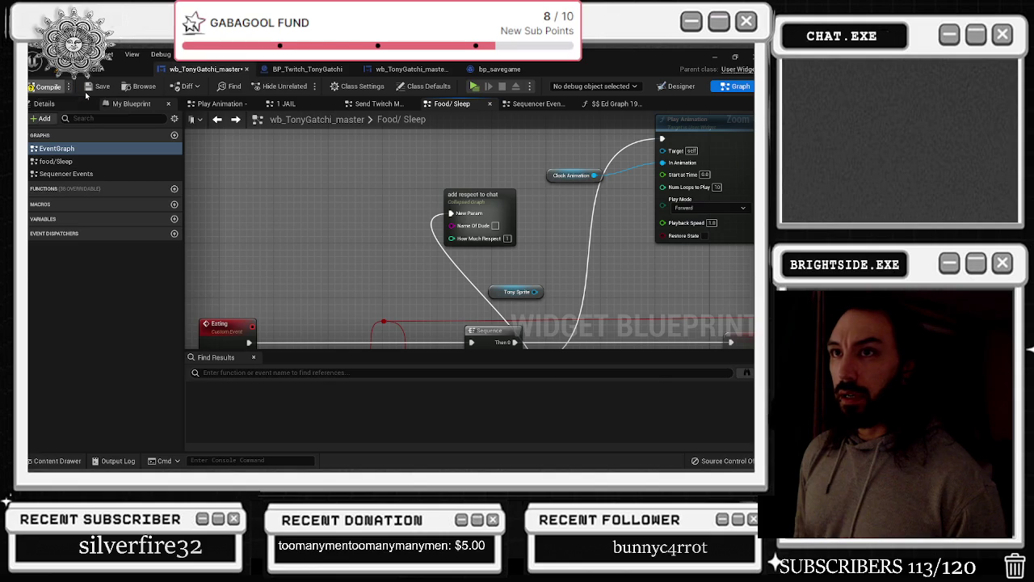
pyautogui.scroll(-1, 383, 400)
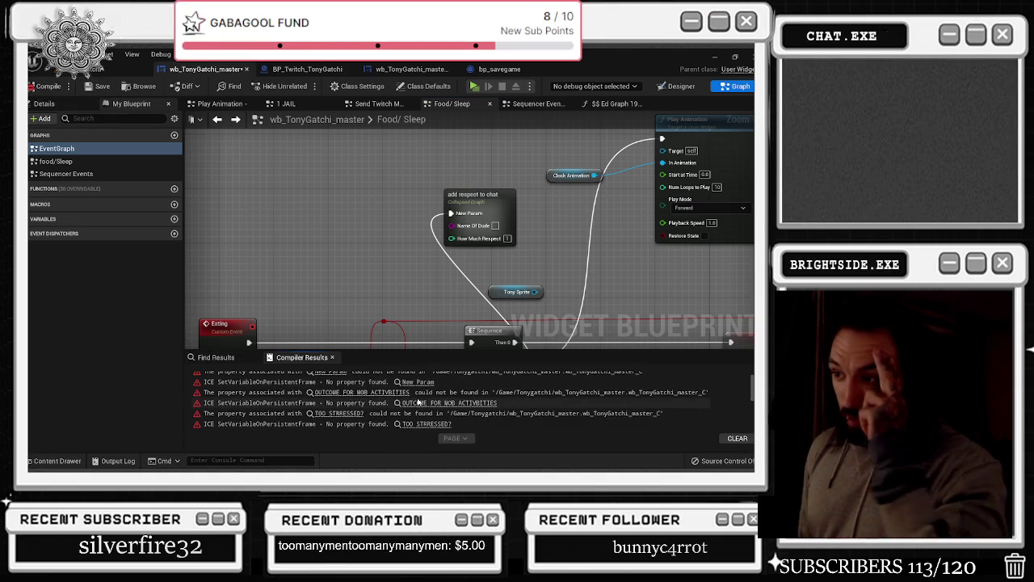
pyautogui.scroll(-1, 383, 399)
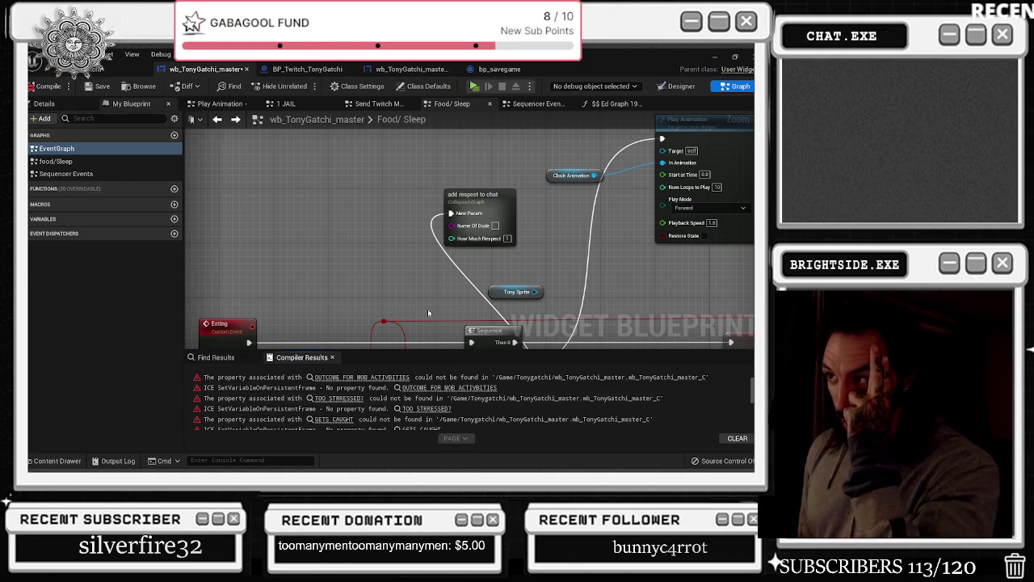
# Reopen add respect to chat, review the Delay, Branch, ADD and Print String nodes, compile and save
pyautogui.doubleClick(495, 200)
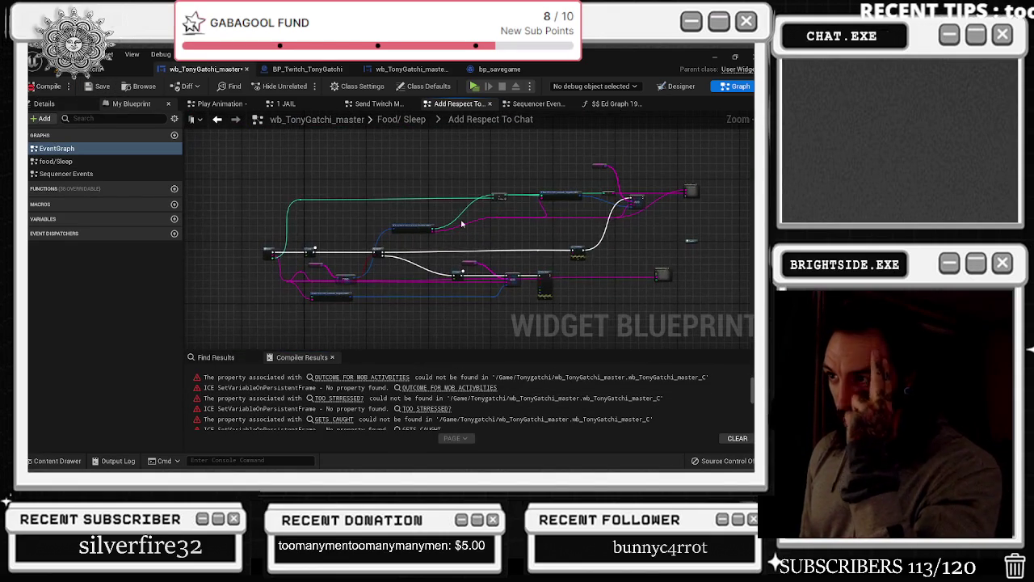
pyautogui.scroll(5, 439, 237)
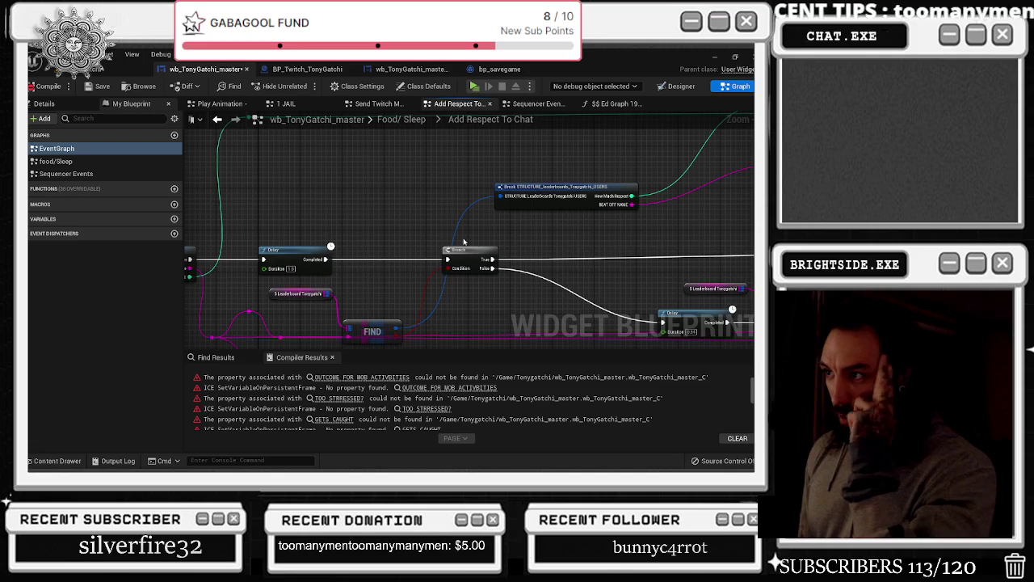
pyautogui.moveTo(571, 242); pyautogui.dragTo(601, 205)
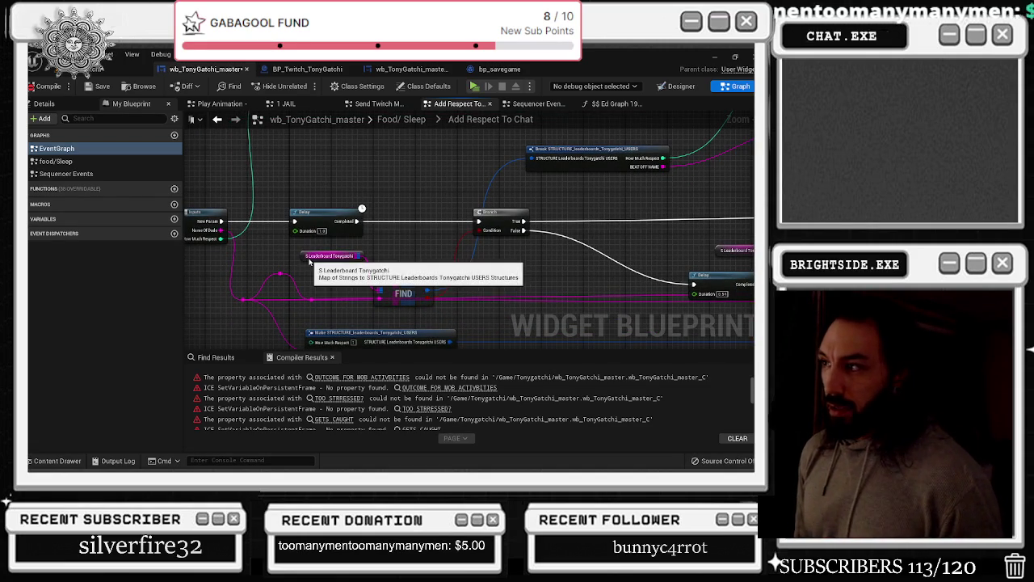
pyautogui.moveTo(311, 261); pyautogui.dragTo(190, 234)
pyautogui.moveTo(571, 221); pyautogui.dragTo(445, 201)
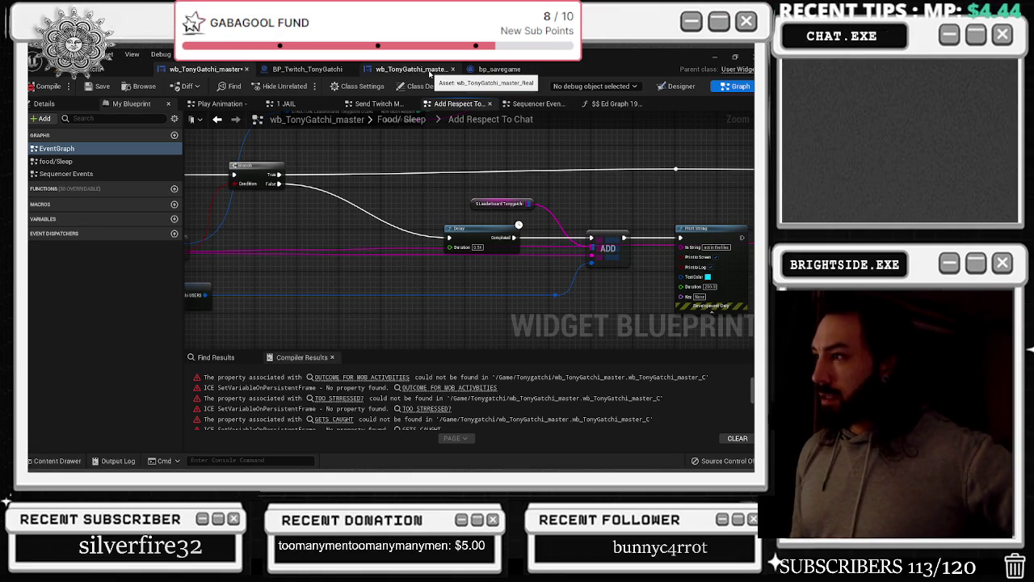
pyautogui.moveTo(484, 164)
pyautogui.mouseDown()
pyautogui.moveTo(218, 171)
pyautogui.moveTo(218, 283)
pyautogui.moveTo(234, 347)
pyautogui.moveTo(324, 323)
pyautogui.moveTo(537, 230)
pyautogui.mouseUp()
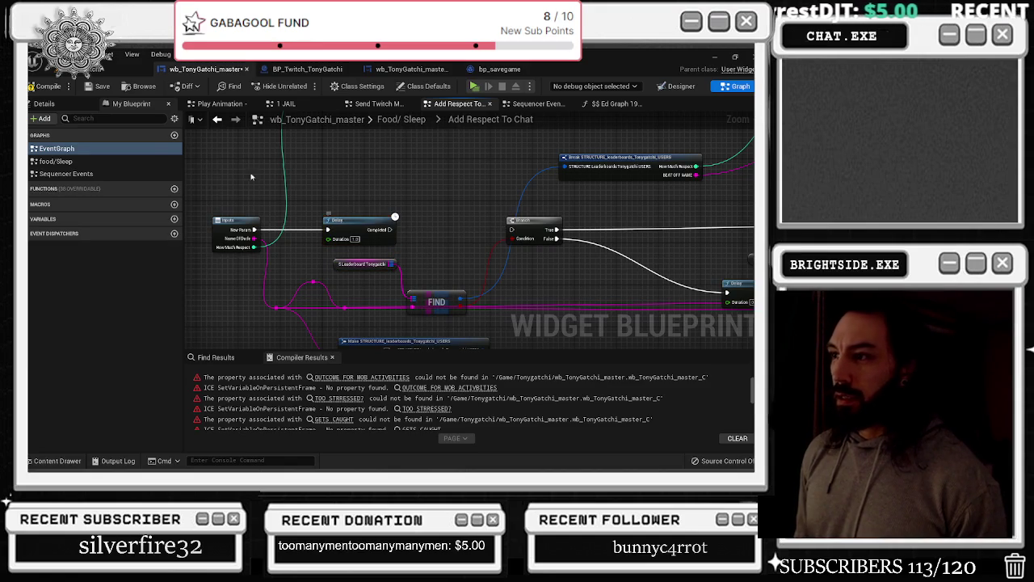
pyautogui.click(88, 90)
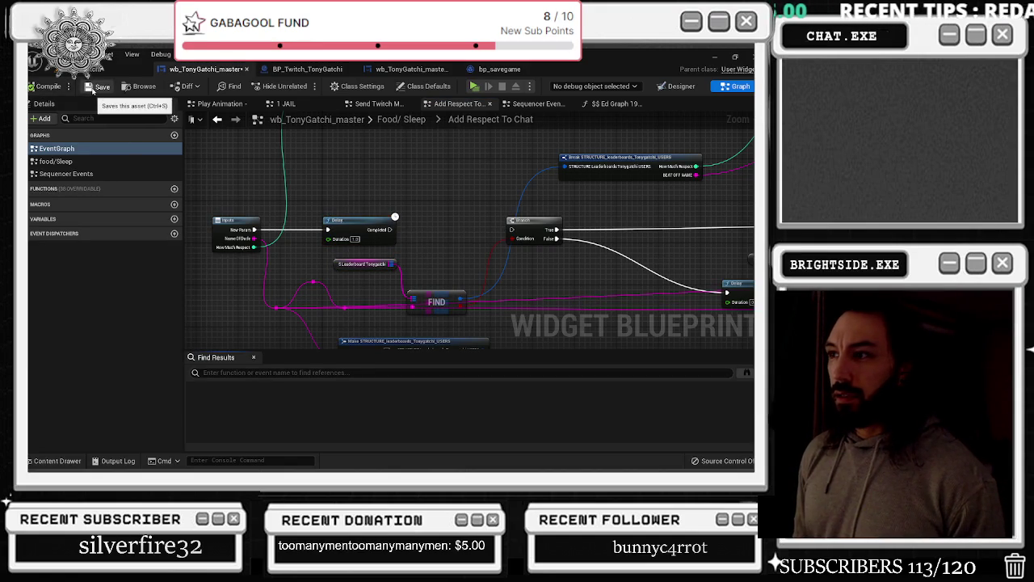
pyautogui.click(92, 91)
# Connect the Branch True output to the reroute node and compile
pyautogui.moveTo(512, 231); pyautogui.dragTo(421, 233)
pyautogui.moveTo(300, 232); pyautogui.dragTo(463, 234)
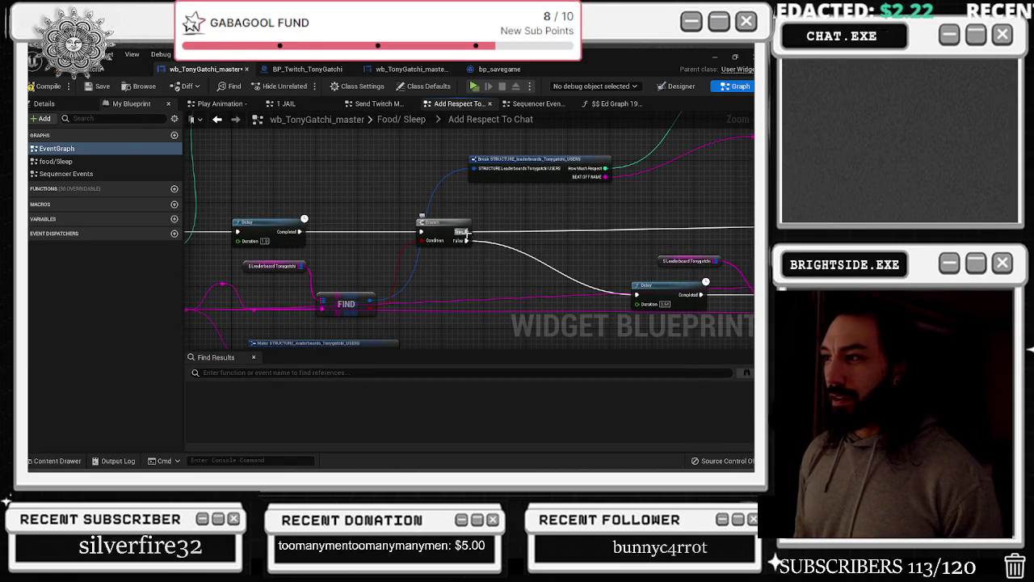
pyautogui.moveTo(510, 196); pyautogui.dragTo(324, 165)
pyautogui.moveTo(279, 201)
pyautogui.mouseDown()
pyautogui.moveTo(708, 210)
pyautogui.moveTo(678, 195)
pyautogui.mouseUp()
pyautogui.click(48, 86)
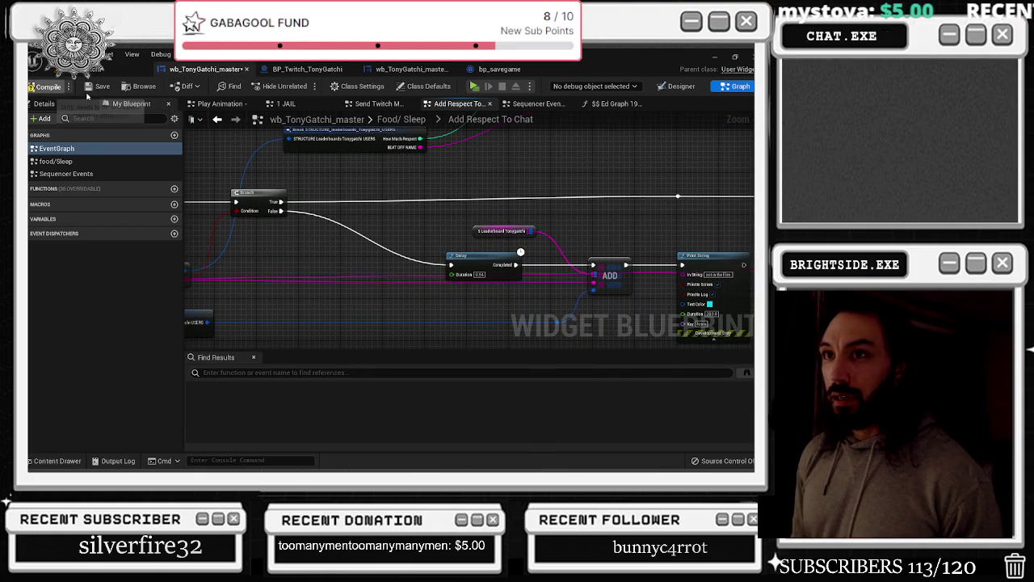
# Undo the Branch True wire and expand the blueprint's variable list
pyautogui.hotkey('ctrl', 'z')
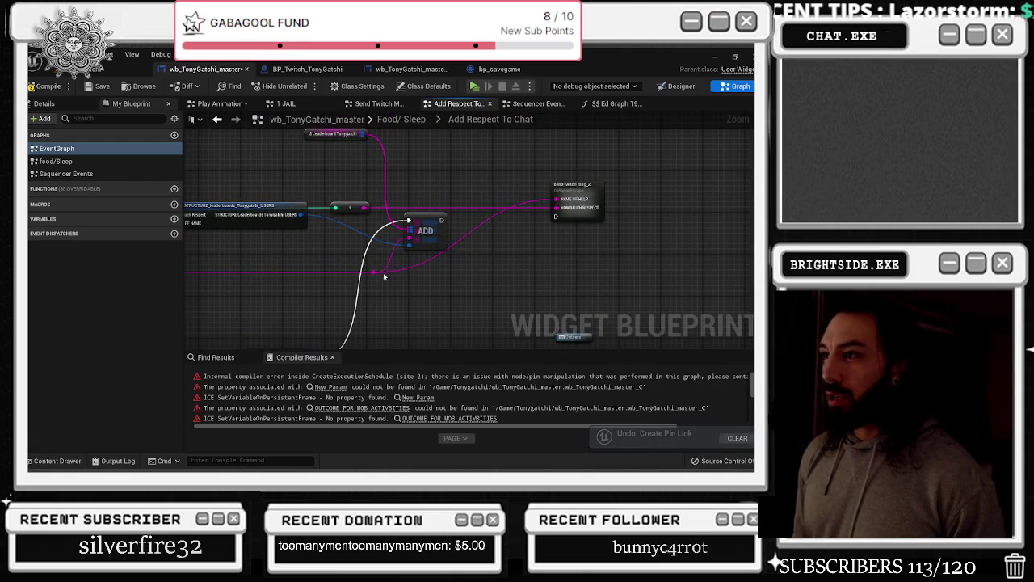
pyautogui.moveTo(385, 298); pyautogui.dragTo(459, 309)
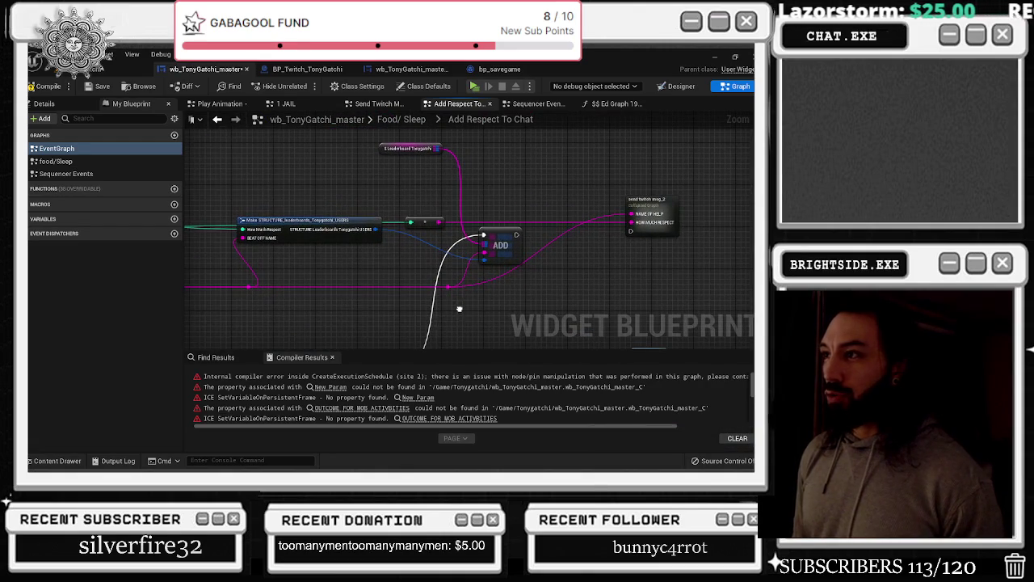
pyautogui.click(71, 105)
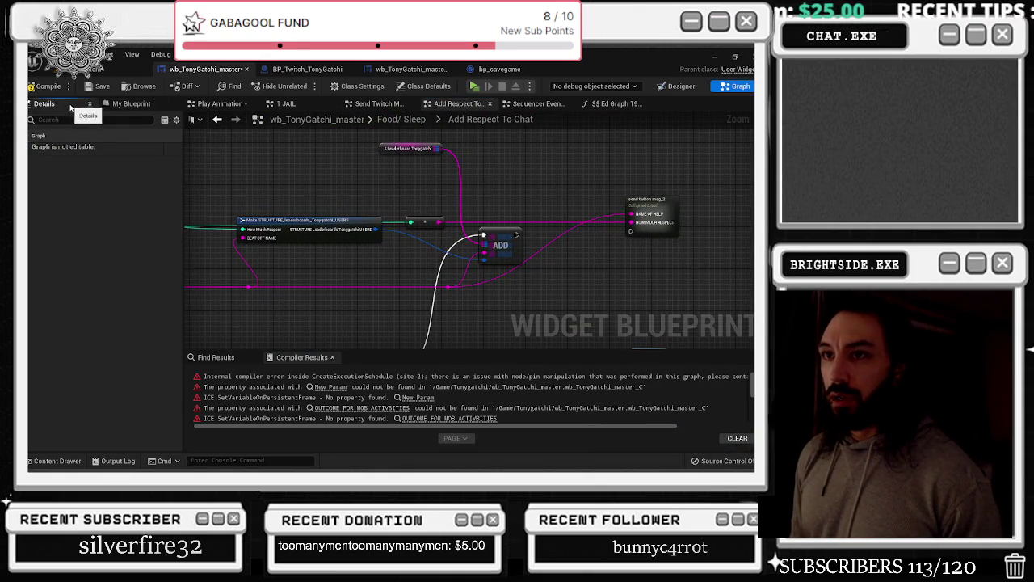
pyautogui.click(130, 103)
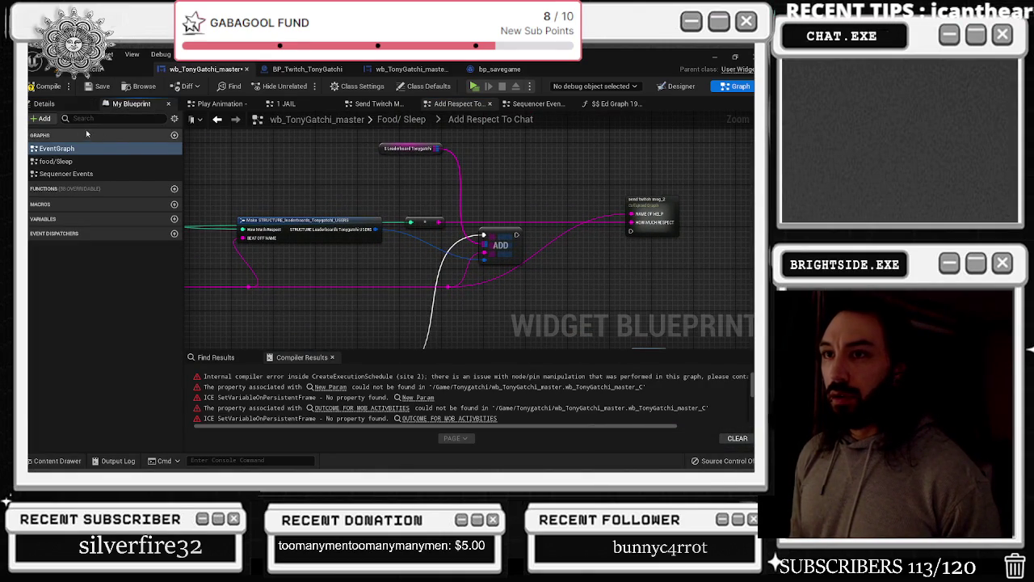
pyautogui.click(43, 219)
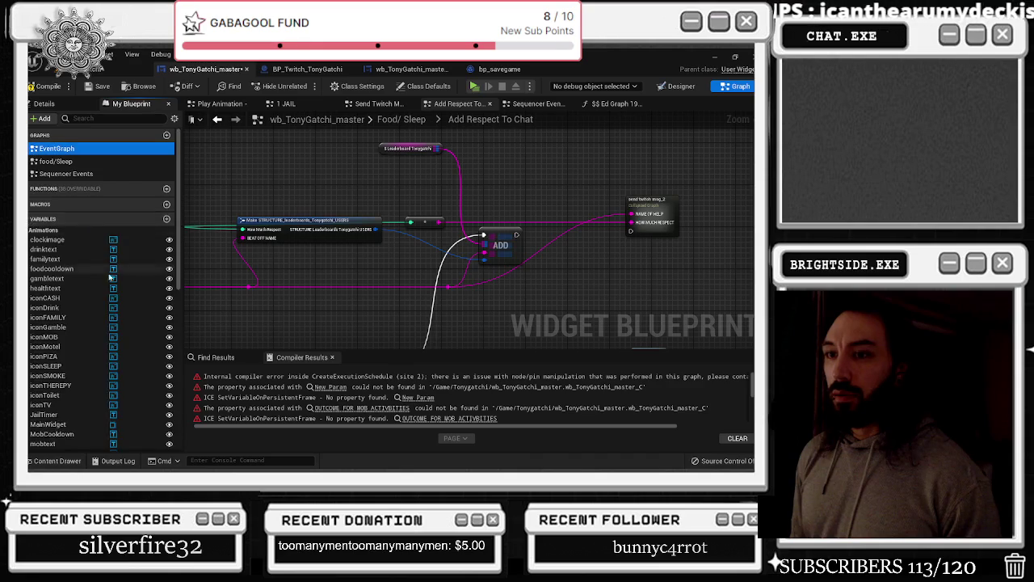
pyautogui.scroll(-5, 108, 311)
pyautogui.scroll(-3, 108, 310)
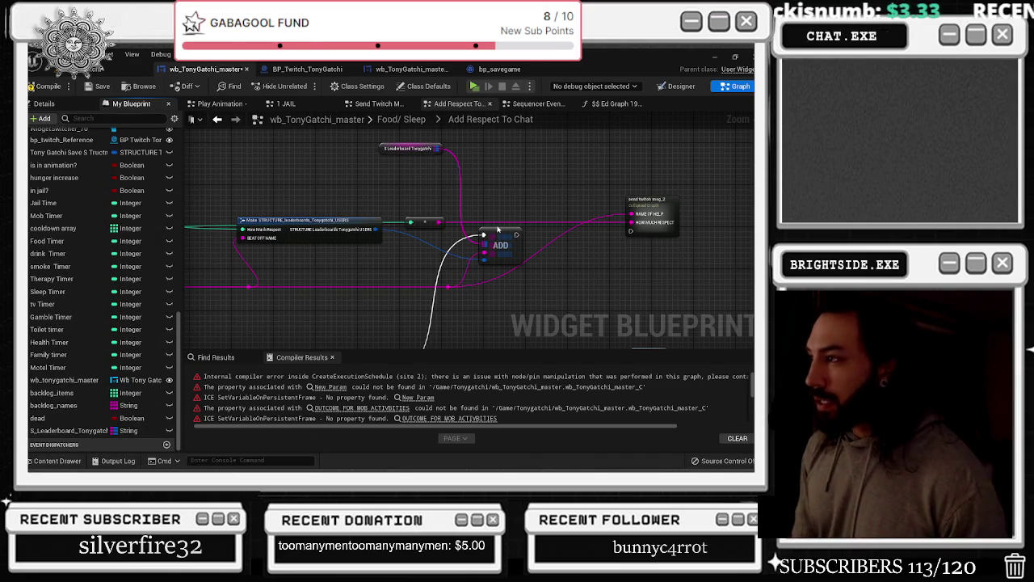
pyautogui.moveTo(504, 203)
pyautogui.mouseDown()
pyautogui.moveTo(557, 132)
pyautogui.moveTo(576, 191)
pyautogui.mouseUp()
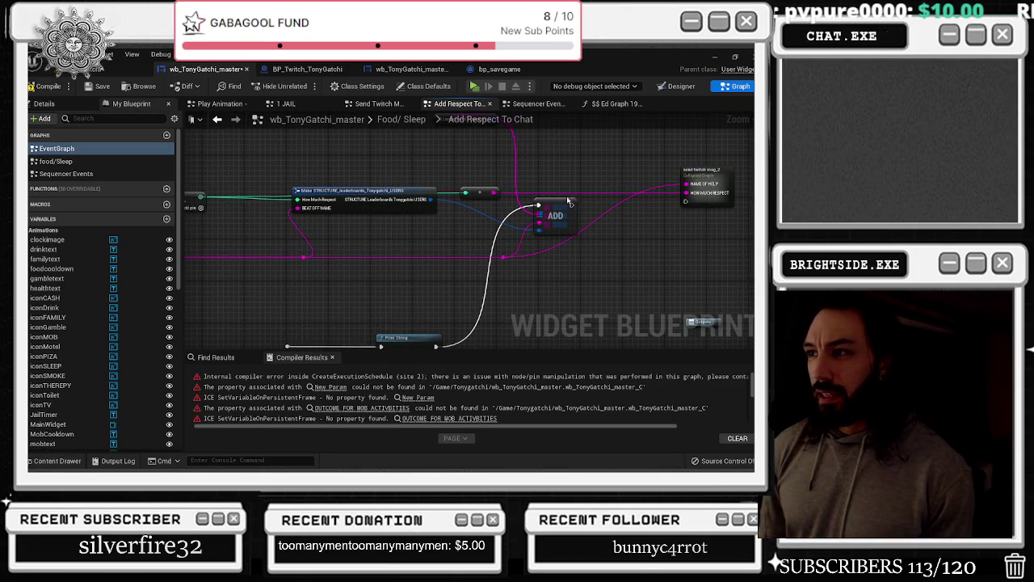
# Marquee-select the Make STRUCTURE, ADD, reroute and Leaderboard nodes, delete them, and review the remaining wiring
pyautogui.moveTo(338, 169)
pyautogui.mouseDown()
pyautogui.moveTo(525, 230)
pyautogui.moveTo(558, 265)
pyautogui.mouseUp()
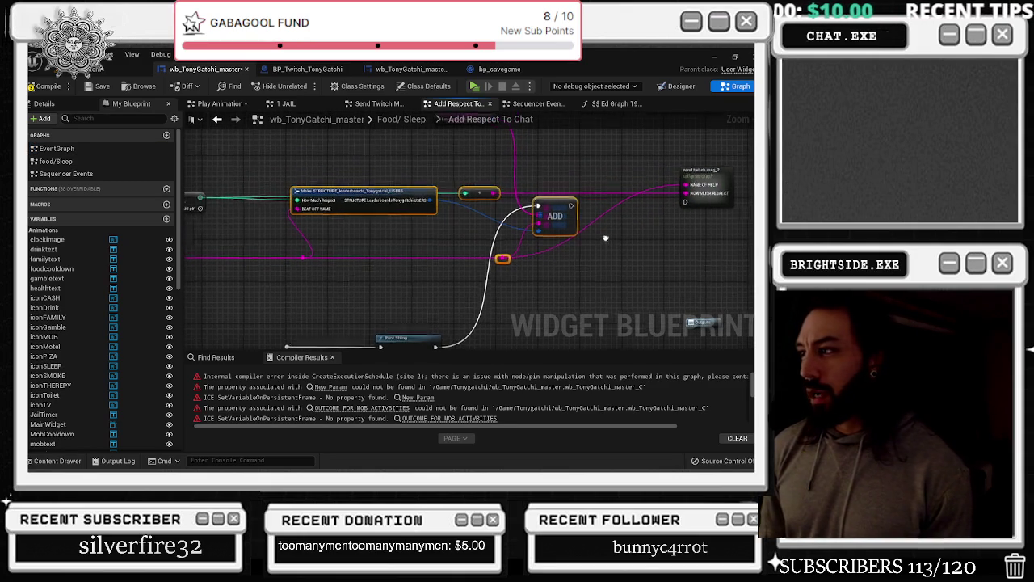
pyautogui.moveTo(585, 210); pyautogui.dragTo(567, 257)
pyautogui.moveTo(385, 165)
pyautogui.mouseDown()
pyautogui.moveTo(541, 241)
pyautogui.moveTo(544, 276)
pyautogui.moveTo(598, 188)
pyautogui.mouseUp()
pyautogui.press('Delete')
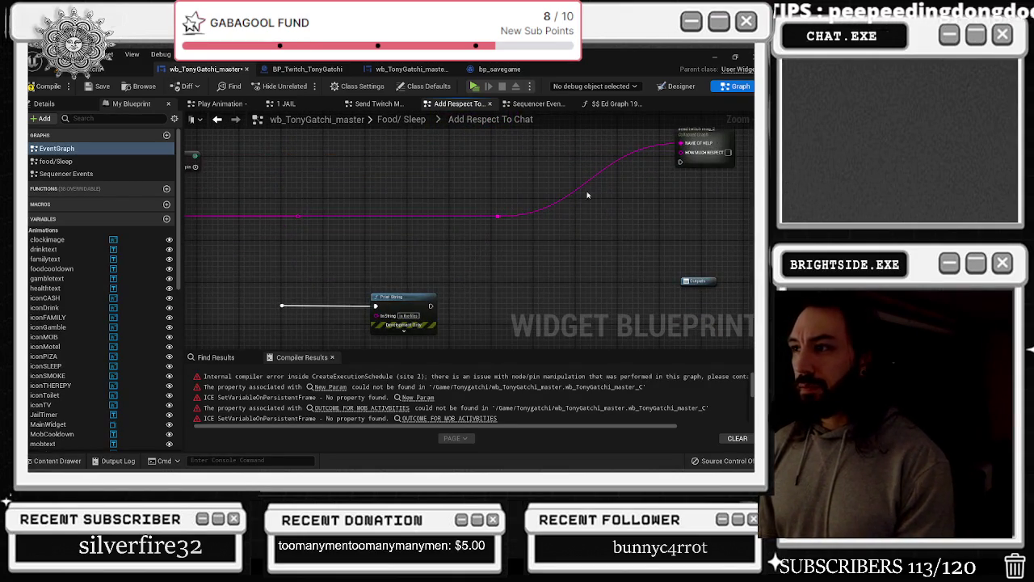
pyautogui.moveTo(695, 194)
pyautogui.mouseDown()
pyautogui.moveTo(862, 149)
pyautogui.moveTo(508, 173)
pyautogui.mouseUp()
pyautogui.moveTo(399, 159); pyautogui.dragTo(460, 182)
pyautogui.scroll(-15, 73, 363)
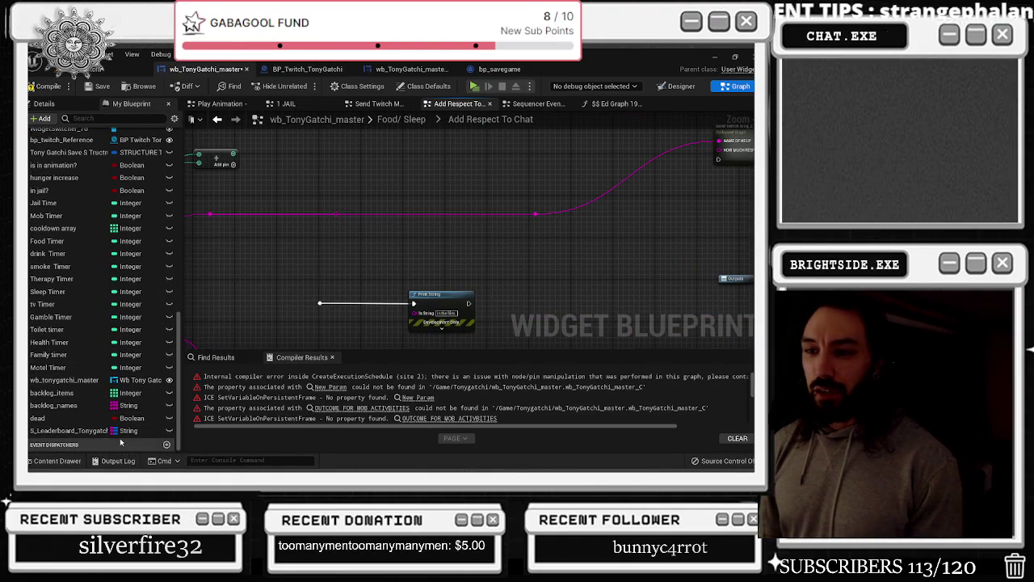
pyautogui.scroll(-4, 489, 215)
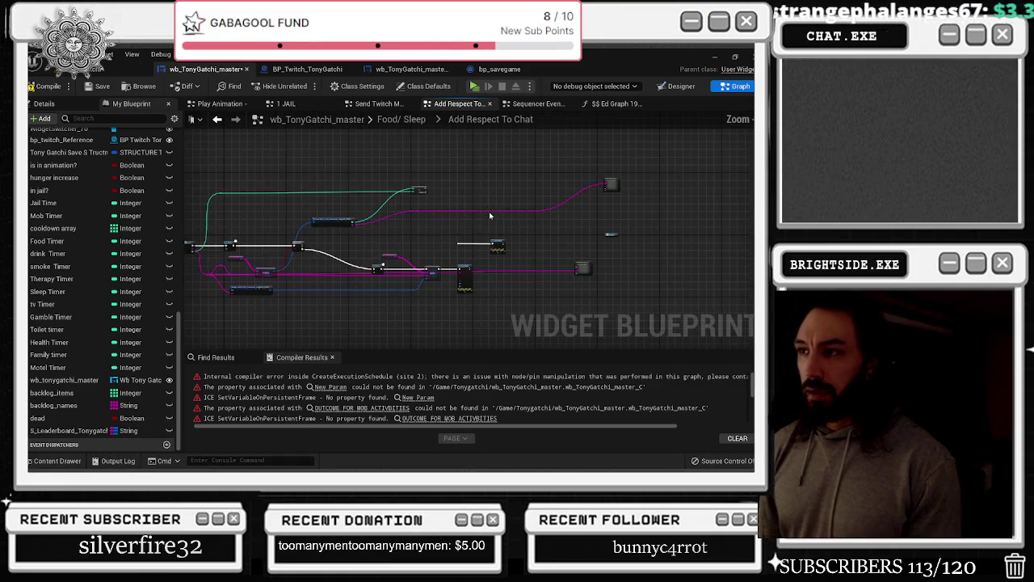
pyautogui.scroll(2, 389, 247)
pyautogui.moveTo(407, 209); pyautogui.dragTo(304, 222)
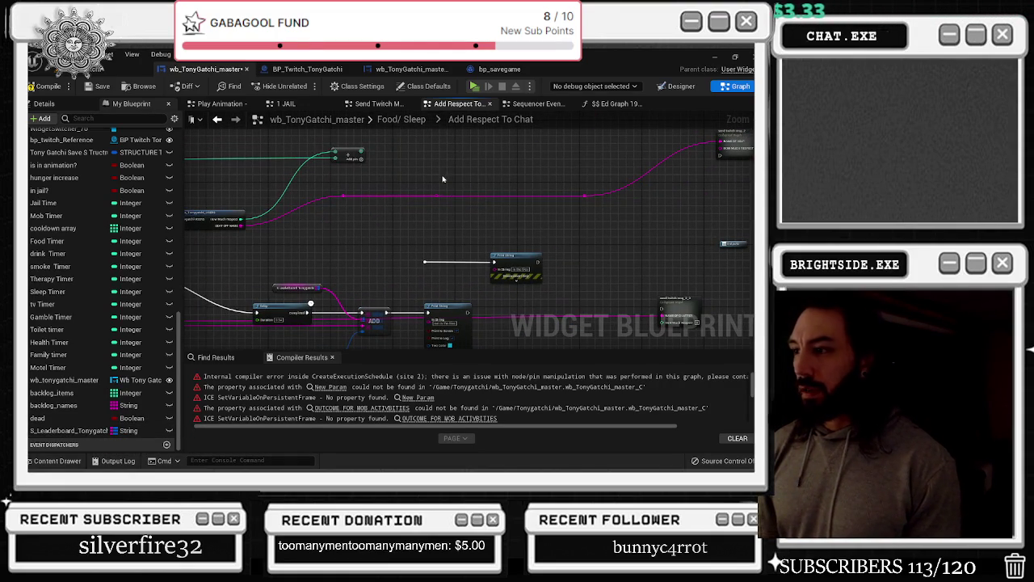
# Restore the deleted nodes and try an operator Add from the USERS struct output, then undo it
pyautogui.hotkey('ctrl', 'z')
pyautogui.hotkey('ctrl', 'z')
pyautogui.hotkey('ctrl', 'z')
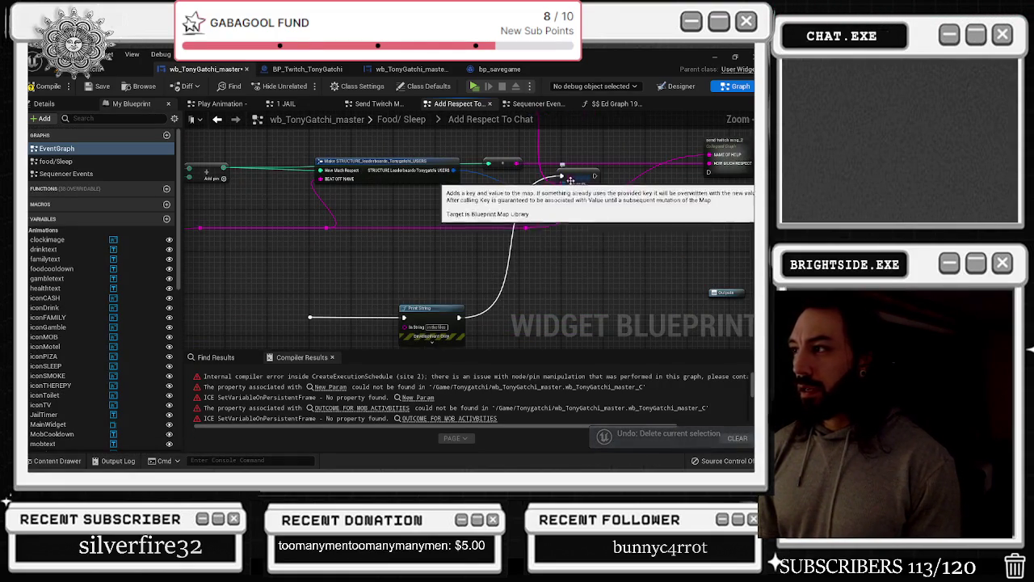
pyautogui.hotkey('ctrl', 'z')
pyautogui.hotkey('ctrl', 'z')
pyautogui.moveTo(455, 171); pyautogui.dragTo(525, 205)
pyautogui.write('ADD')
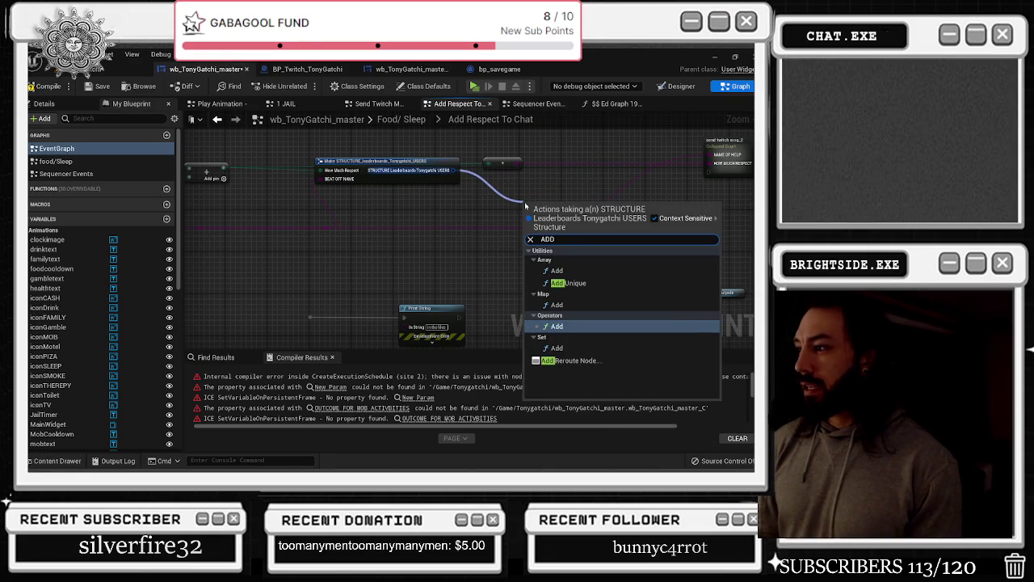
pyautogui.press('Return')
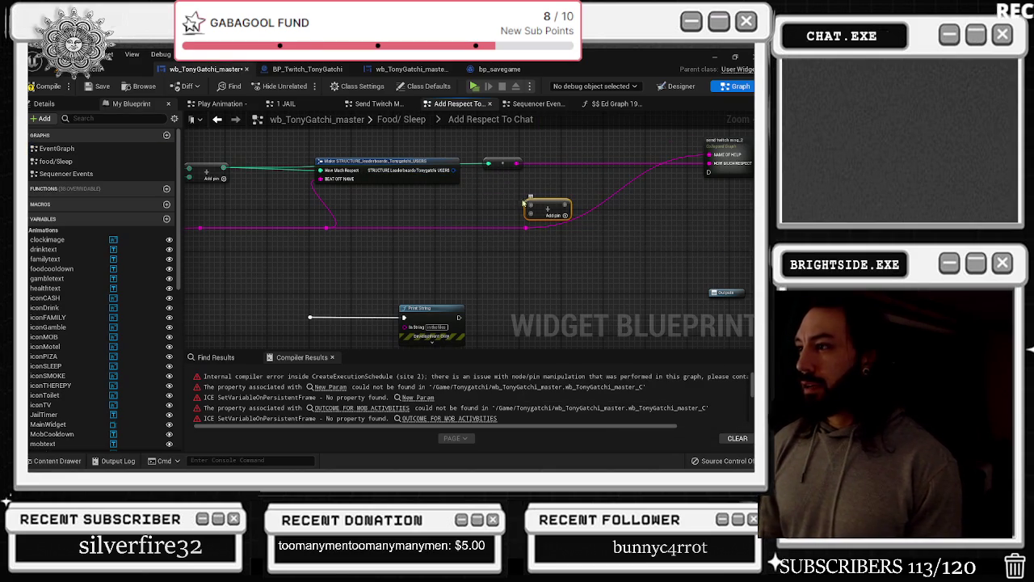
pyautogui.hotkey('ctrl', 'z')
# Try a Set Add and another ADD node from the USERS output, undoing both
pyautogui.moveTo(455, 170); pyautogui.dragTo(466, 173)
pyautogui.write('DD')
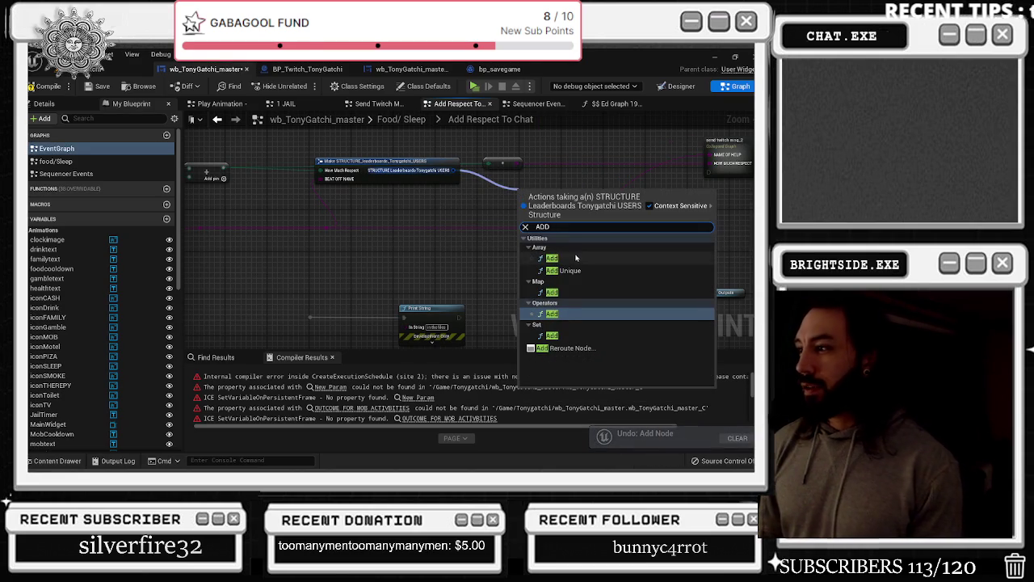
pyautogui.click(577, 343)
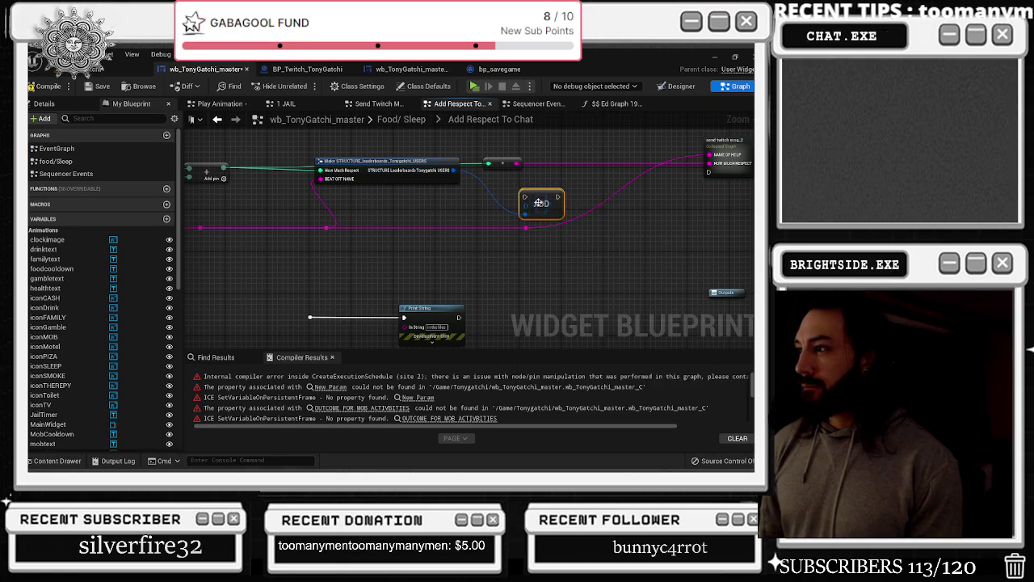
pyautogui.hotkey('ctrl', 'z')
pyautogui.moveTo(459, 170); pyautogui.dragTo(569, 200)
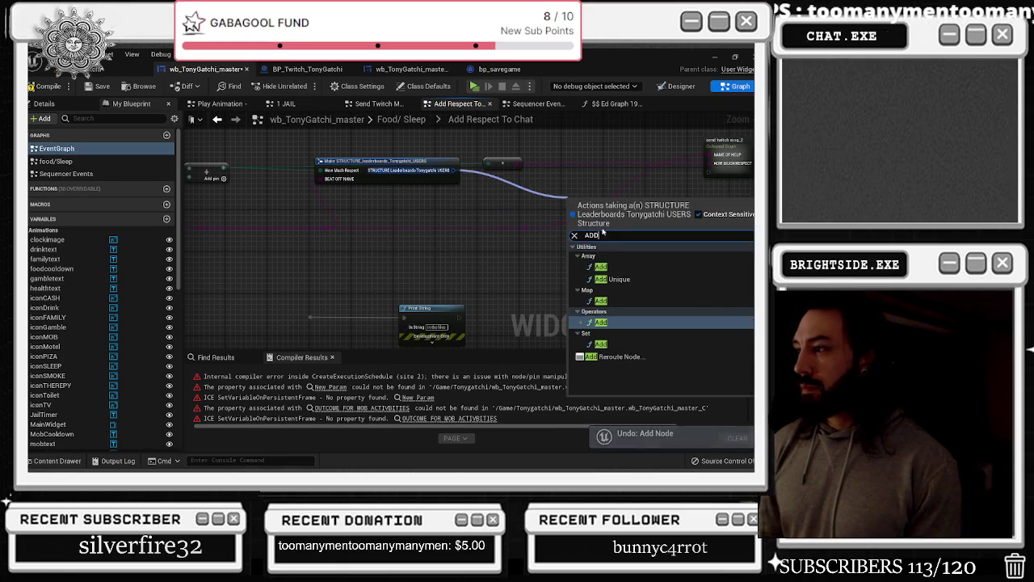
pyautogui.click(612, 289)
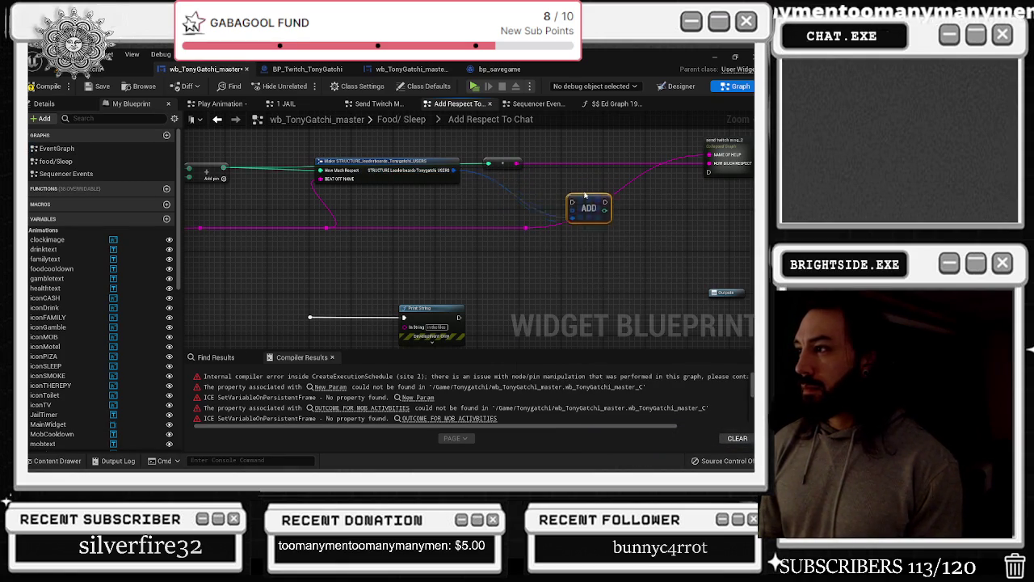
pyautogui.hotkey('ctrl', 'z')
pyautogui.hotkey('ctrl', 'z')
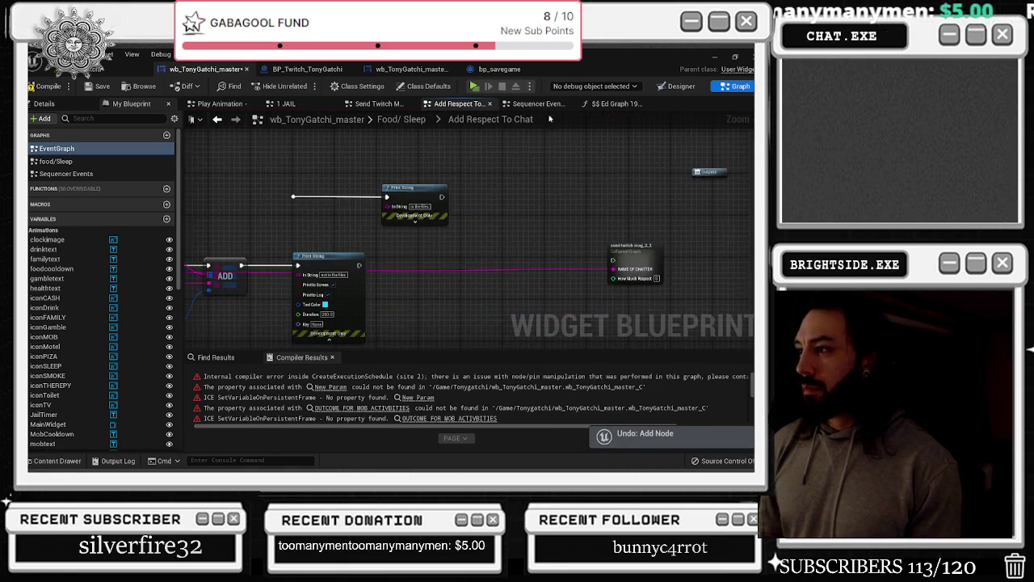
pyautogui.hotkey('ctrl', 'z')
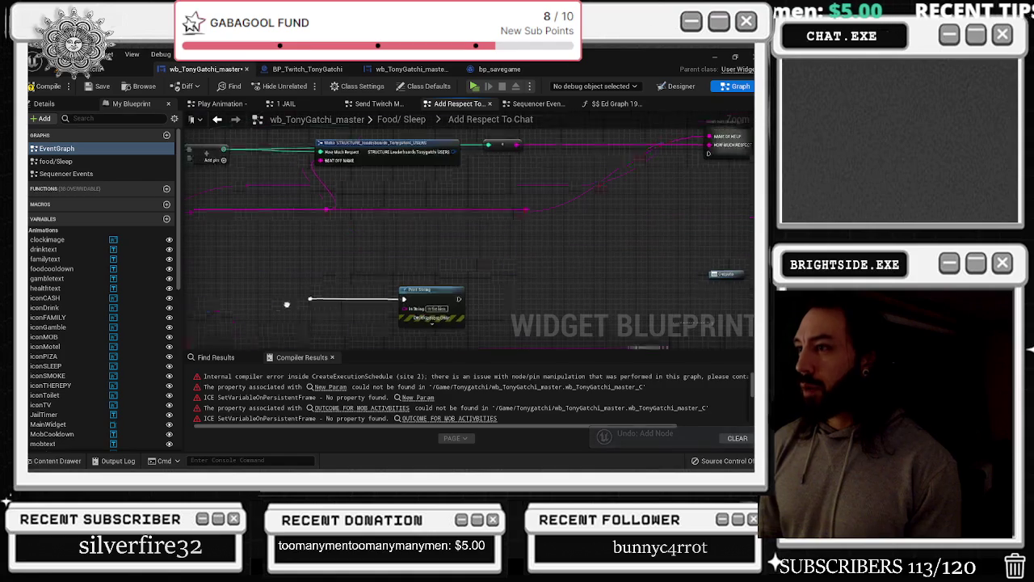
# Add a Map Add node from the leaderboard variable and wire the STRUCTURE output into it
pyautogui.moveTo(497, 169)
pyautogui.mouseDown()
pyautogui.moveTo(646, 187)
pyautogui.moveTo(524, 194)
pyautogui.mouseUp()
pyautogui.write('ADD')
pyautogui.click(566, 266)
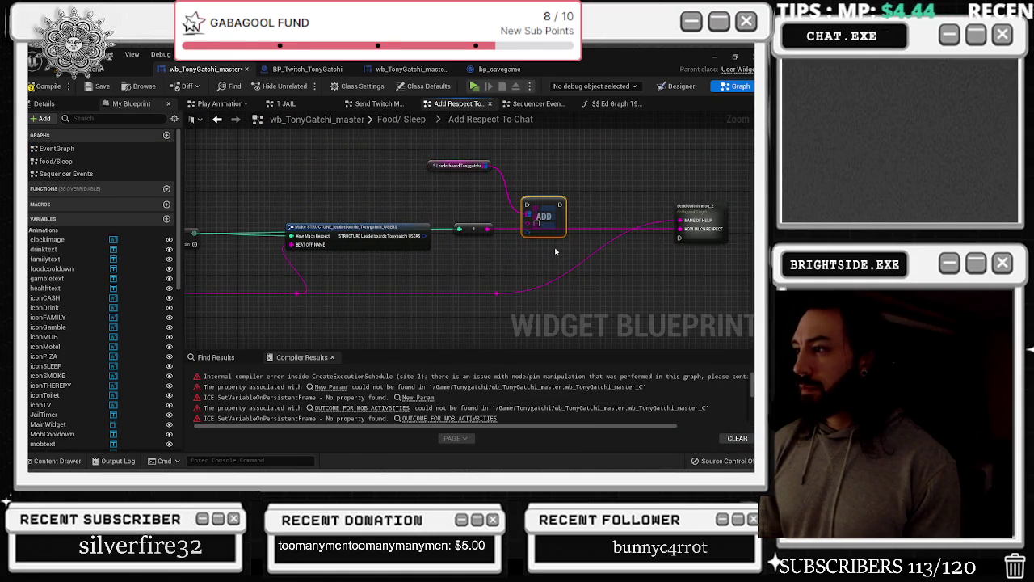
pyautogui.moveTo(422, 237); pyautogui.dragTo(527, 244)
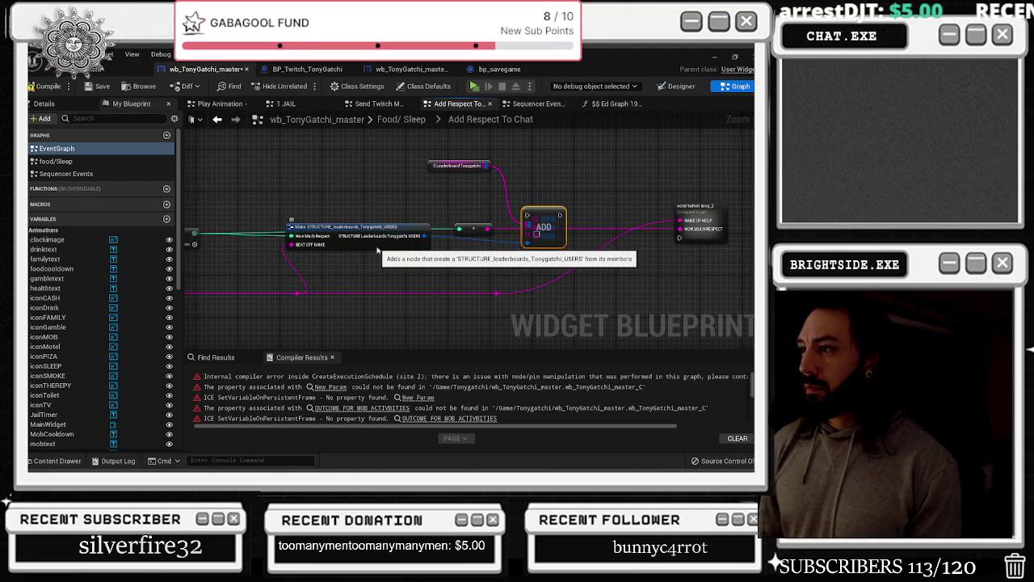
# Route the execution wire toward the ADD node and move its reroute point left
pyautogui.click(429, 166)
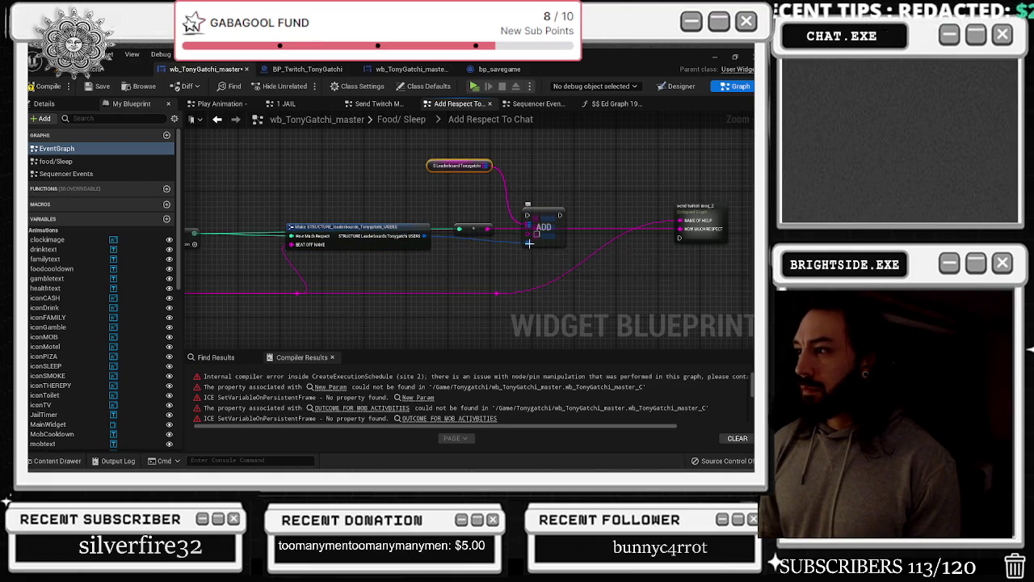
pyautogui.moveTo(376, 236)
pyautogui.mouseDown()
pyautogui.moveTo(447, 239)
pyautogui.moveTo(675, 209)
pyautogui.moveTo(614, 202)
pyautogui.moveTo(569, 178)
pyautogui.mouseUp()
pyautogui.moveTo(229, 259); pyautogui.dragTo(254, 265)
pyautogui.scroll(3, 248, 275)
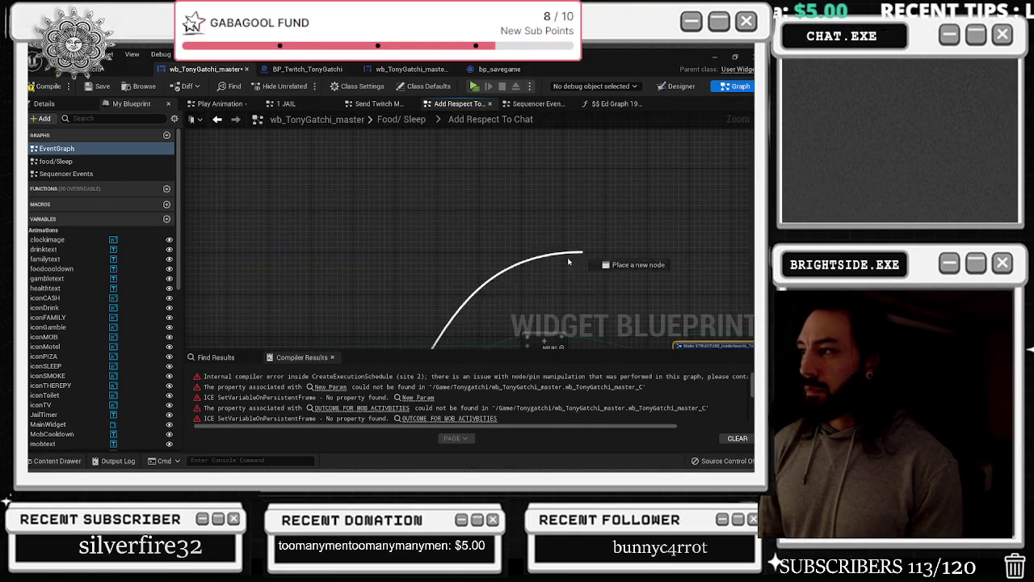
pyautogui.moveTo(755, 296)
pyautogui.mouseDown()
pyautogui.moveTo(679, 206)
pyautogui.moveTo(744, 179)
pyautogui.mouseUp()
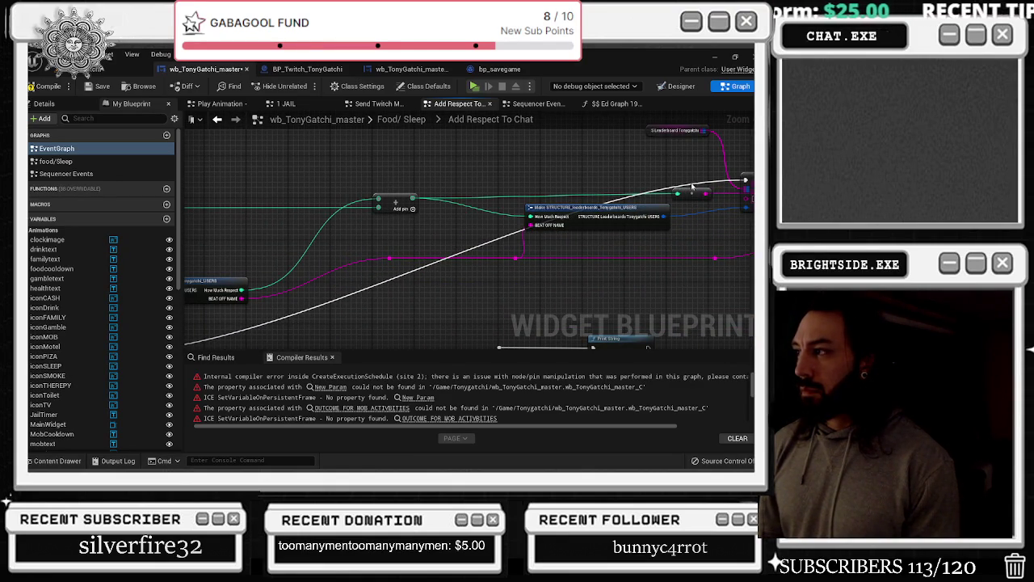
pyautogui.click(689, 187)
pyautogui.moveTo(689, 187); pyautogui.dragTo(296, 182)
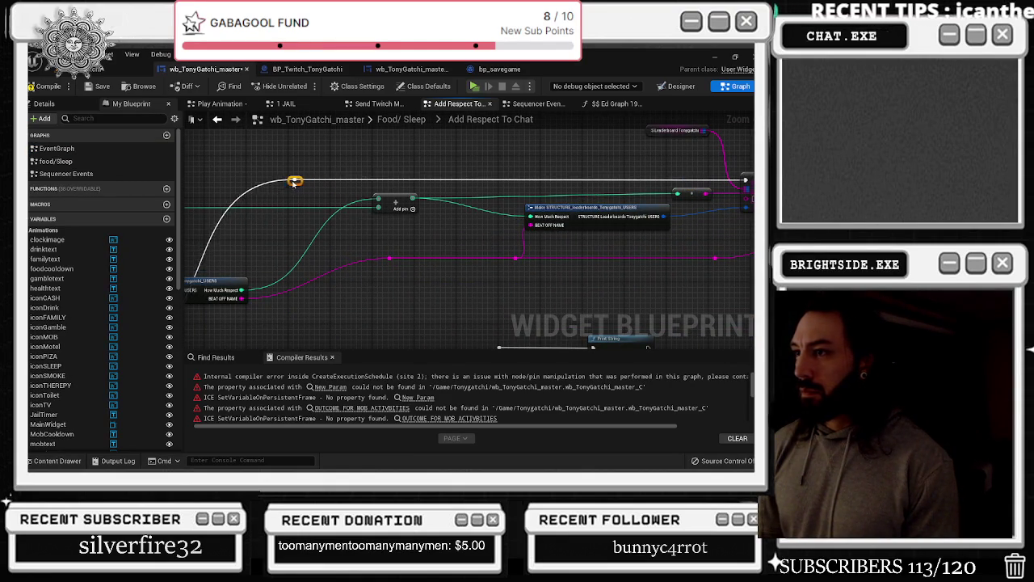
pyautogui.moveTo(717, 182); pyautogui.dragTo(466, 202)
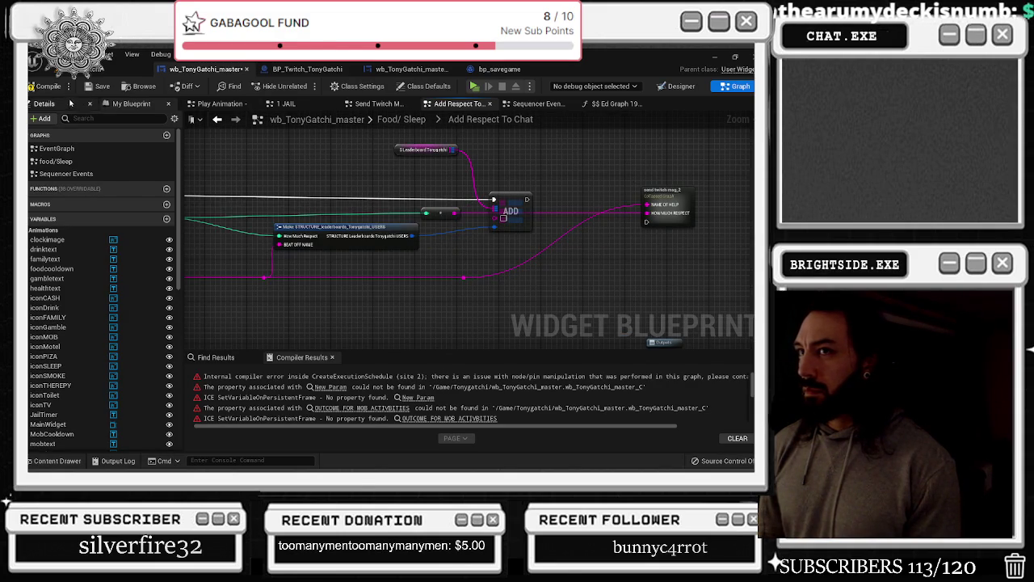
# Delete the Make STRUCTURE node in the Add Respect To Chat graph
pyautogui.click(105, 102)
pyautogui.moveTo(426, 151); pyautogui.dragTo(465, 257)
pyautogui.moveTo(686, 219); pyautogui.dragTo(297, 353)
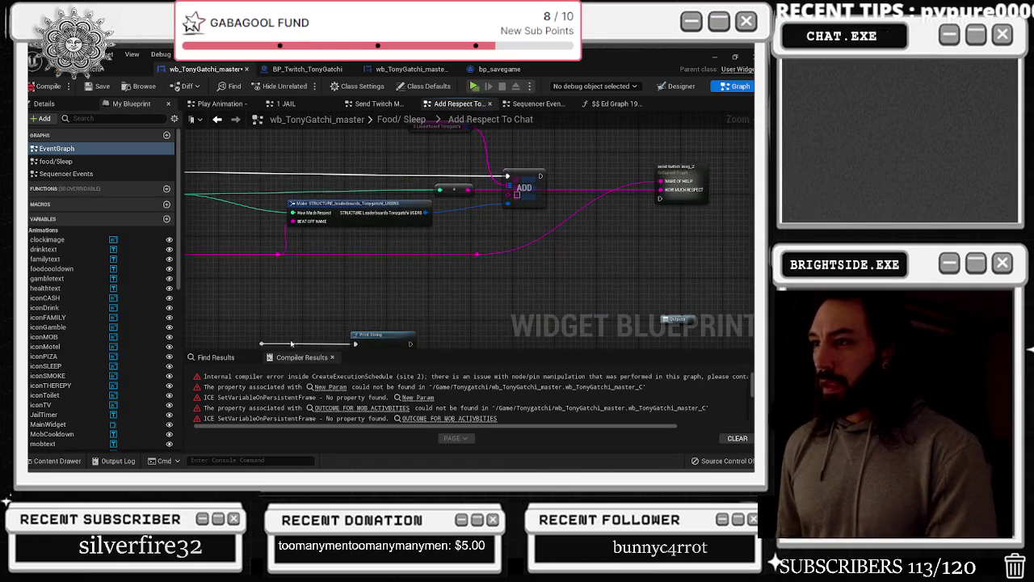
pyautogui.moveTo(325, 251); pyautogui.dragTo(414, 281)
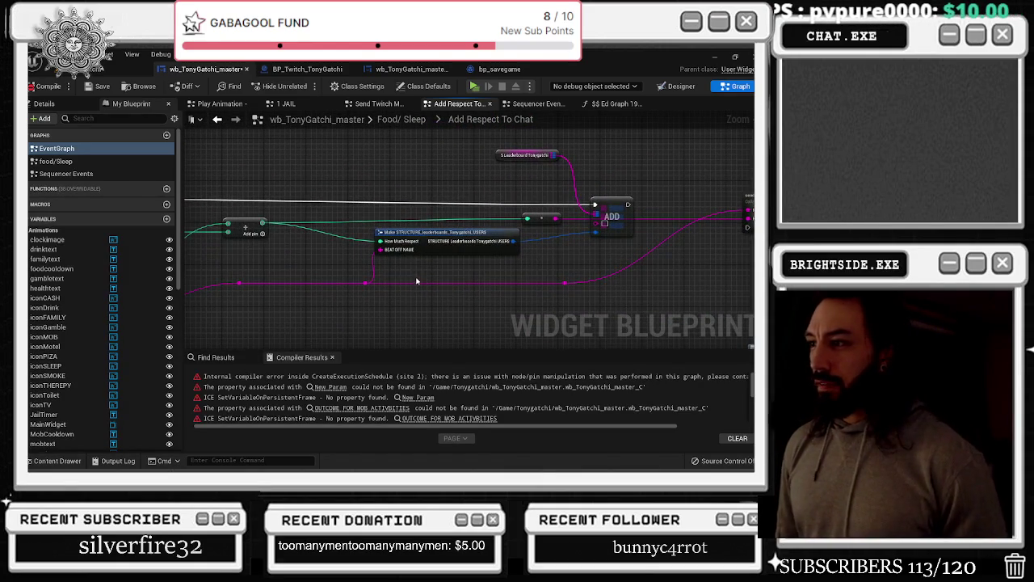
pyautogui.rightClick(411, 237)
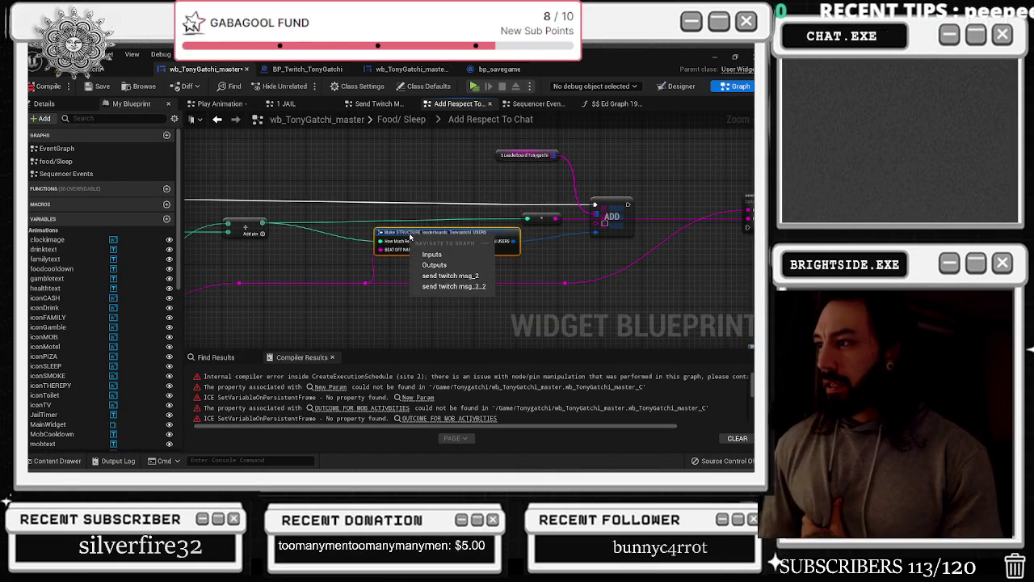
pyautogui.click(402, 118)
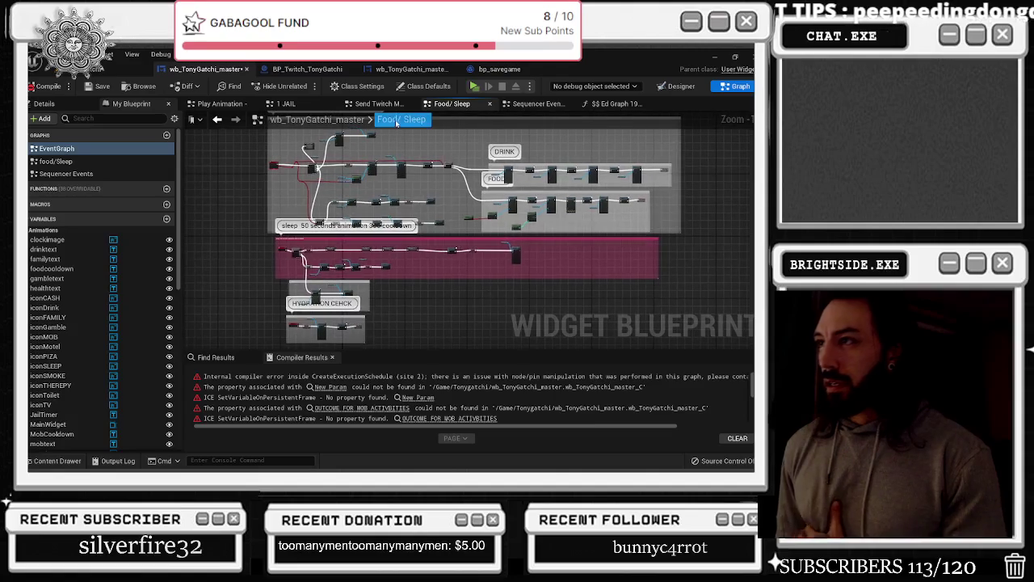
pyautogui.click(217, 119)
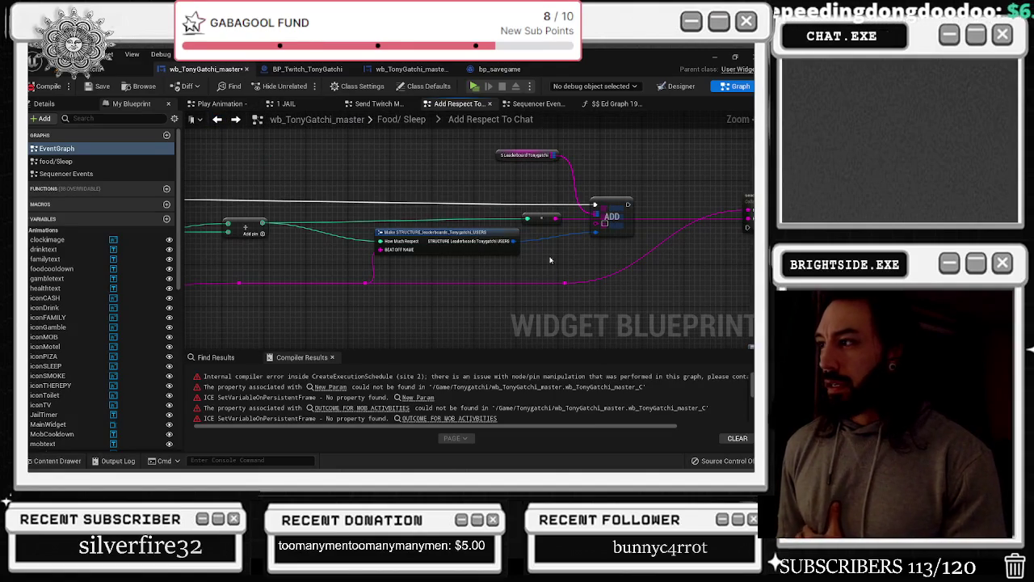
pyautogui.press('Delete')
# Split ADD's struct input, wiring Add into How Much Respect and the name into Beat Off Name
pyautogui.rightClick(596, 233)
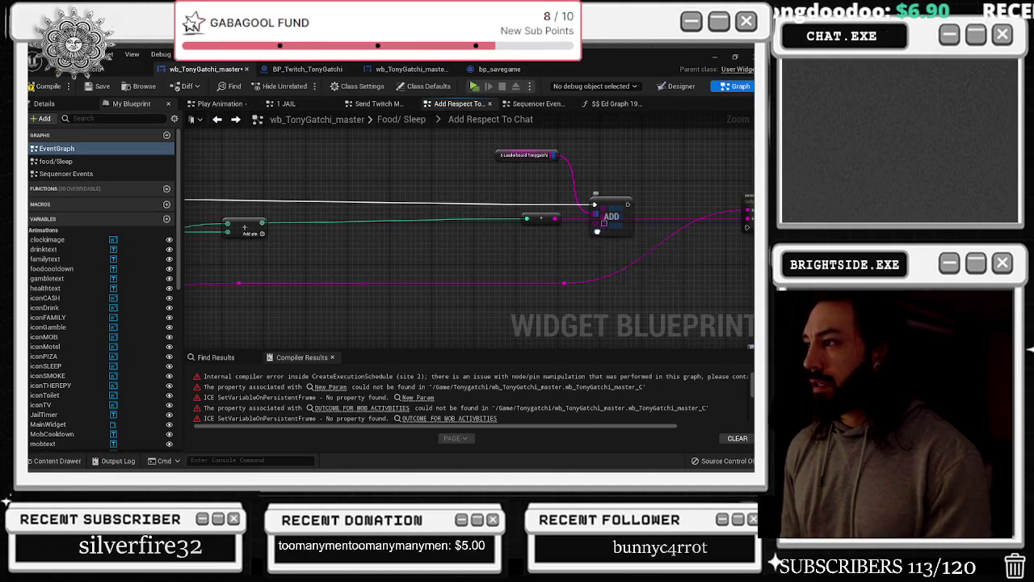
pyautogui.click(616, 263)
pyautogui.moveTo(265, 221)
pyautogui.mouseDown()
pyautogui.moveTo(596, 246)
pyautogui.moveTo(619, 234)
pyautogui.mouseUp()
pyautogui.scroll(2, 580, 256)
pyautogui.scroll(-2, 382, 278)
pyautogui.moveTo(544, 295); pyautogui.dragTo(575, 255)
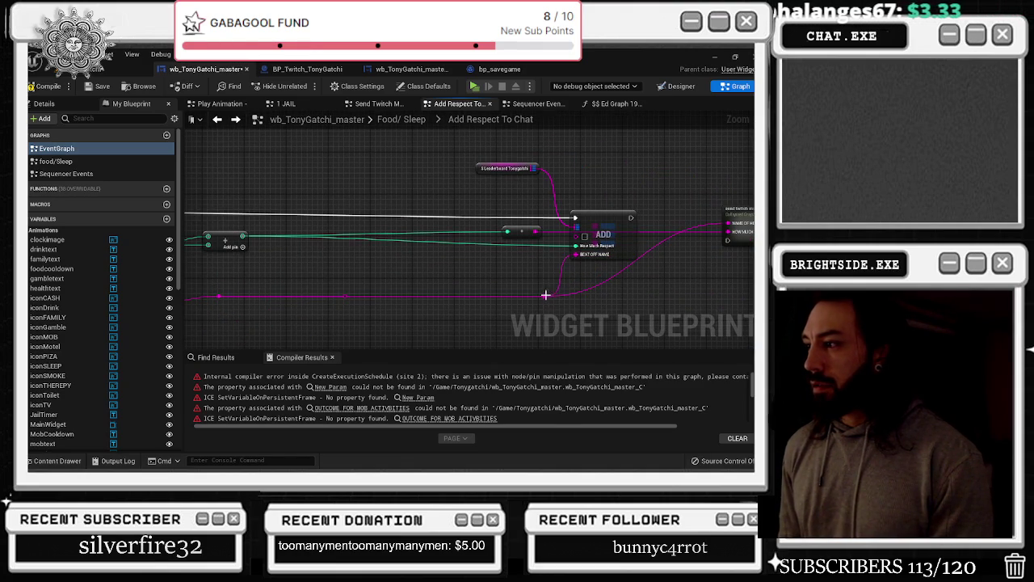
# Undo the Print String nodes and add a reroute point on the white execution wire
pyautogui.moveTo(522, 278)
pyautogui.mouseDown()
pyautogui.moveTo(607, 243)
pyautogui.moveTo(213, 354)
pyautogui.mouseUp()
pyautogui.moveTo(446, 194); pyautogui.dragTo(441, 185)
pyautogui.moveTo(339, 247)
pyautogui.mouseDown()
pyautogui.moveTo(525, 232)
pyautogui.moveTo(559, 158)
pyautogui.mouseUp()
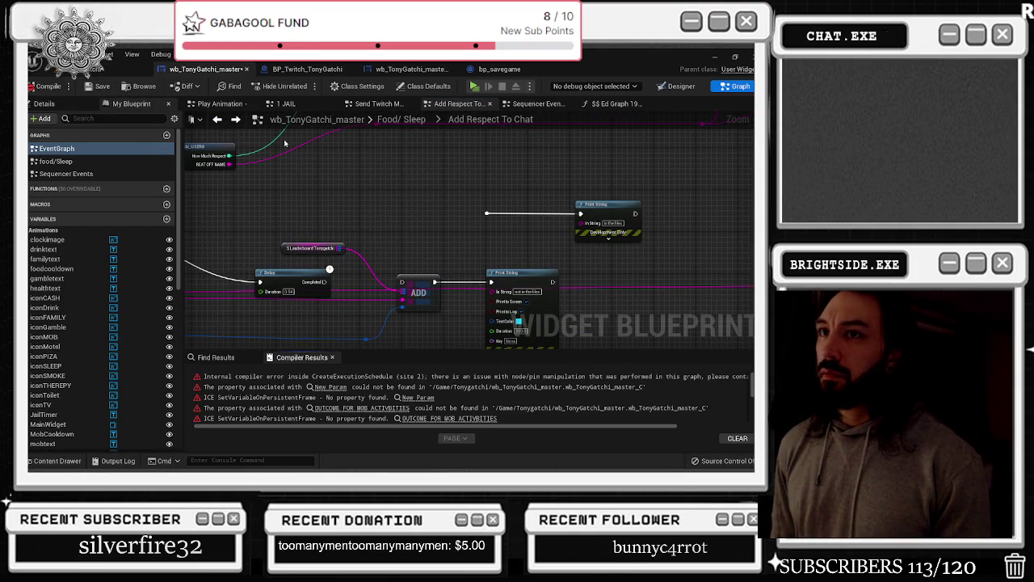
pyautogui.hotkey('ctrl', 'z')
pyautogui.doubleClick(364, 196)
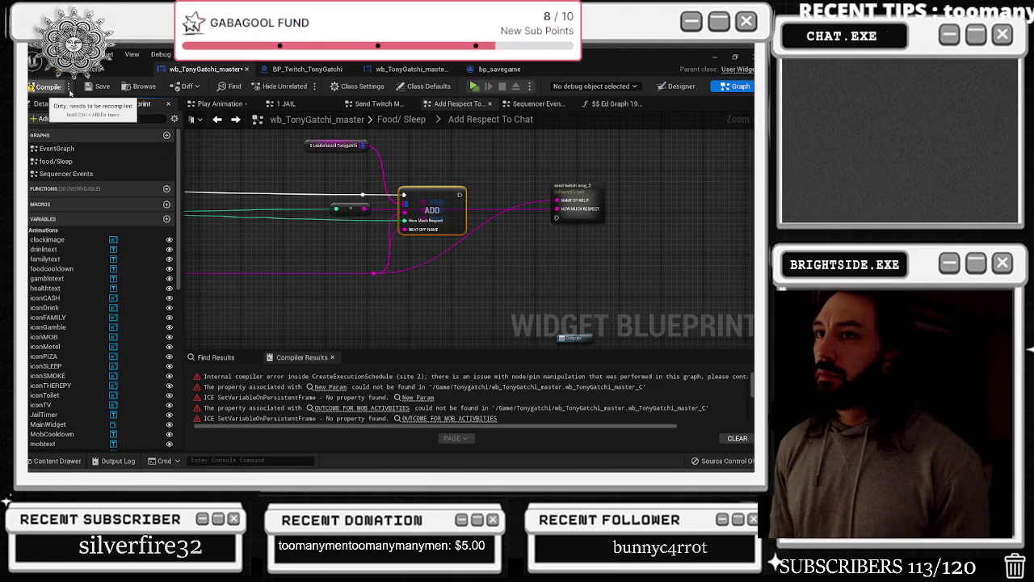
# Save the wb_TonyGatchi_master blueprint and recompile it to clear the errors
pyautogui.click(97, 86)
pyautogui.click(99, 89)
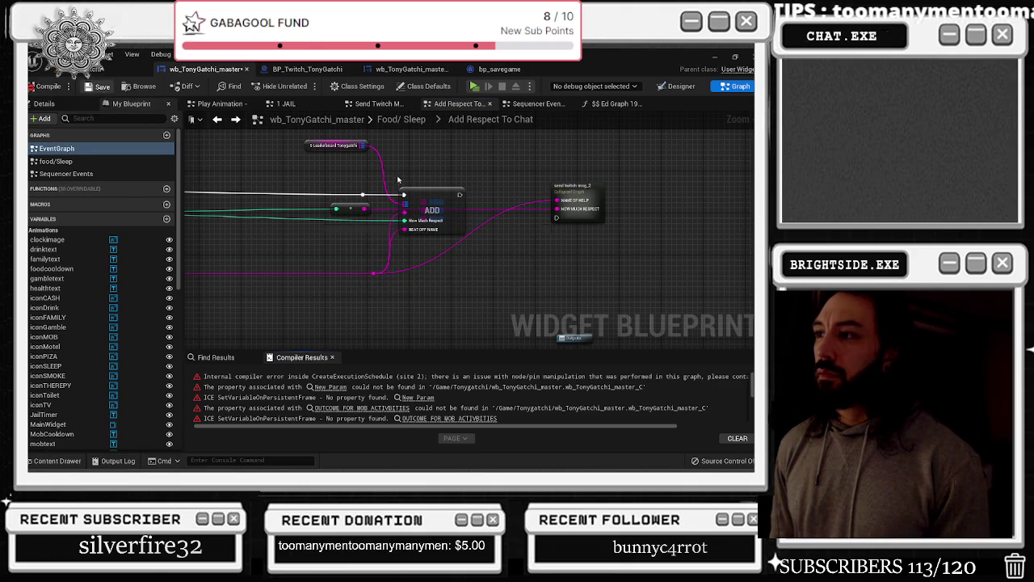
pyautogui.click(41, 86)
pyautogui.click(99, 87)
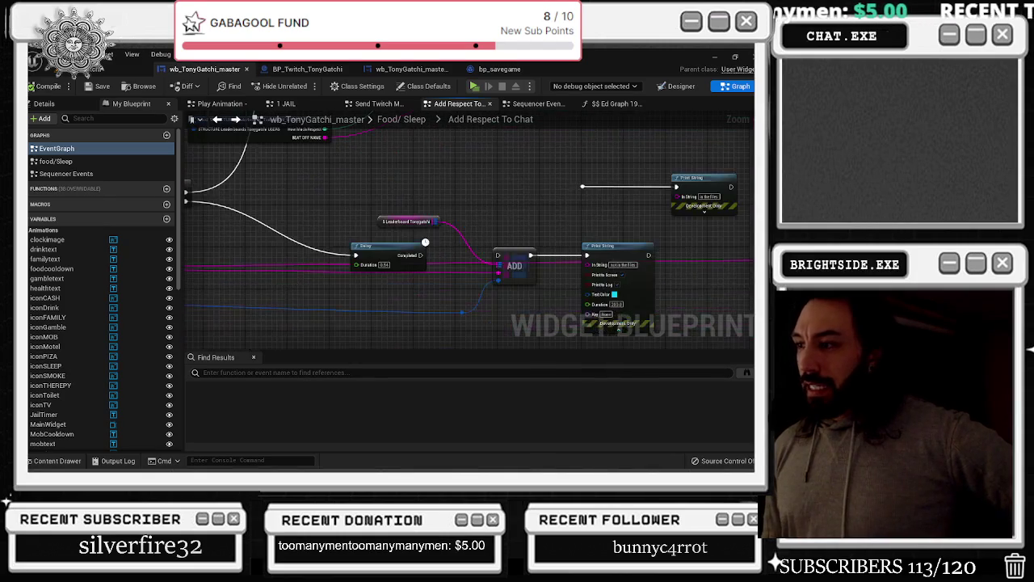
# Connect the Delay's completion to ADD and paste the copied struct and ADD nodes
pyautogui.moveTo(422, 256); pyautogui.dragTo(498, 255)
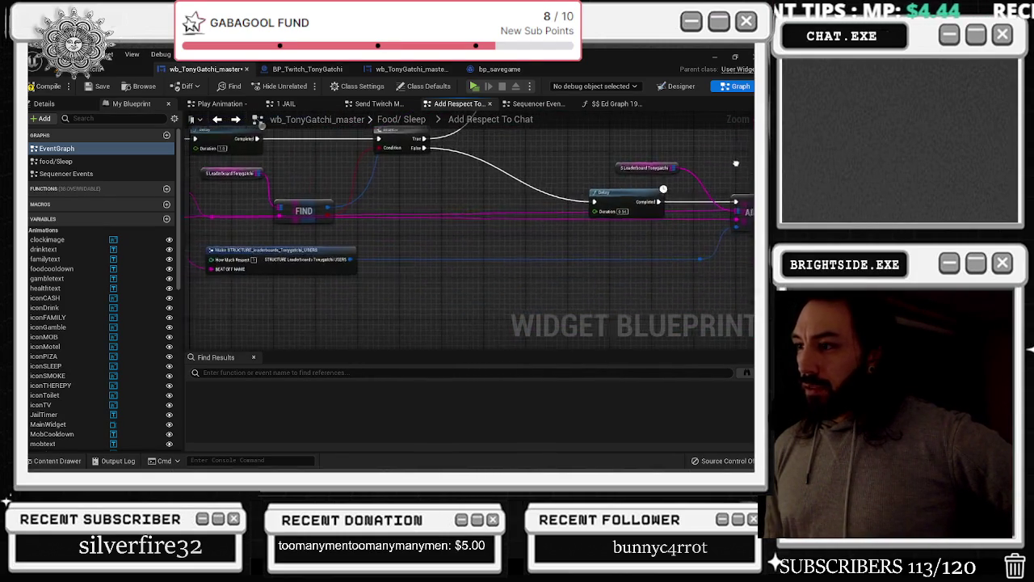
pyautogui.scroll(-3, 520, 169)
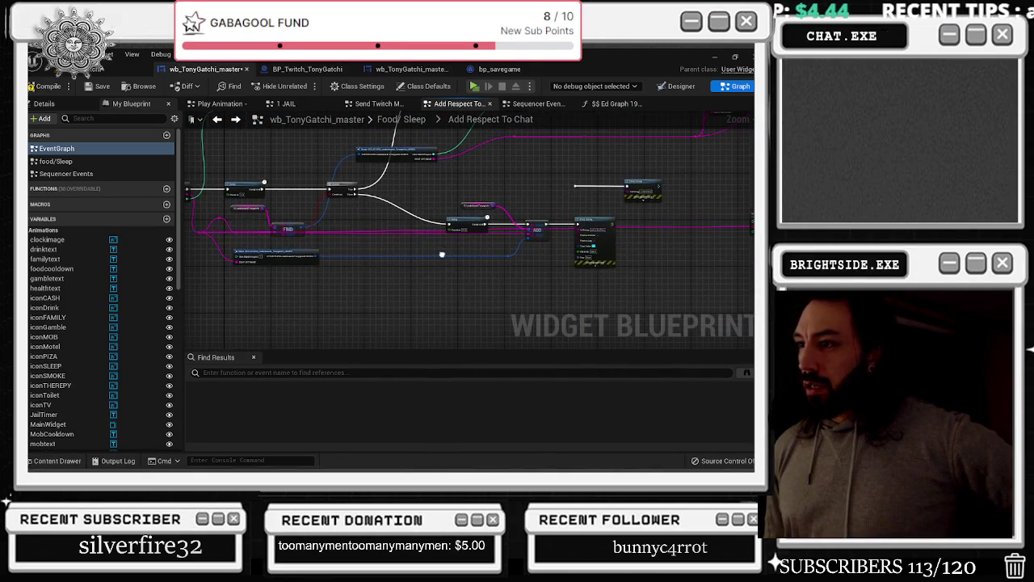
pyautogui.doubleClick(508, 256)
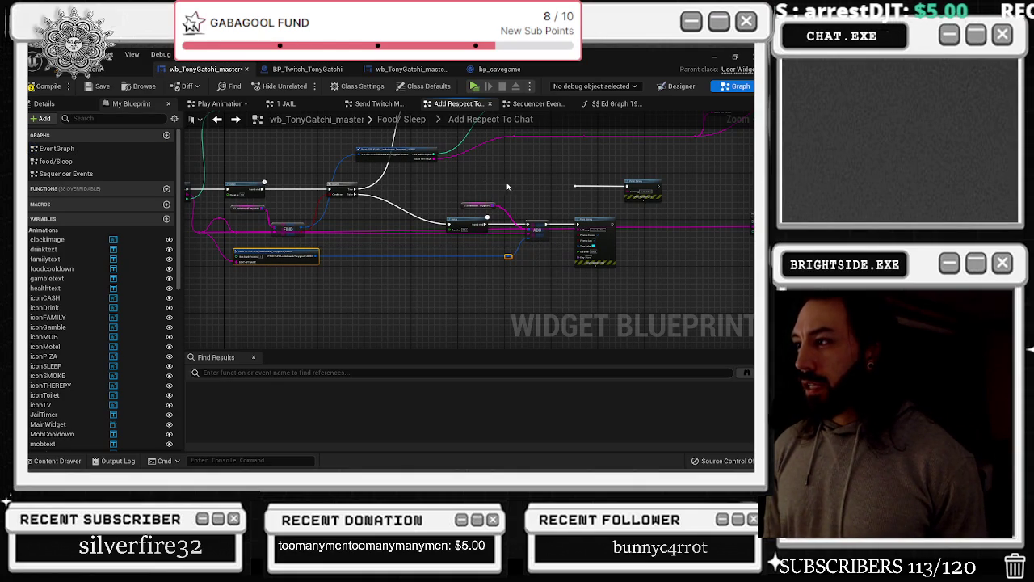
pyautogui.moveTo(542, 225); pyautogui.dragTo(544, 229)
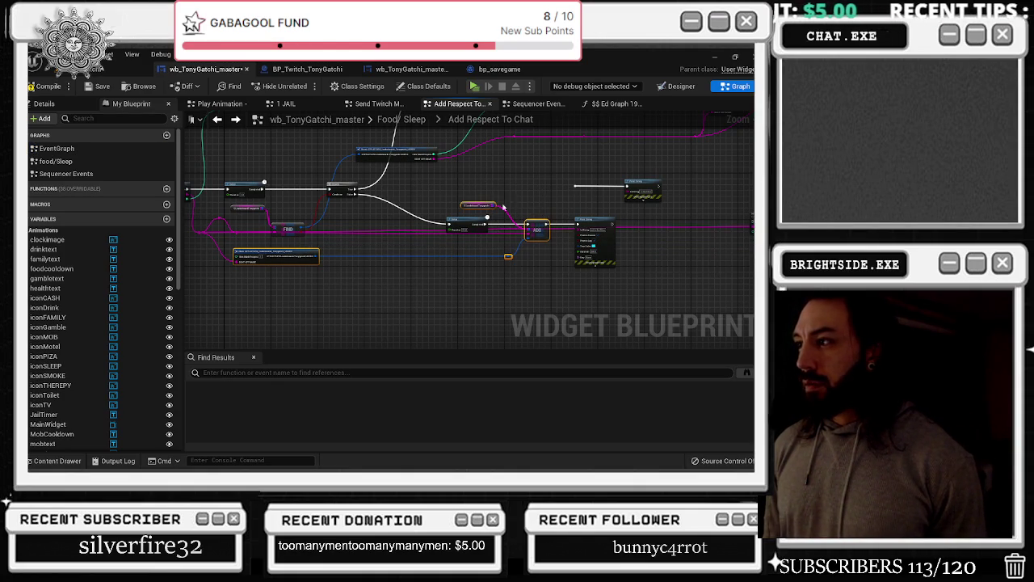
pyautogui.moveTo(387, 252); pyautogui.dragTo(496, 309)
pyautogui.hotkey('ctrl', 'v')
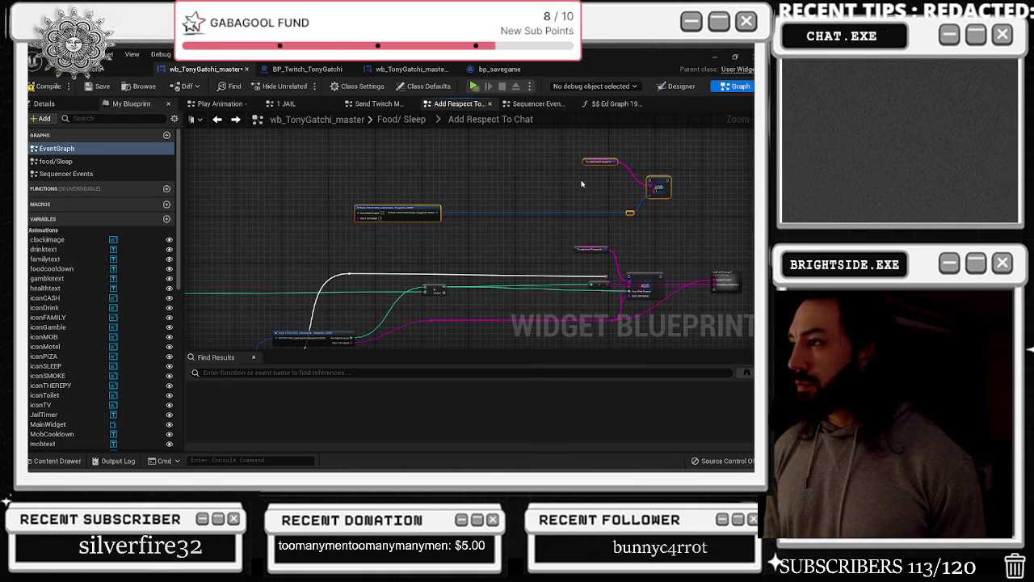
# Wire the Add pin result and the pink name value into the Make struct node
pyautogui.moveTo(605, 278)
pyautogui.mouseDown()
pyautogui.moveTo(647, 185)
pyautogui.moveTo(632, 191)
pyautogui.moveTo(659, 188)
pyautogui.mouseUp()
pyautogui.scroll(2, 642, 190)
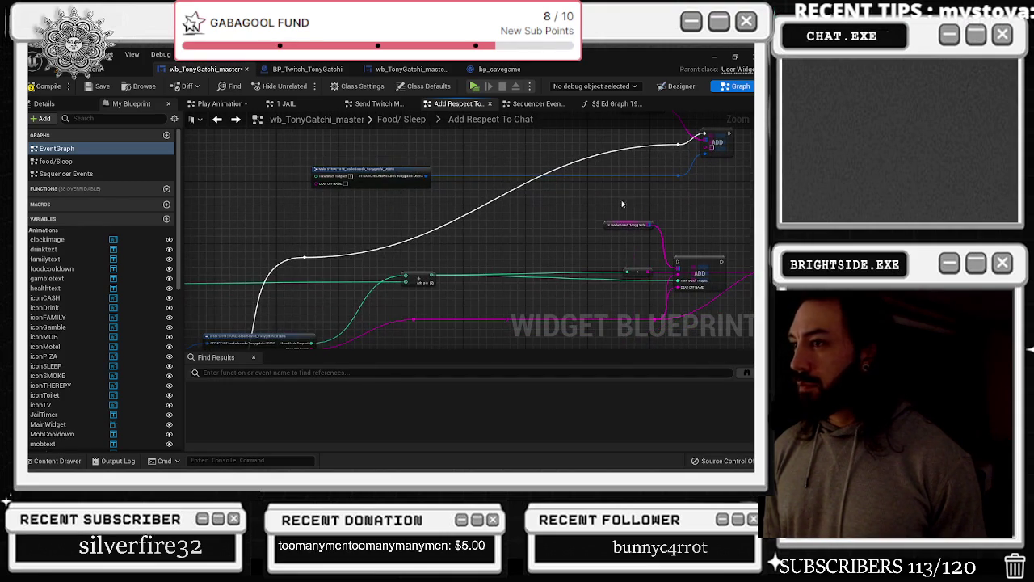
pyautogui.moveTo(354, 168); pyautogui.dragTo(449, 172)
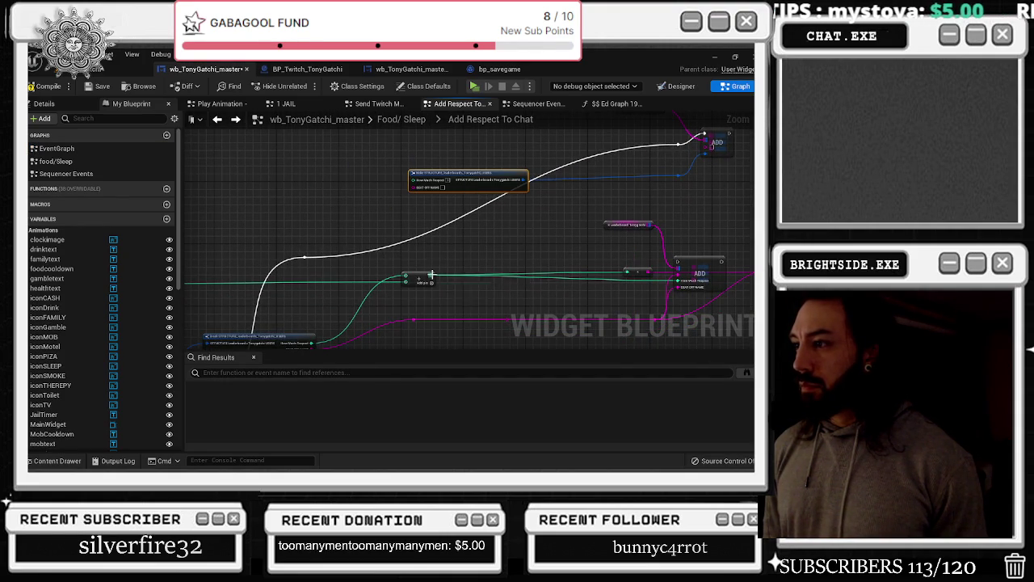
pyautogui.moveTo(432, 275); pyautogui.dragTo(414, 182)
pyautogui.moveTo(414, 321)
pyautogui.mouseDown()
pyautogui.moveTo(415, 187)
pyautogui.moveTo(505, 225)
pyautogui.moveTo(500, 253)
pyautogui.mouseUp()
pyautogui.moveTo(564, 217)
pyautogui.mouseDown()
pyautogui.moveTo(434, 197)
pyautogui.moveTo(360, 222)
pyautogui.mouseUp()
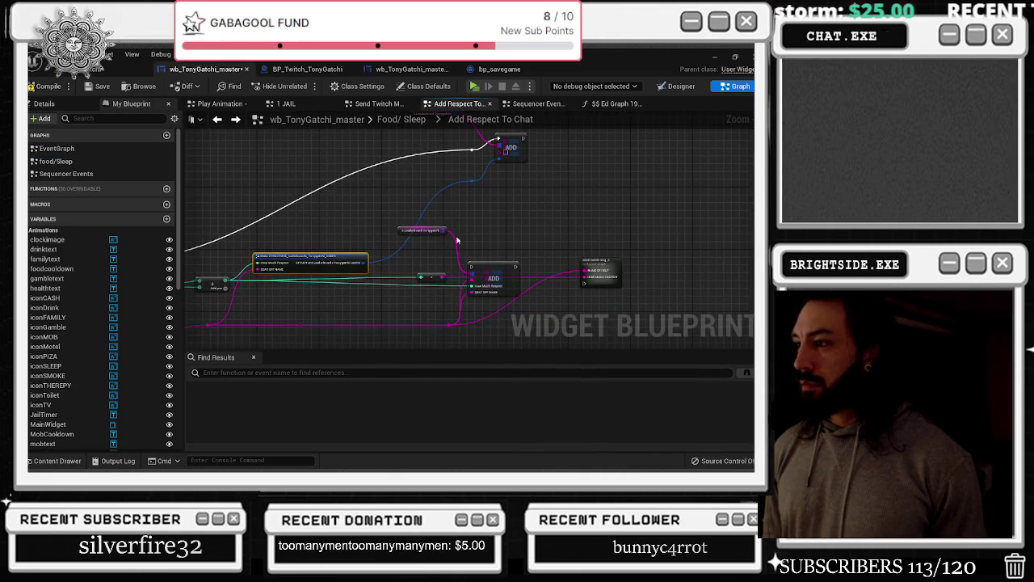
# Delete the three leftover nodes, compile, and reposition the ADD node group
pyautogui.moveTo(434, 221); pyautogui.dragTo(494, 283)
pyautogui.press('Delete')
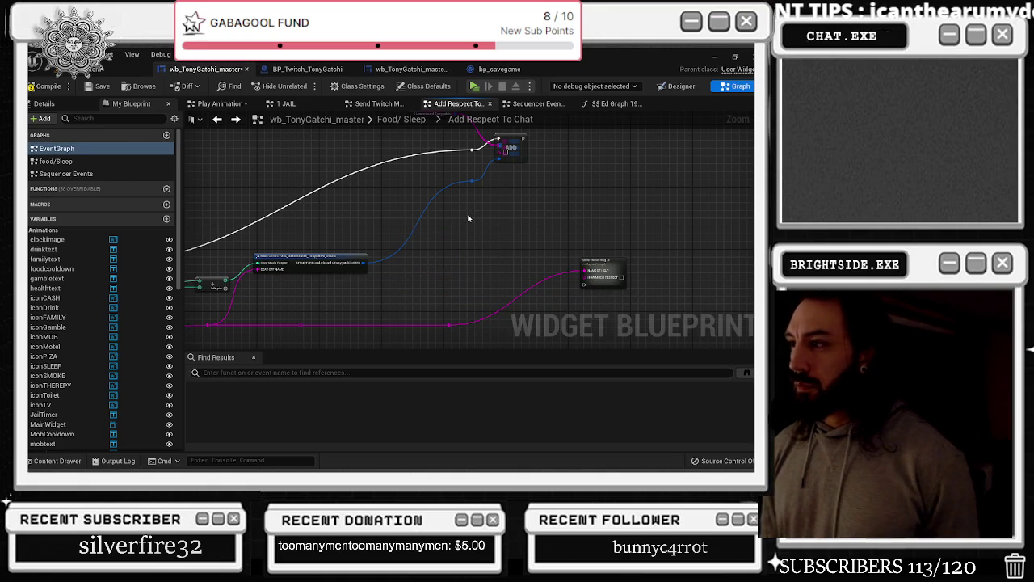
pyautogui.moveTo(516, 148); pyautogui.dragTo(518, 161)
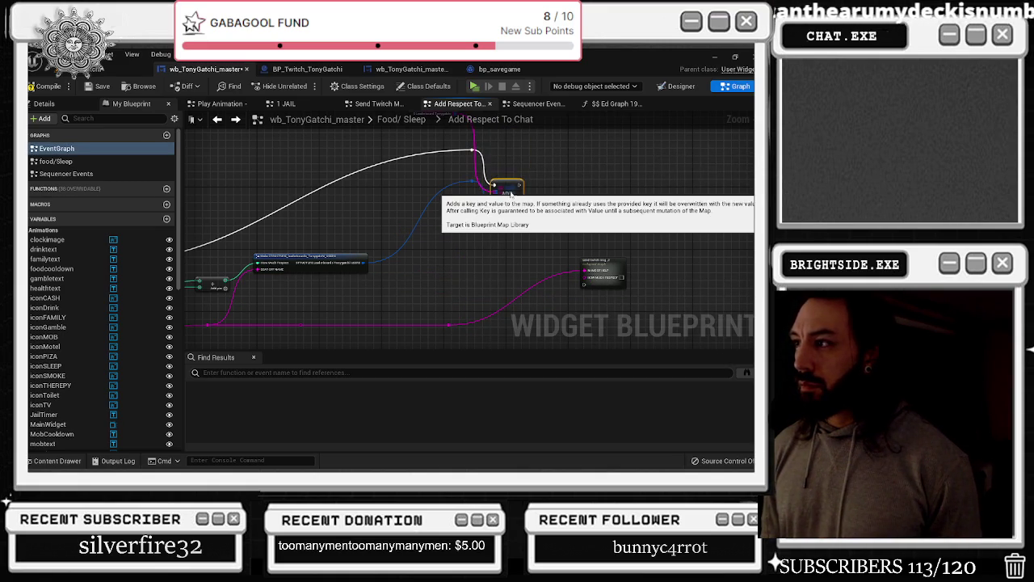
pyautogui.click(44, 85)
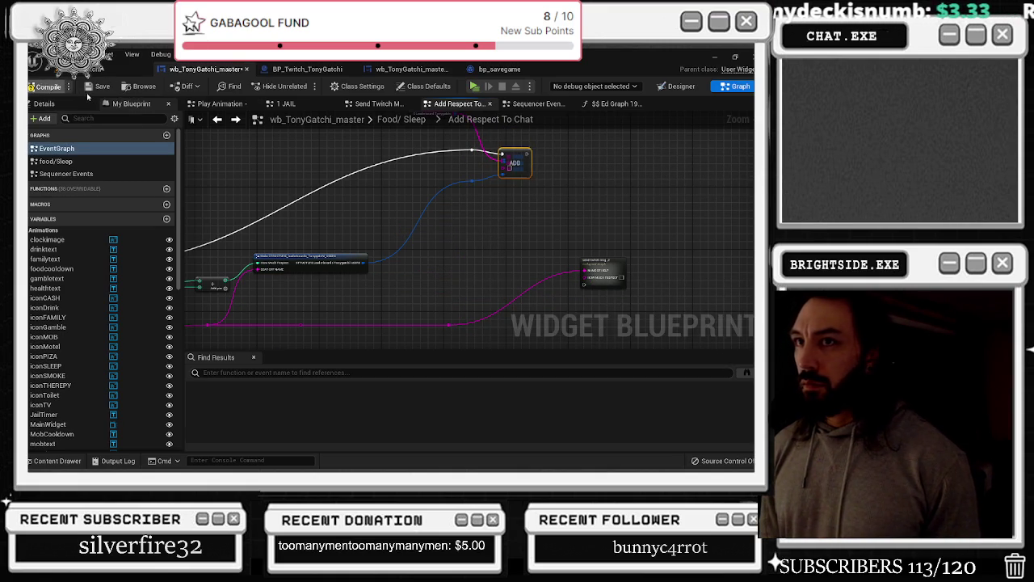
pyautogui.moveTo(440, 143); pyautogui.dragTo(452, 185)
pyautogui.moveTo(396, 150)
pyautogui.mouseDown()
pyautogui.moveTo(546, 230)
pyautogui.moveTo(522, 215)
pyautogui.moveTo(453, 284)
pyautogui.moveTo(461, 317)
pyautogui.moveTo(614, 243)
pyautogui.moveTo(647, 207)
pyautogui.moveTo(614, 211)
pyautogui.moveTo(453, 173)
pyautogui.moveTo(469, 192)
pyautogui.moveTo(325, 289)
pyautogui.mouseUp()
# Delete the extra Make STRUCT node and recompile
pyautogui.click(347, 281)
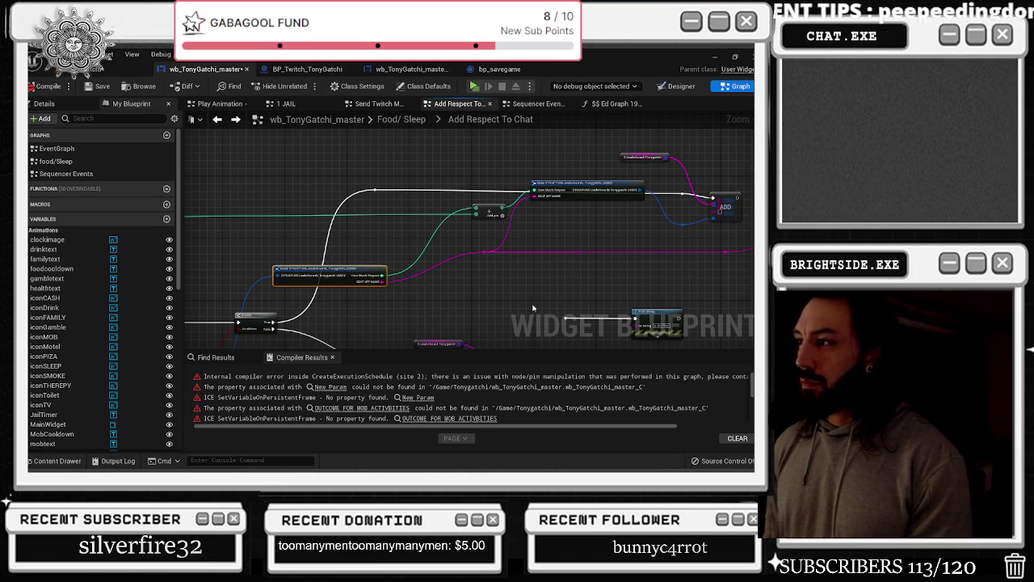
pyautogui.moveTo(538, 295); pyautogui.dragTo(483, 296)
pyautogui.moveTo(515, 192); pyautogui.dragTo(516, 224)
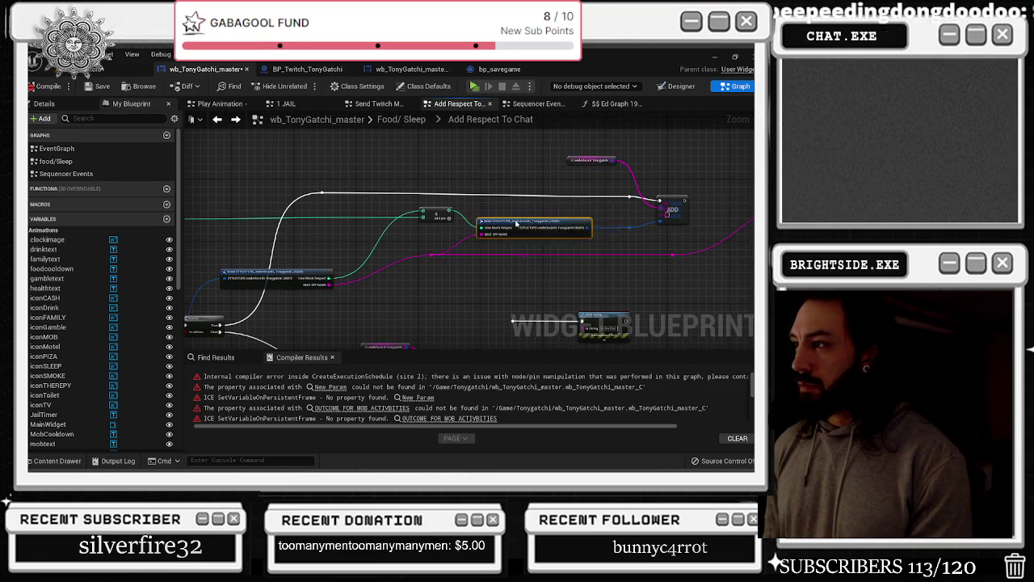
pyautogui.press('Delete')
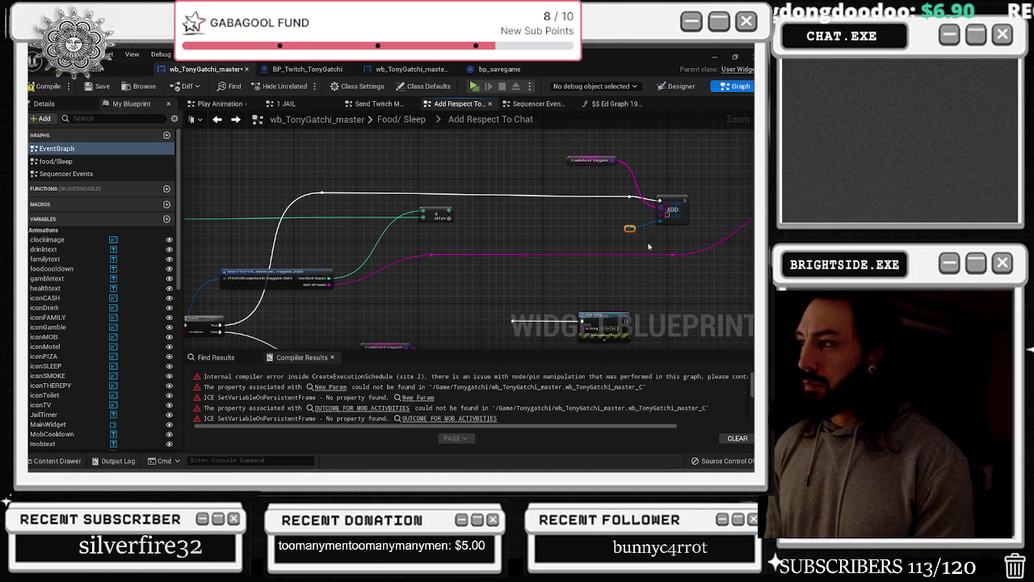
pyautogui.click(50, 86)
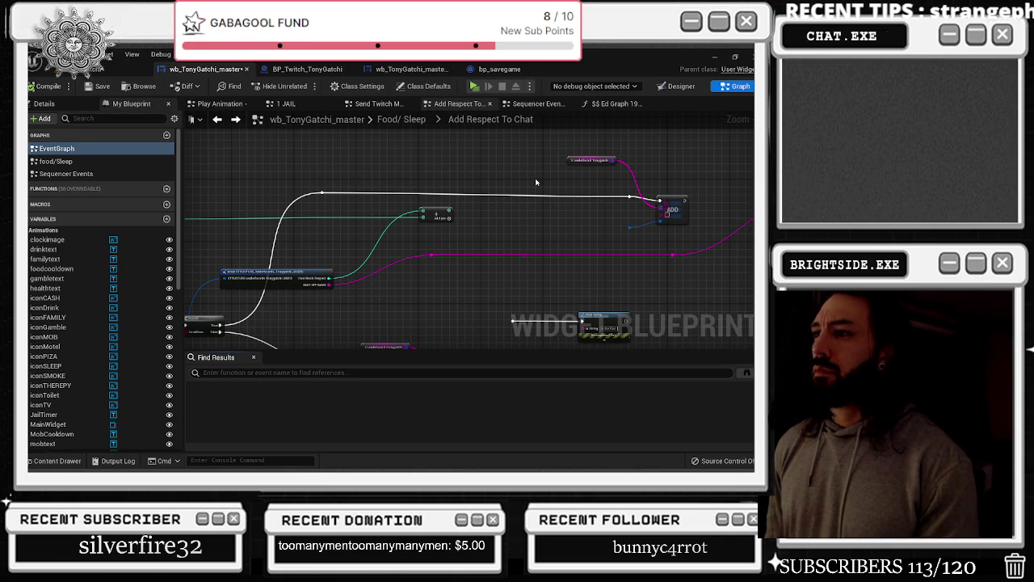
# Create a Make STRUCTURE_leaderboards_Tonygatchi_USERS node from ADD's value pin and compile
pyautogui.moveTo(449, 212)
pyautogui.mouseDown()
pyautogui.moveTo(638, 224)
pyautogui.moveTo(495, 268)
pyautogui.moveTo(554, 250)
pyautogui.moveTo(556, 235)
pyautogui.mouseUp()
pyautogui.click(623, 218)
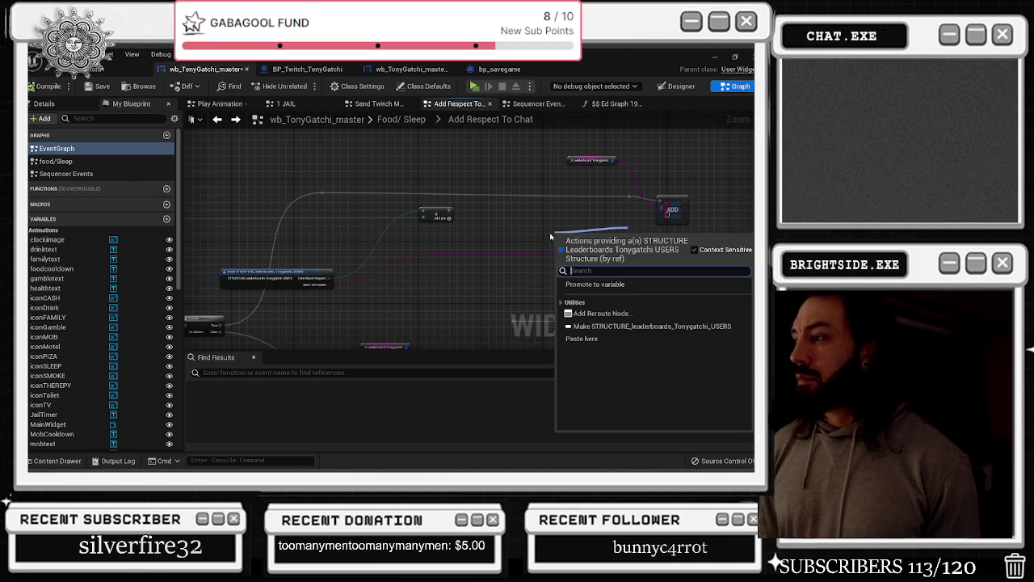
pyautogui.click(638, 325)
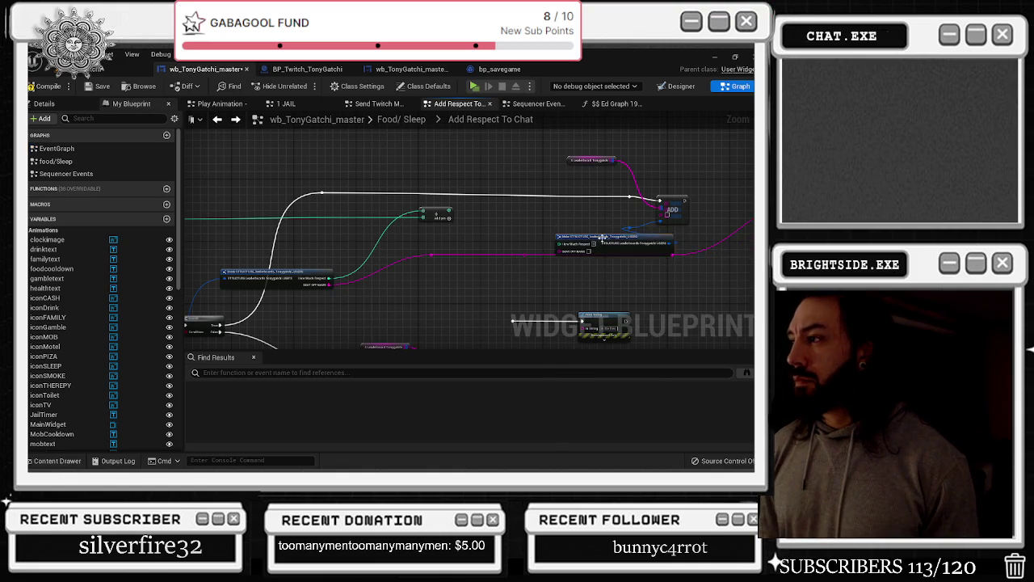
pyautogui.moveTo(602, 236); pyautogui.dragTo(547, 214)
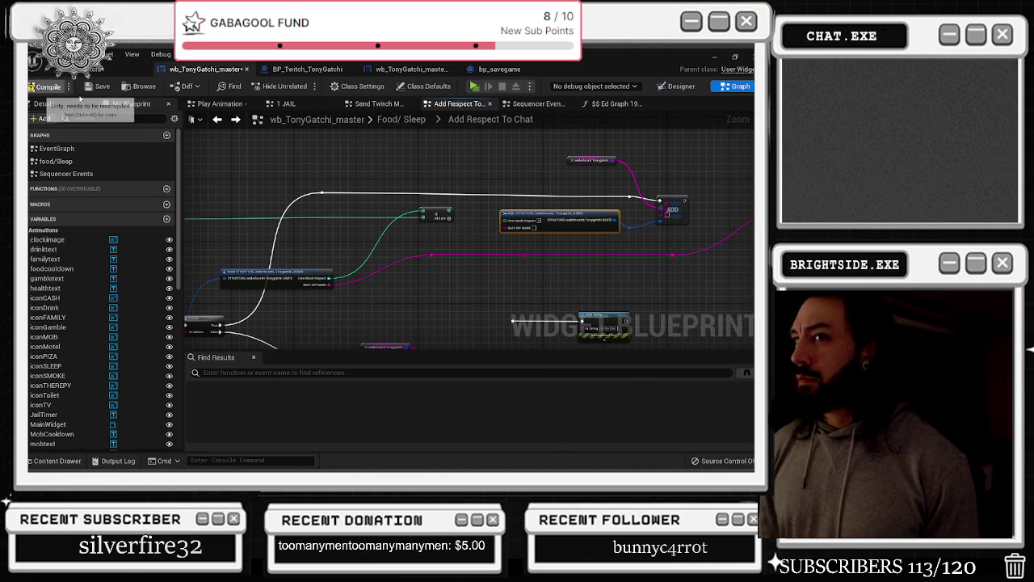
pyautogui.click(82, 100)
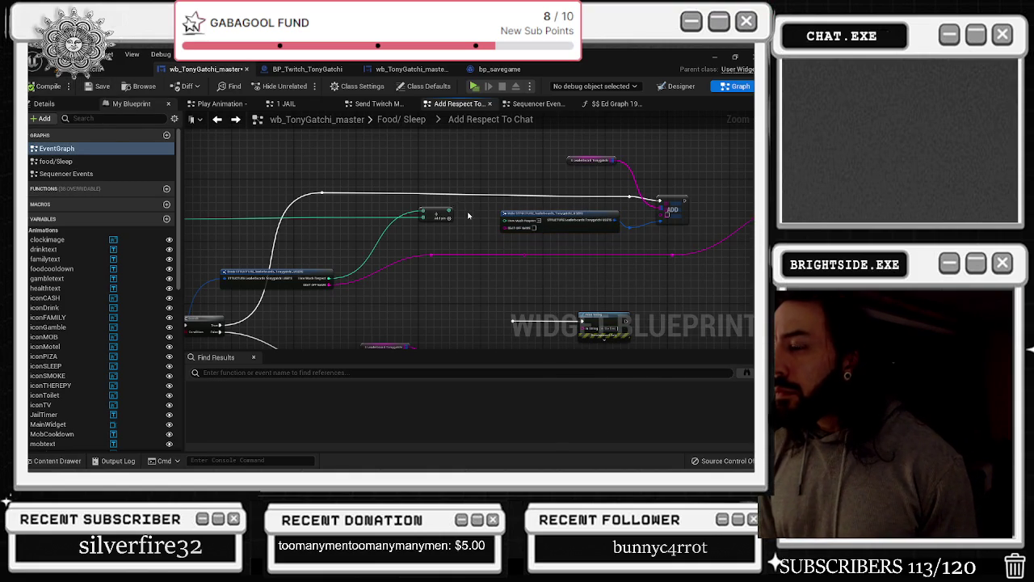
# Try linking the name wire and Add result into Make STRUCTURE, undoing both links
pyautogui.moveTo(432, 255)
pyautogui.mouseDown()
pyautogui.moveTo(493, 250)
pyautogui.moveTo(509, 229)
pyautogui.mouseUp()
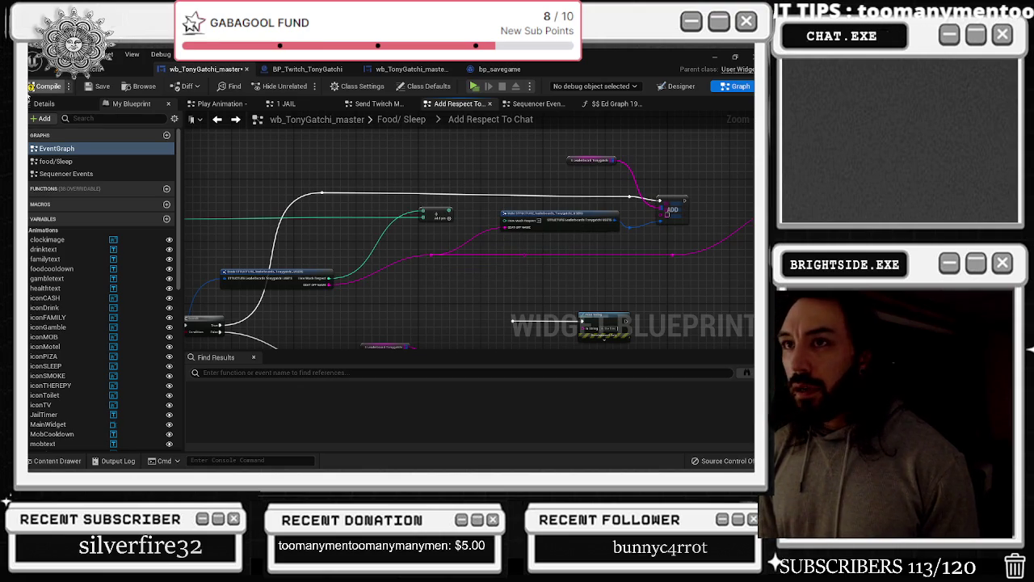
pyautogui.click(60, 91)
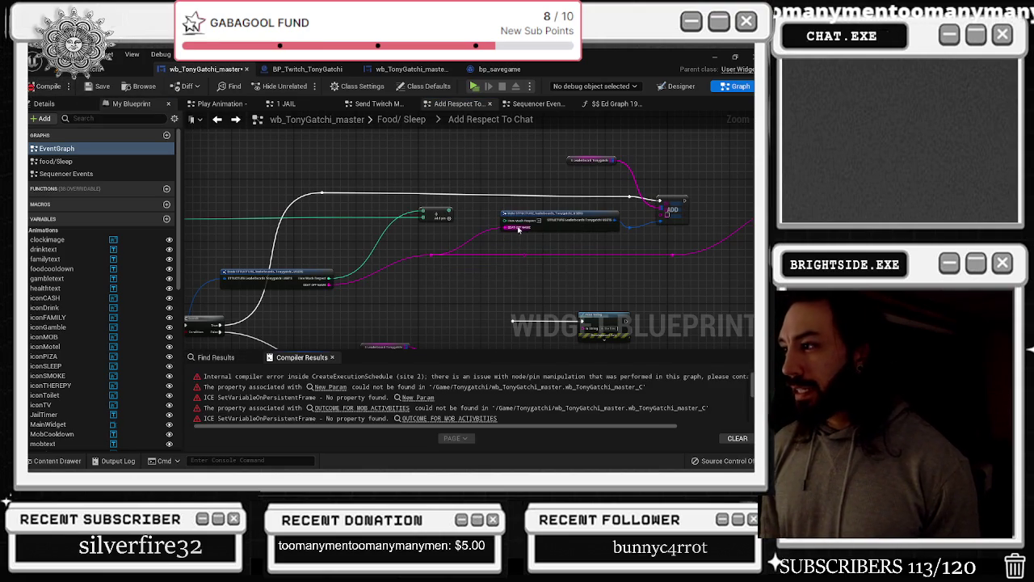
pyautogui.hotkey('ctrl', 'z')
pyautogui.scroll(2, 437, 199)
pyautogui.moveTo(415, 198); pyautogui.dragTo(498, 210)
pyautogui.moveTo(566, 200); pyautogui.dragTo(524, 194)
pyautogui.click(57, 147)
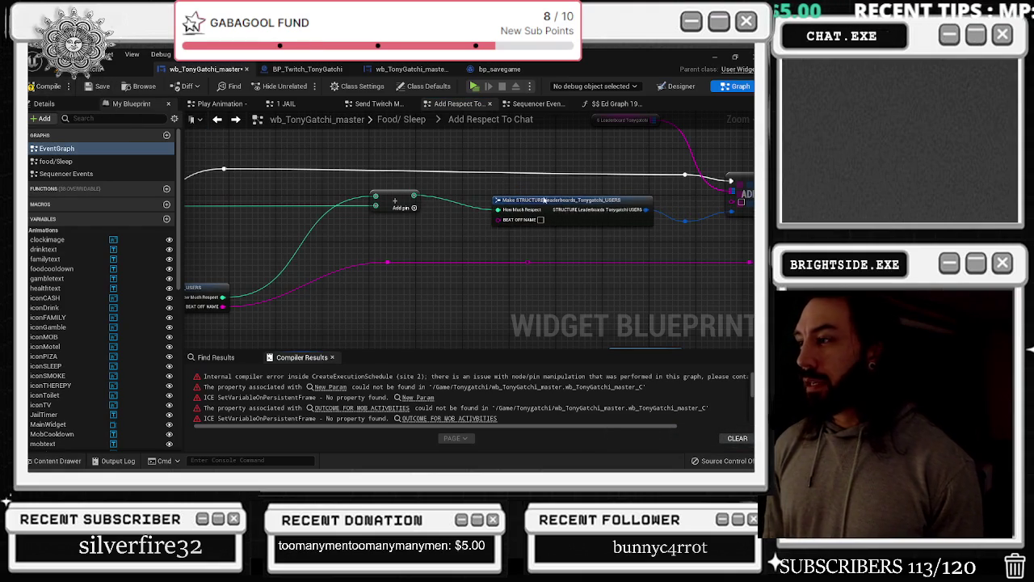
pyautogui.hotkey('ctrl', 'z')
pyautogui.hotkey('ctrl', 'z')
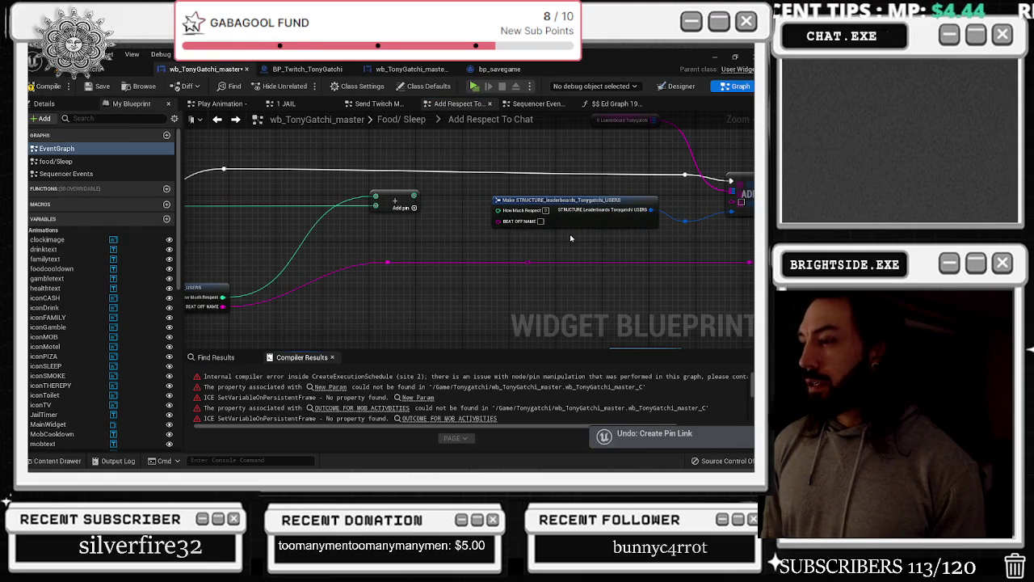
pyautogui.scroll(-1, 570, 238)
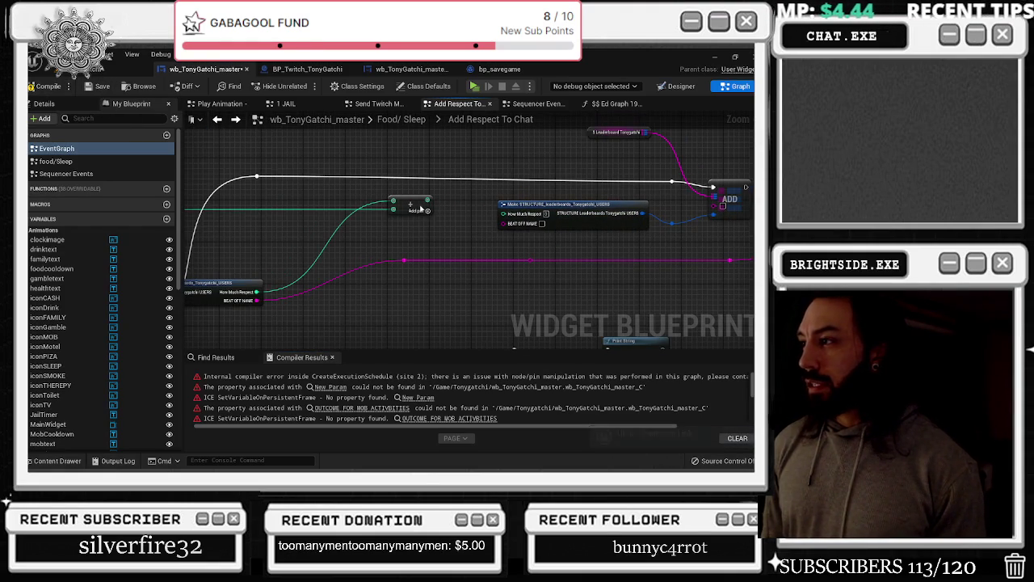
# Recompile the blueprint so the compiler error list clears
pyautogui.click(412, 204)
pyautogui.scroll(1, 711, 204)
pyautogui.moveTo(710, 204)
pyautogui.mouseDown()
pyautogui.moveTo(711, 174)
pyautogui.moveTo(551, 169)
pyautogui.moveTo(575, 183)
pyautogui.moveTo(495, 260)
pyautogui.mouseUp()
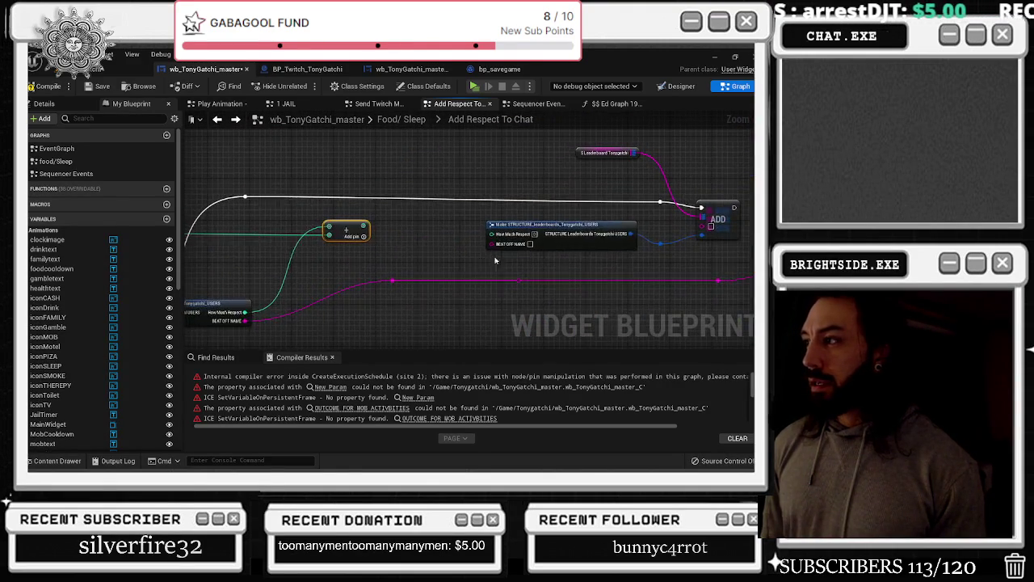
pyautogui.hotkey('ctrl', 'f')
pyautogui.click(138, 132)
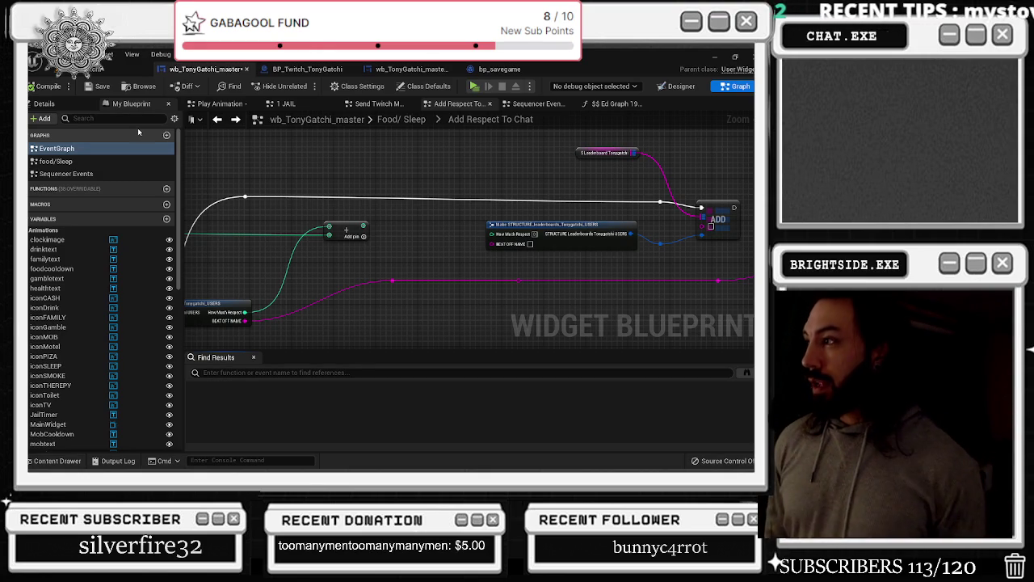
pyautogui.moveTo(384, 186); pyautogui.dragTo(218, 188)
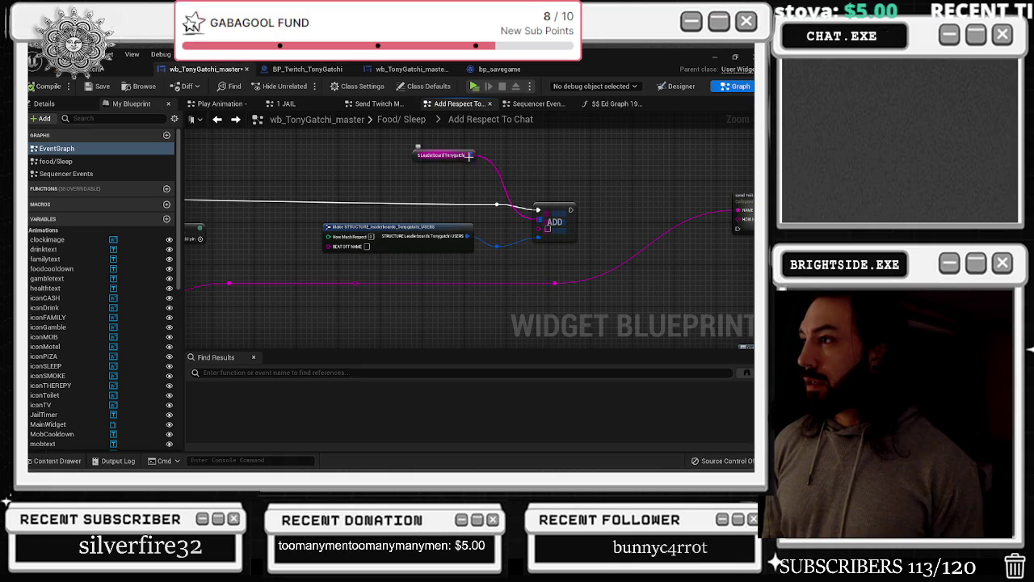
# Add a Map Add node from the leaderboard map pin and arrange the nodes
pyautogui.moveTo(472, 154); pyautogui.dragTo(511, 157)
pyautogui.write('ADD')
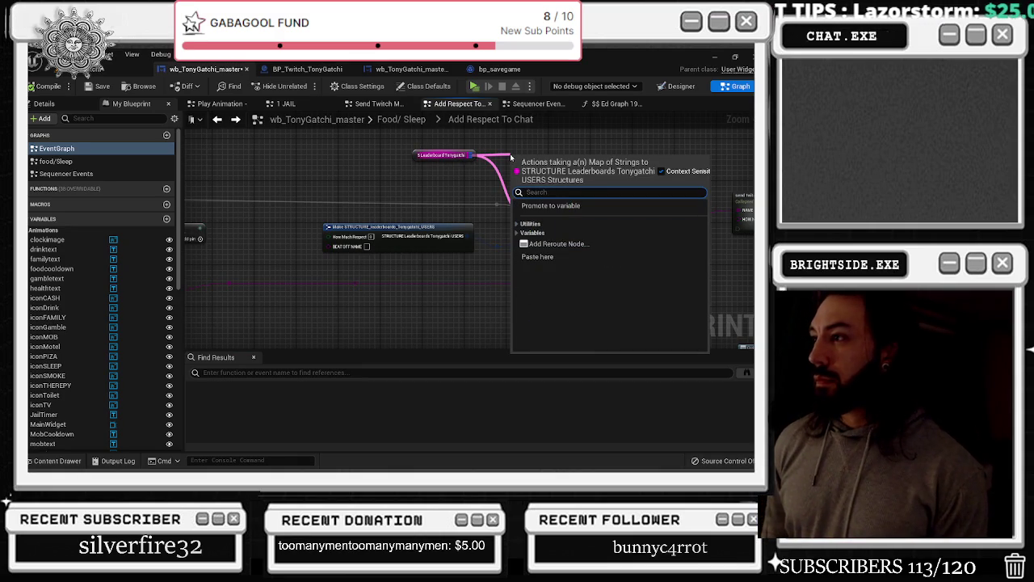
pyautogui.press('Return')
pyautogui.scroll(-4, 451, 192)
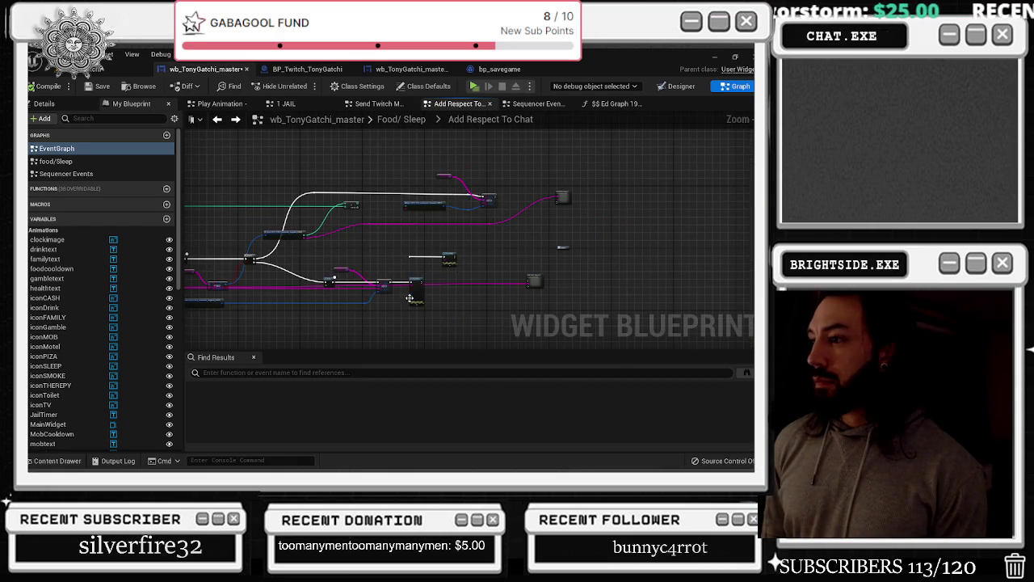
pyautogui.scroll(3, 414, 296)
pyautogui.moveTo(402, 238)
pyautogui.mouseDown()
pyautogui.moveTo(571, 247)
pyautogui.moveTo(571, 266)
pyautogui.moveTo(523, 328)
pyautogui.moveTo(550, 294)
pyautogui.mouseUp()
pyautogui.moveTo(600, 262); pyautogui.dragTo(550, 277)
pyautogui.moveTo(604, 186); pyautogui.dragTo(595, 196)
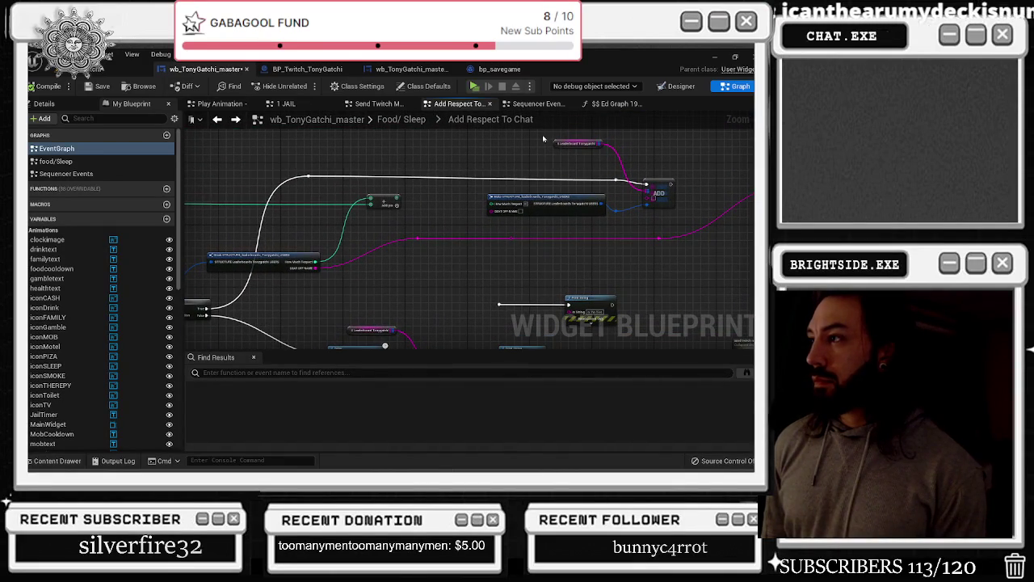
pyautogui.moveTo(577, 146); pyautogui.dragTo(523, 138)
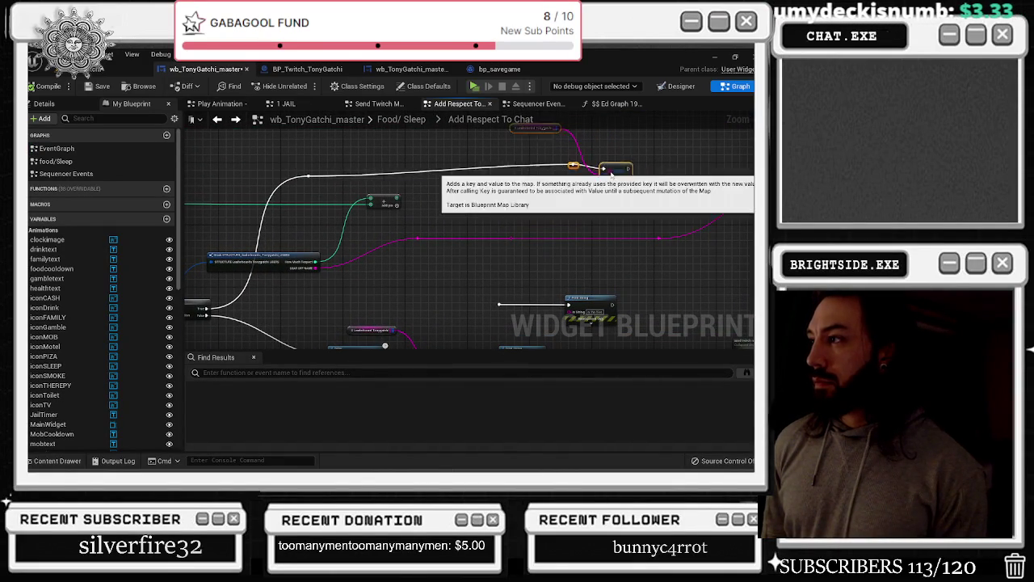
pyautogui.moveTo(600, 178)
pyautogui.mouseDown()
pyautogui.moveTo(601, 164)
pyautogui.moveTo(632, 144)
pyautogui.moveTo(646, 159)
pyautogui.mouseUp()
# Browse the leaderboard map's variable and utility actions
pyautogui.moveTo(578, 134); pyautogui.dragTo(632, 144)
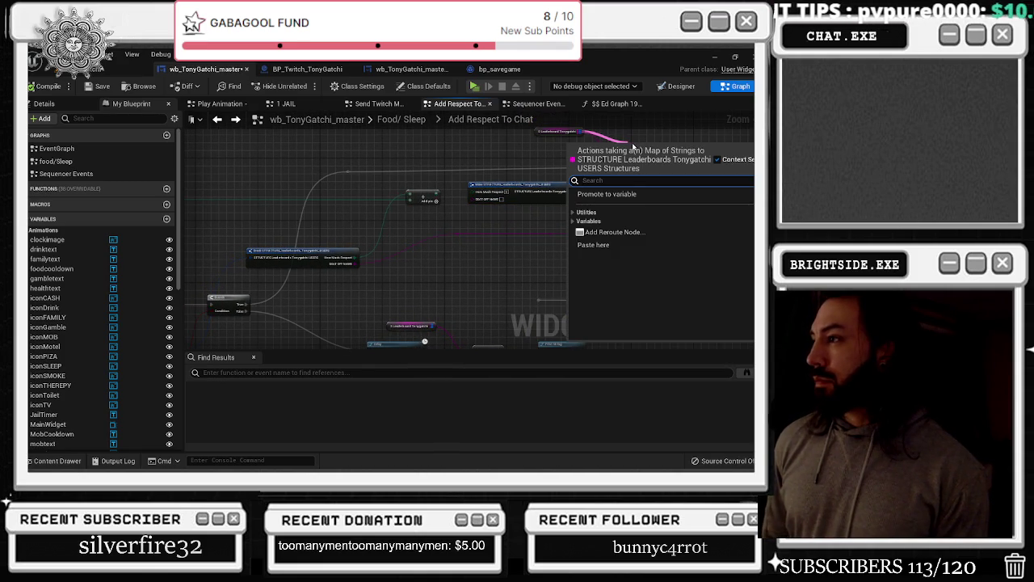
pyautogui.click(575, 221)
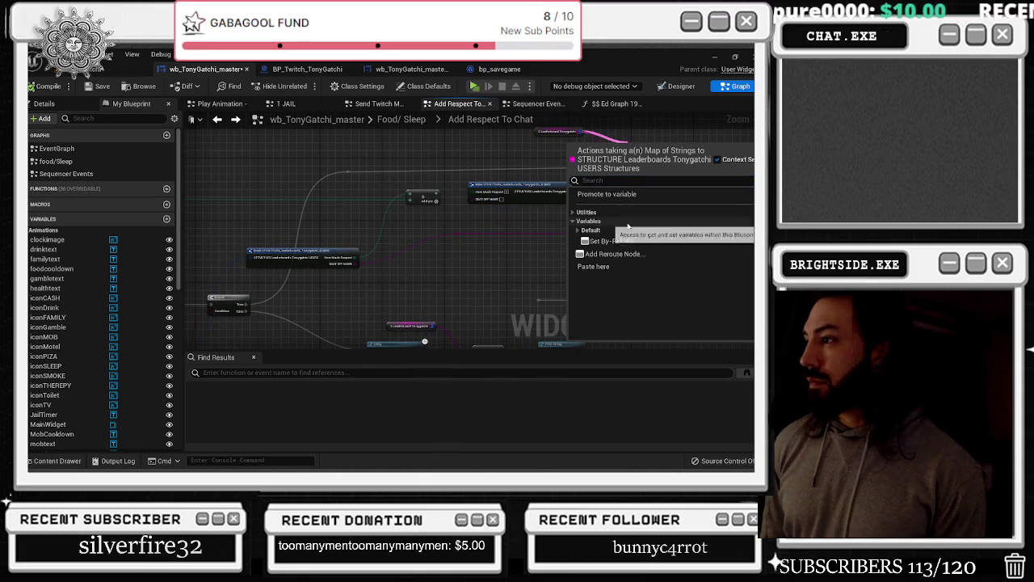
pyautogui.click(580, 231)
pyautogui.click(579, 232)
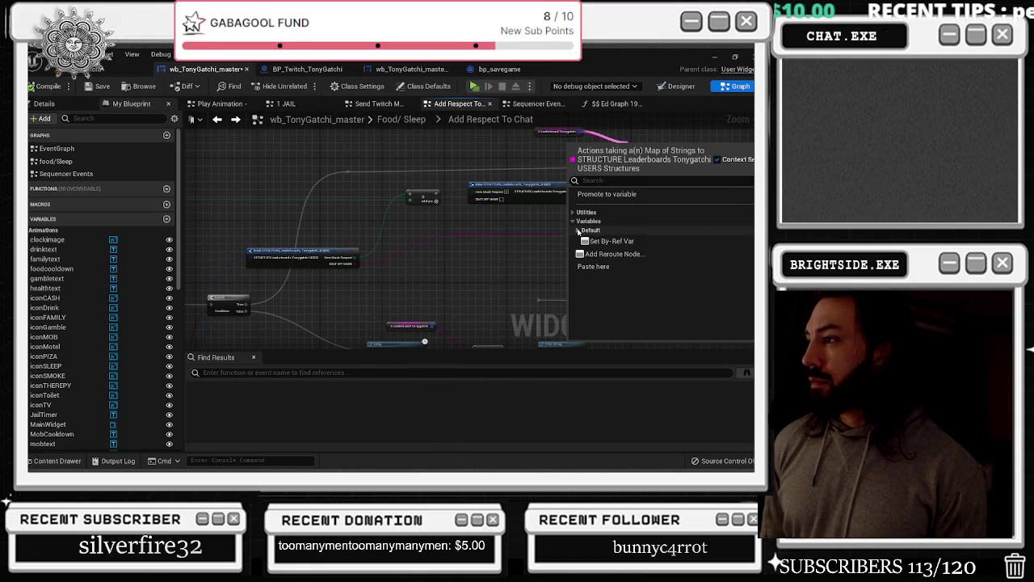
pyautogui.click(575, 212)
pyautogui.click(579, 223)
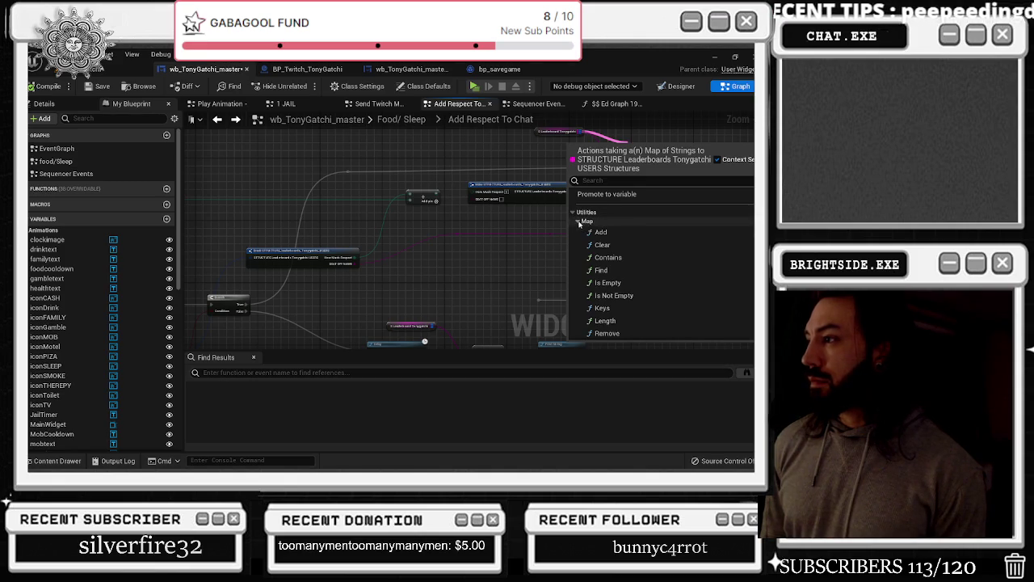
pyautogui.scroll(-4, 654, 278)
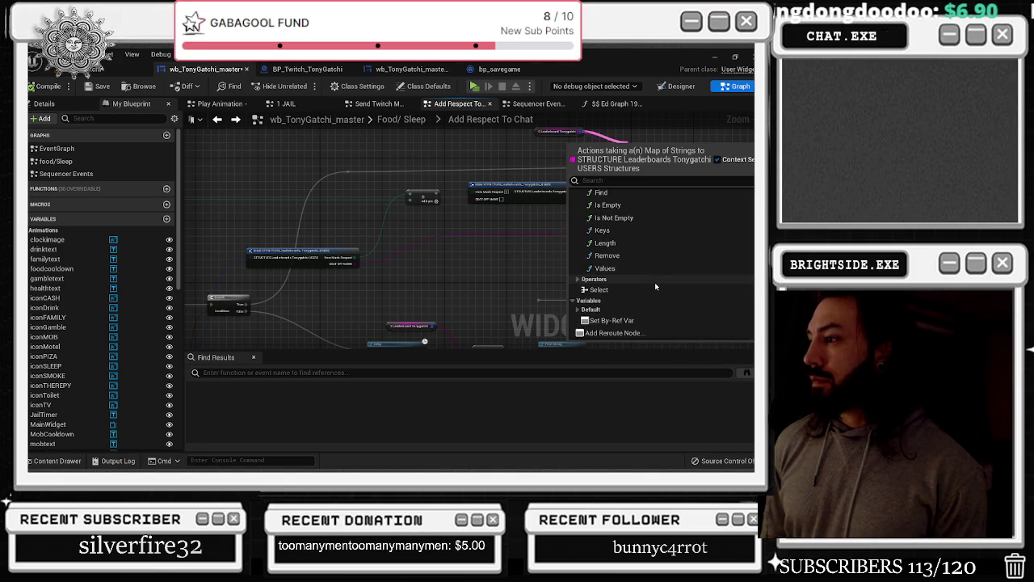
# Dismiss the action list, save the widget blueprint, and open the Content Drawer
pyautogui.click(514, 249)
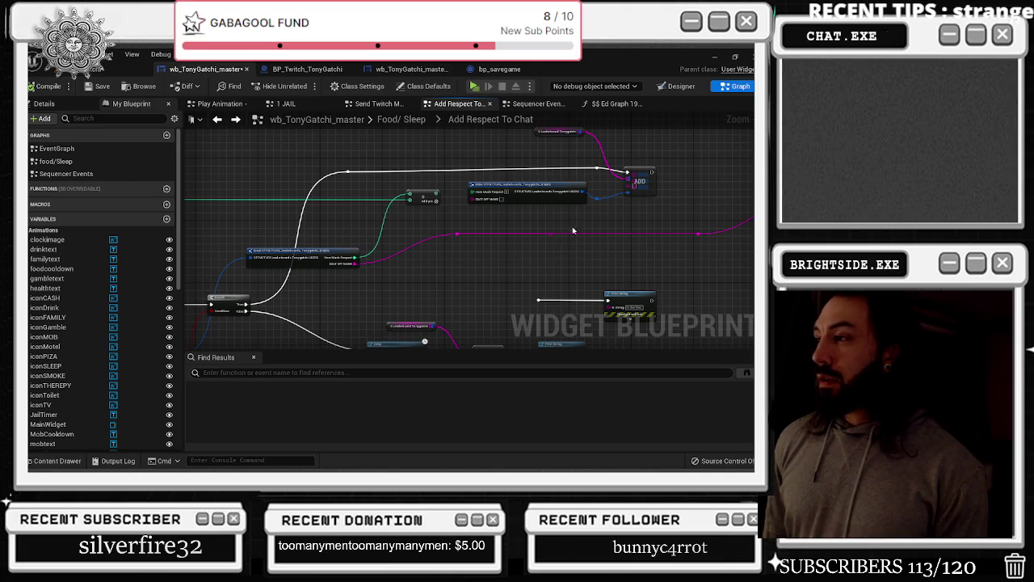
pyautogui.scroll(2, 578, 219)
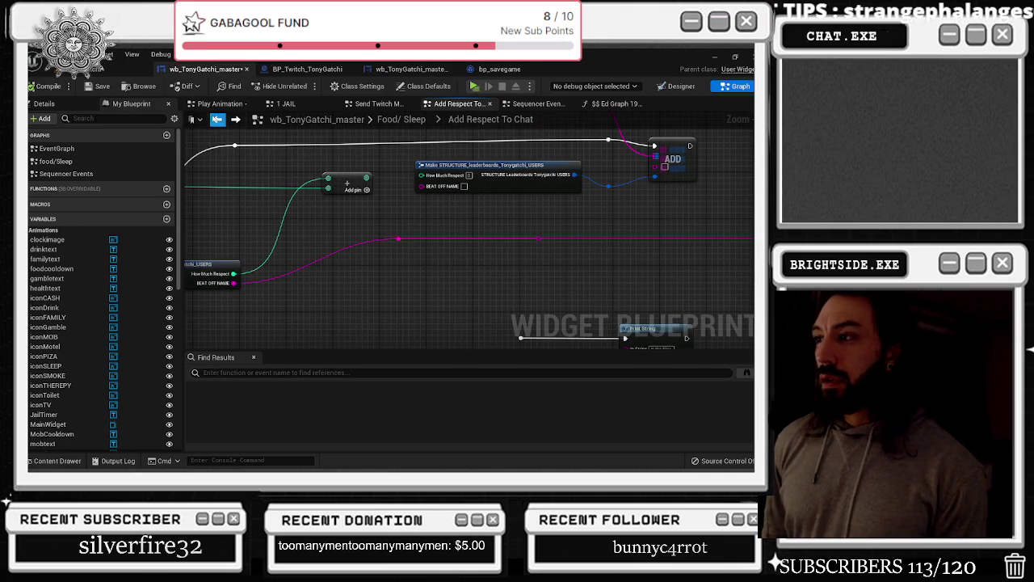
pyautogui.click(104, 89)
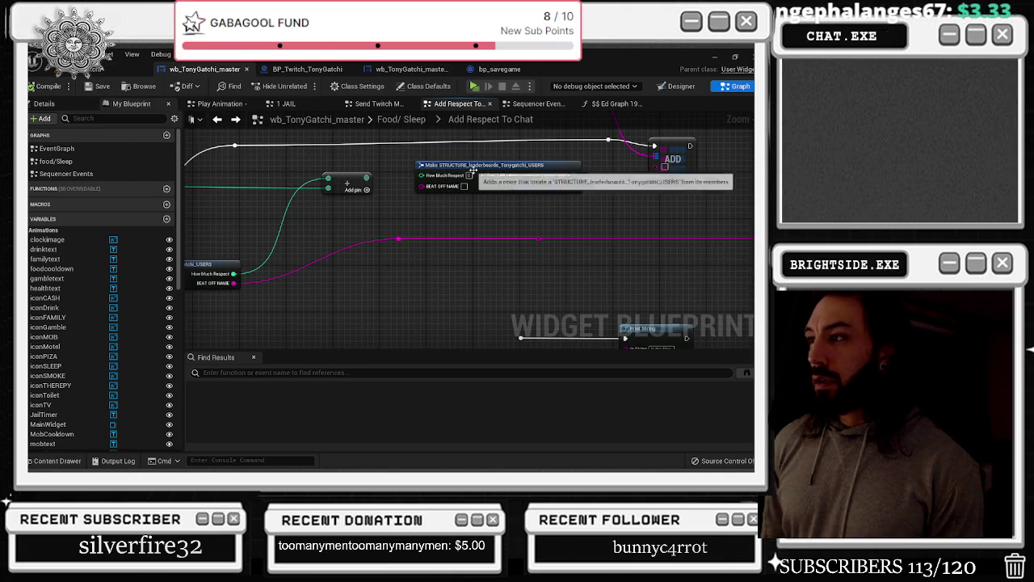
pyautogui.click(57, 460)
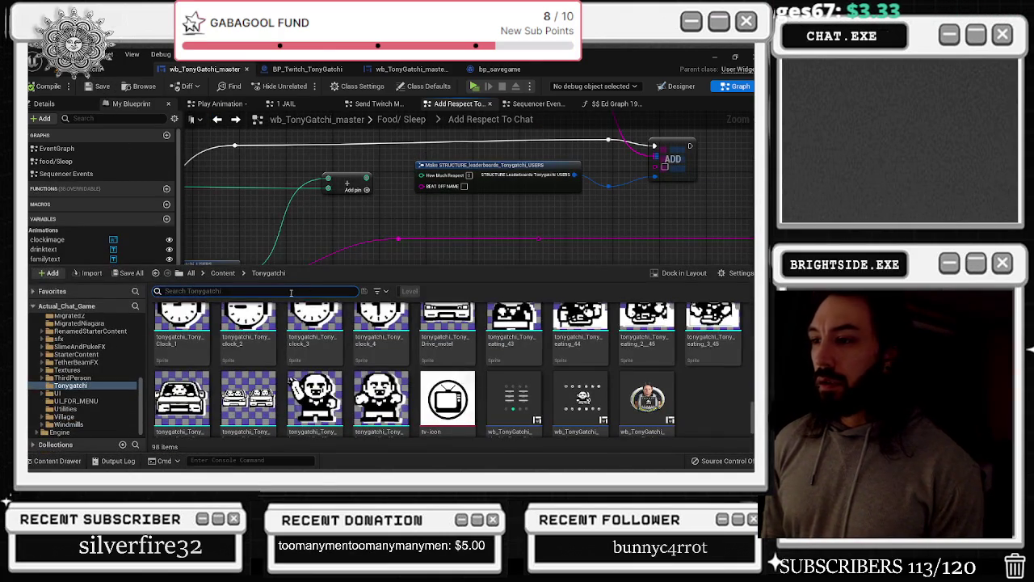
# Search the Content Drawer for STRUCTURE assets across all project folders
pyautogui.write('STRUC')
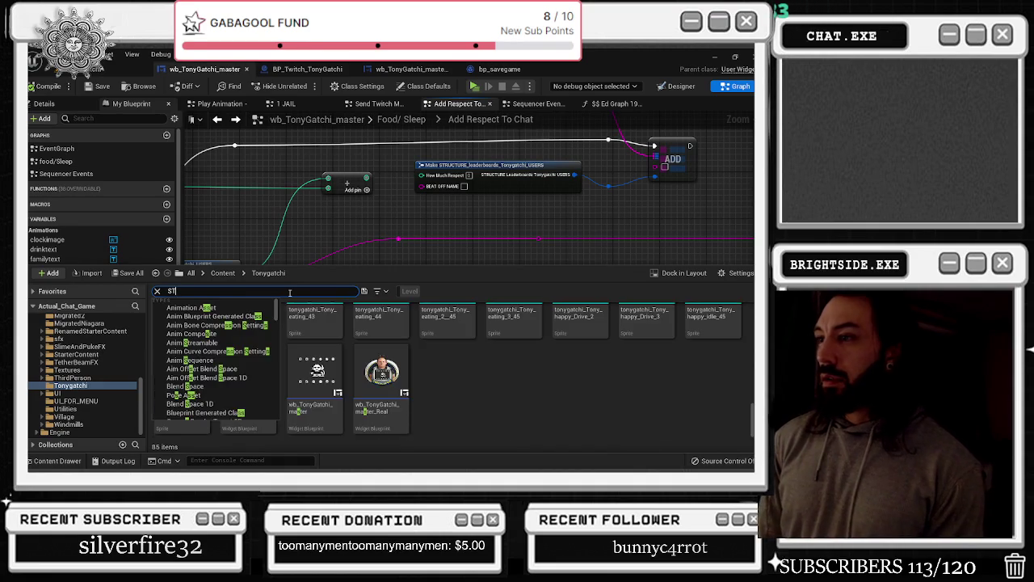
pyautogui.scroll(10, 66, 349)
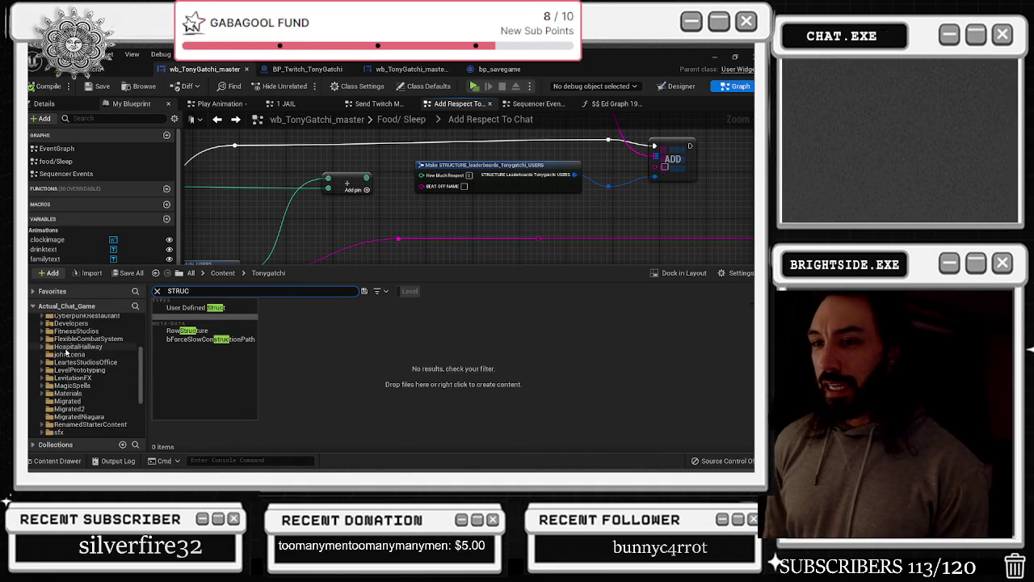
pyautogui.click(48, 319)
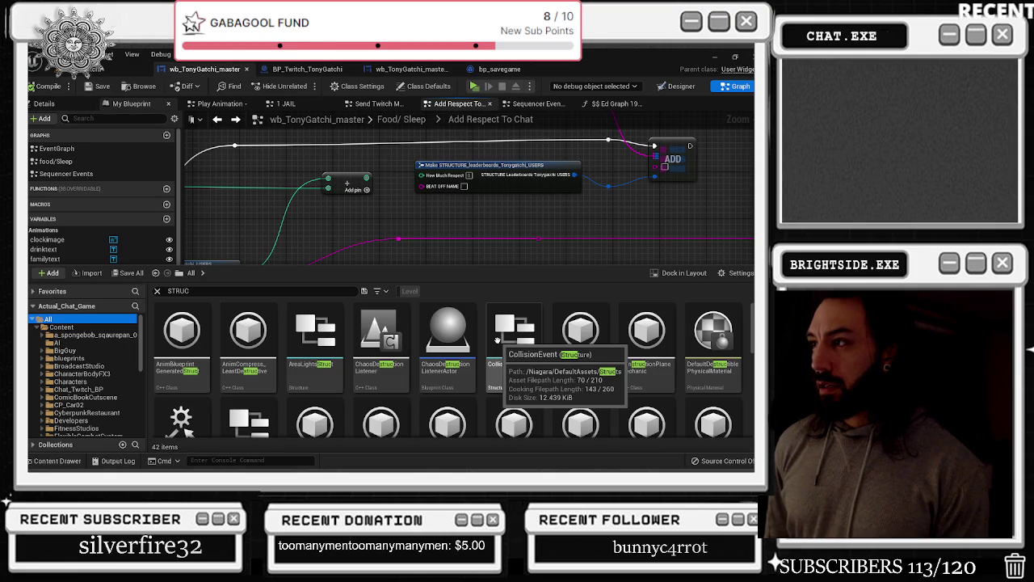
pyautogui.click(257, 292)
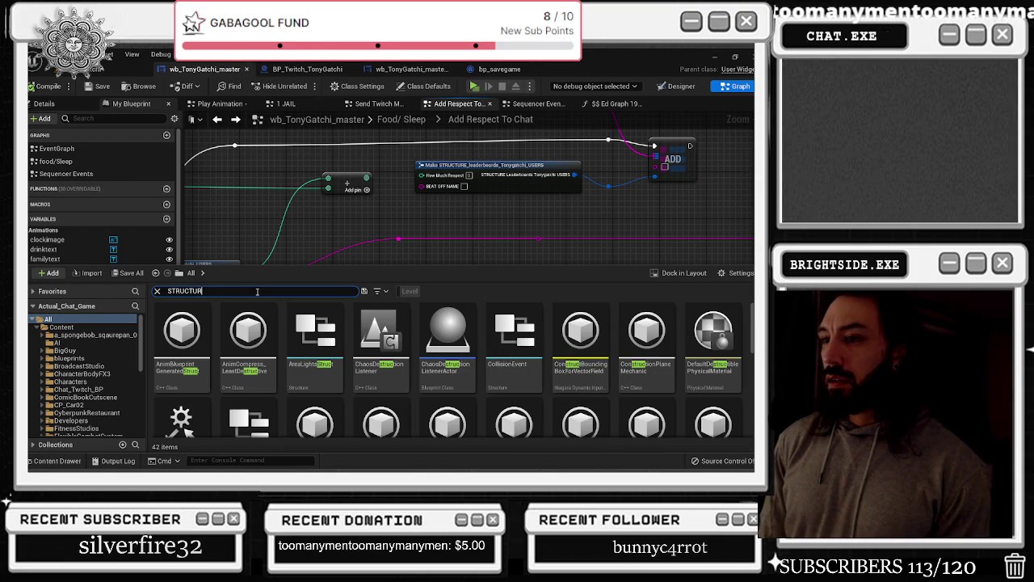
pyautogui.write('E')
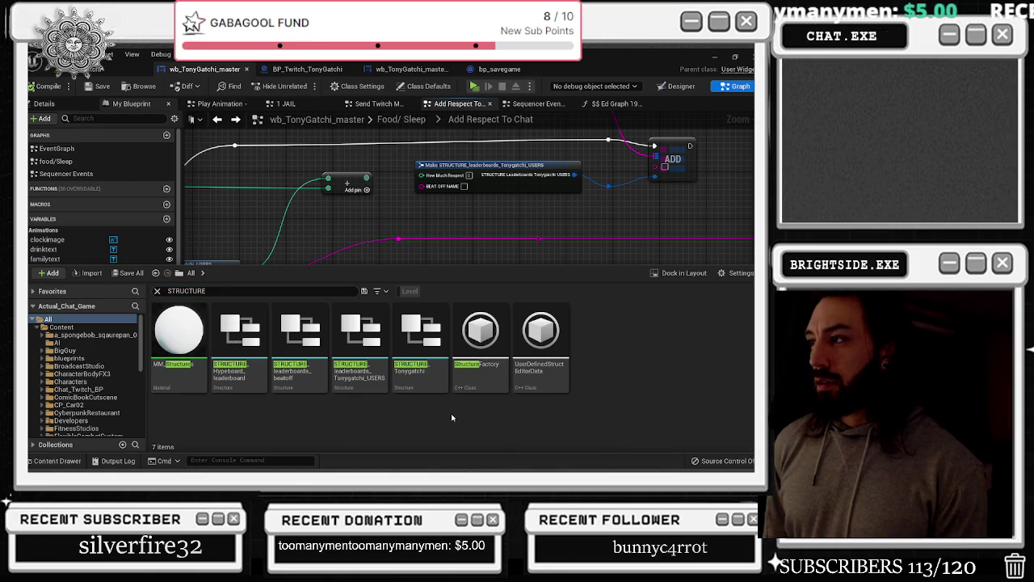
# Open STRUCTURE_leaderboards_Tonygatchi_USERS and attempt to save it with Ctrl+S
pyautogui.doubleClick(383, 380)
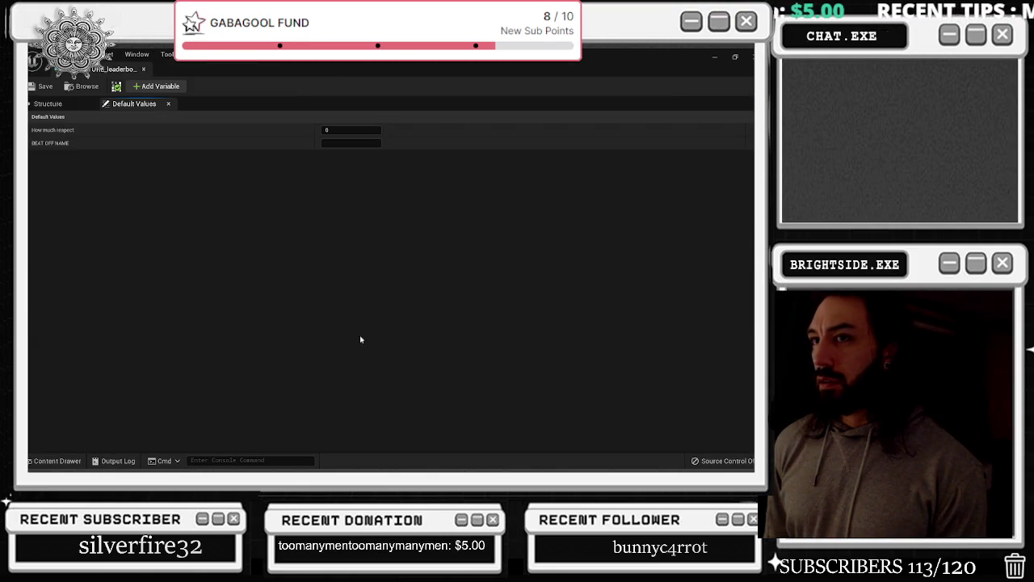
pyautogui.hotkey('ctrl', 's')
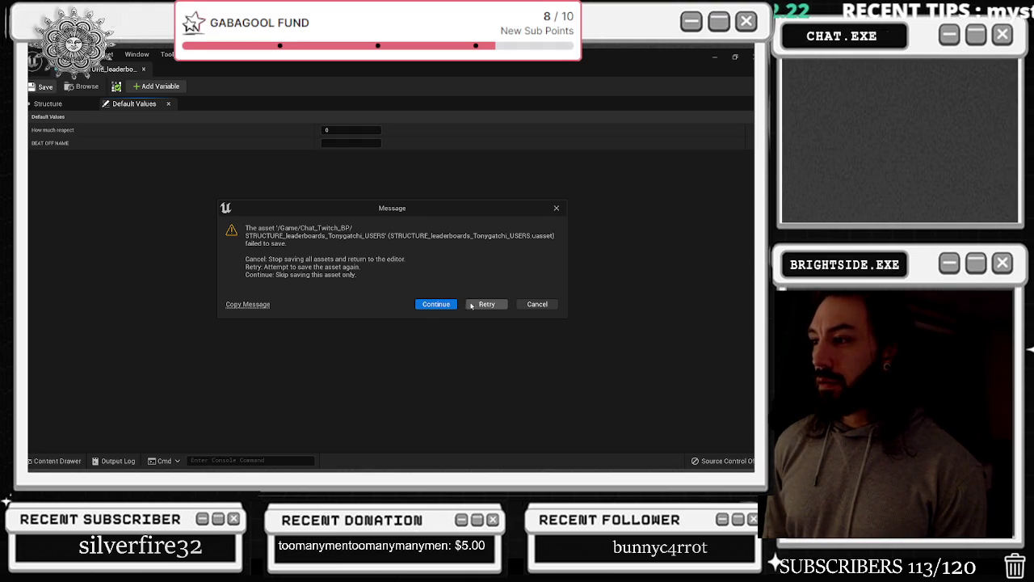
pyautogui.hotkey('alt', 'Tab')
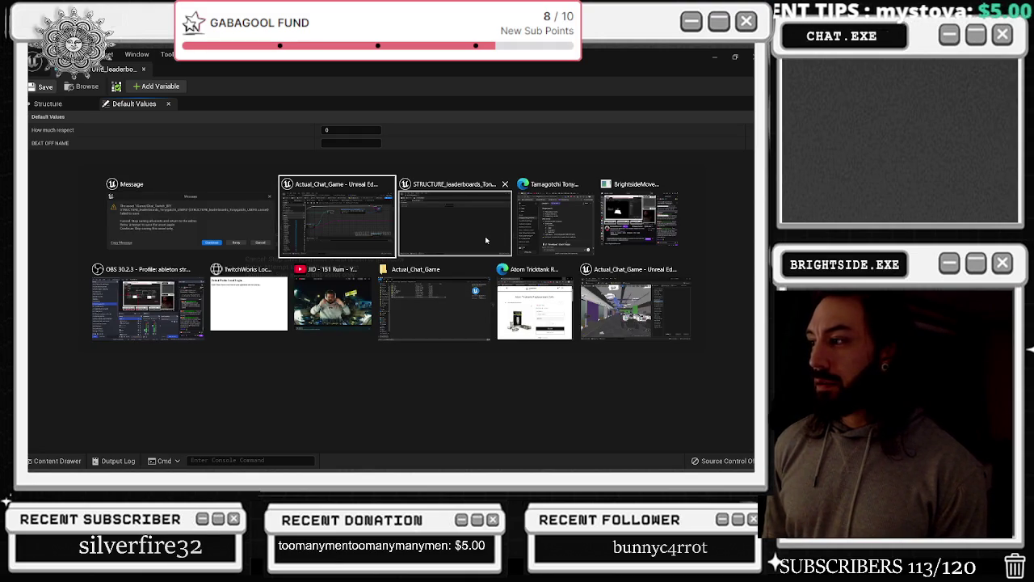
pyautogui.hotkey('alt', 'Tab')
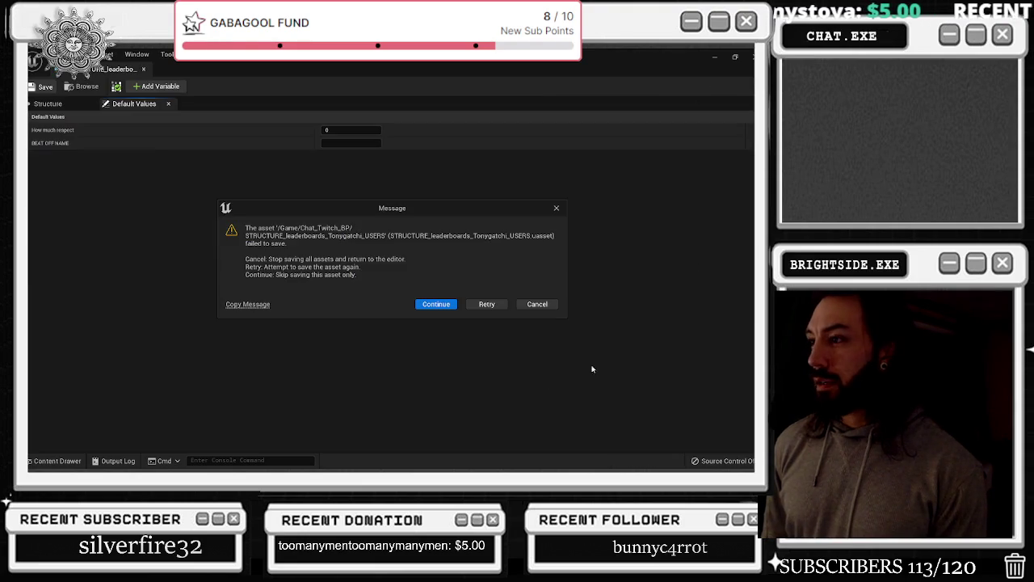
# Check the project folder, dismiss the failed-save warning, and return to the level editor
pyautogui.hotkey('alt', 'Tab')
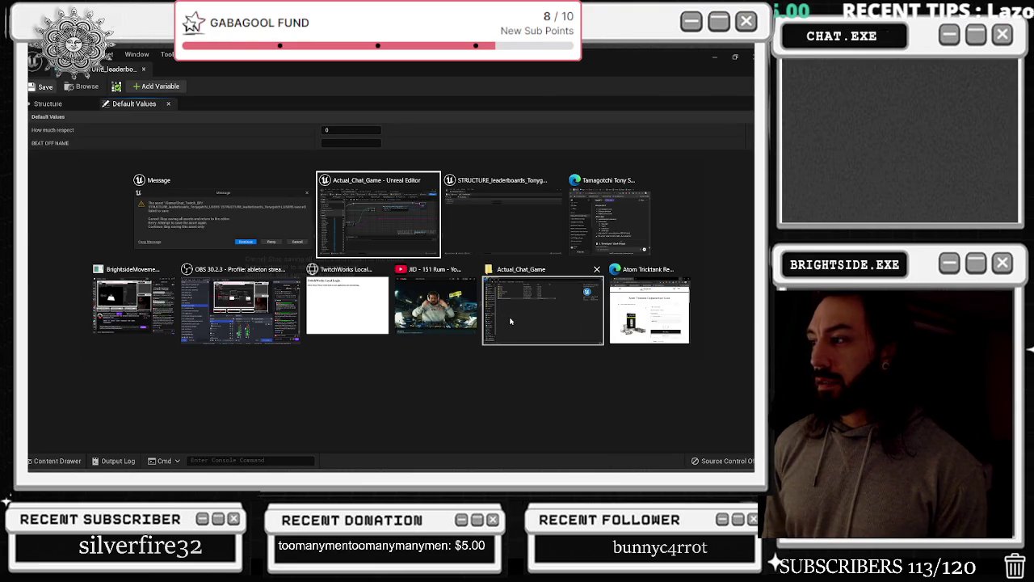
pyautogui.click(507, 321)
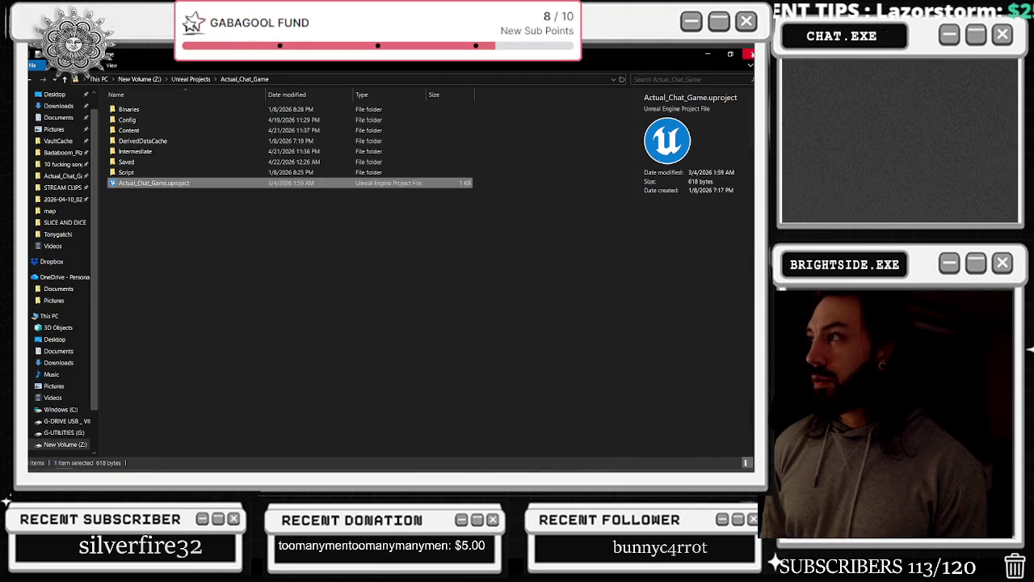
pyautogui.hotkey('alt', 'Tab')
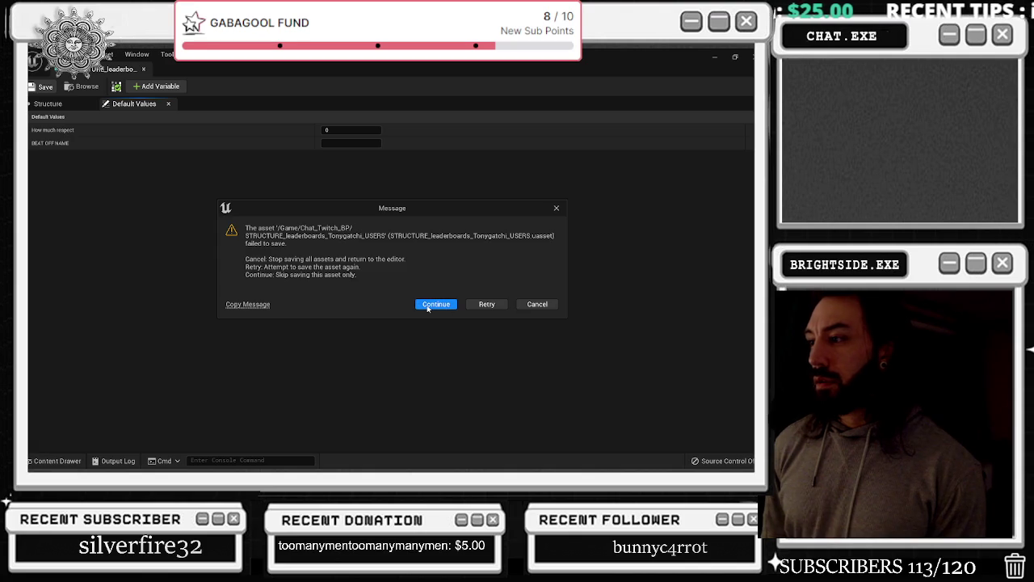
pyautogui.click(497, 306)
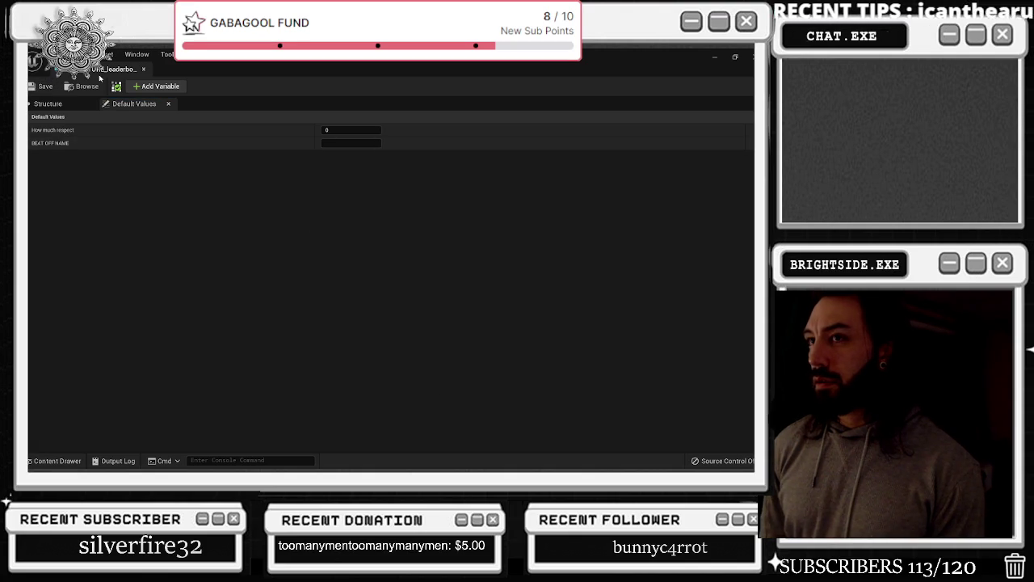
pyautogui.click(143, 68)
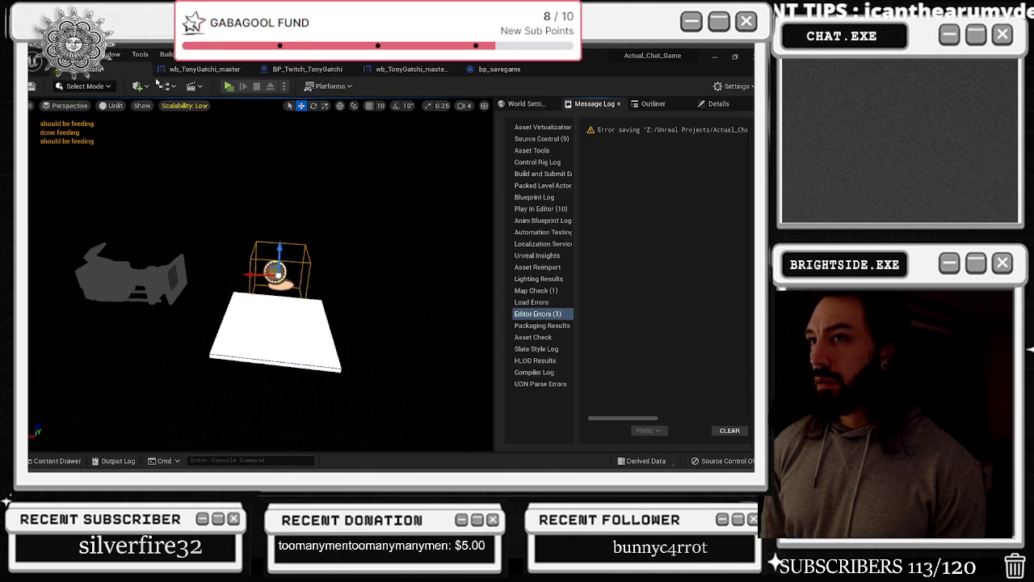
# Switch through the blueprint tabs back to wb_TonyGatchi_master's Add Respect To Chat graph
pyautogui.click(310, 71)
pyautogui.click(408, 70)
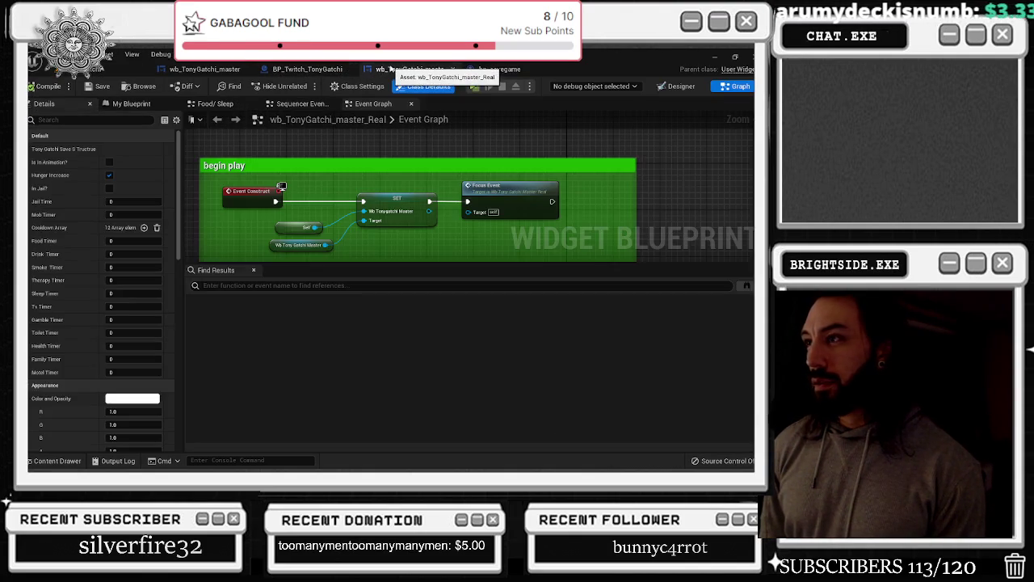
pyautogui.click(307, 70)
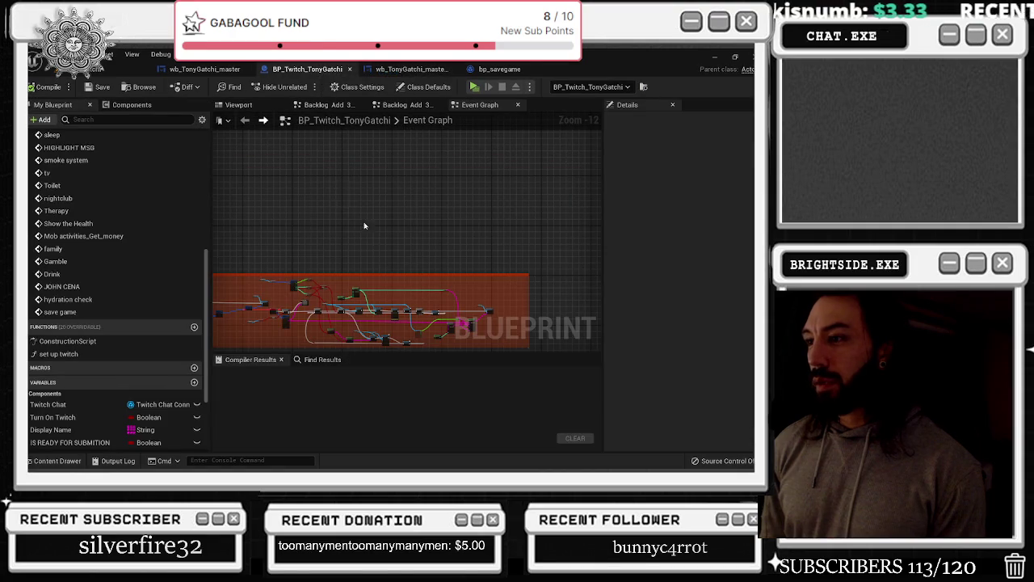
pyautogui.click(202, 71)
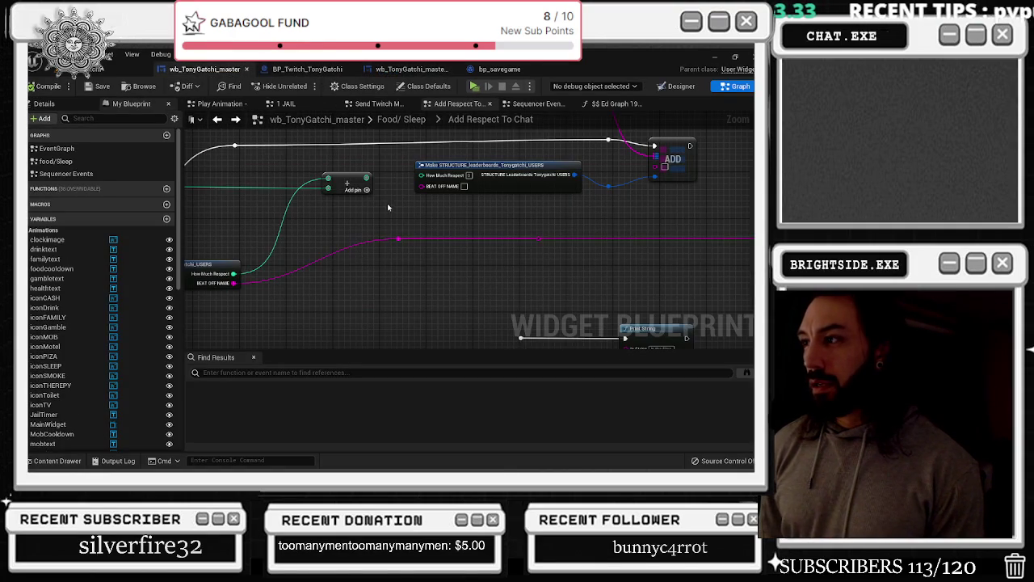
# Break the Make STRUCTURE node's input links and dismiss the compiler error list
pyautogui.moveTo(399, 238)
pyautogui.mouseDown()
pyautogui.moveTo(405, 243)
pyautogui.moveTo(421, 185)
pyautogui.mouseUp()
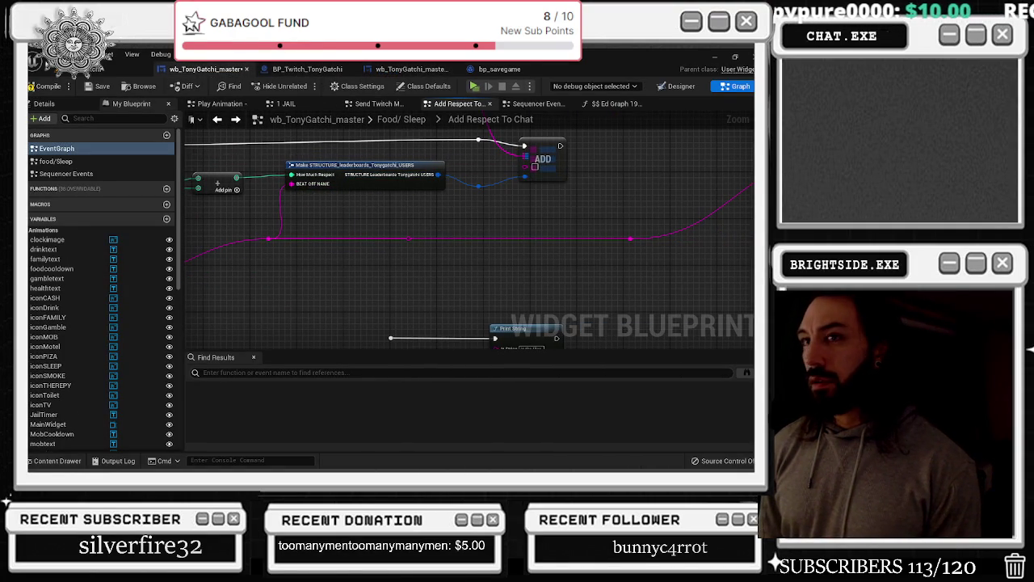
pyautogui.moveTo(299, 210); pyautogui.dragTo(464, 220)
pyautogui.click(485, 186)
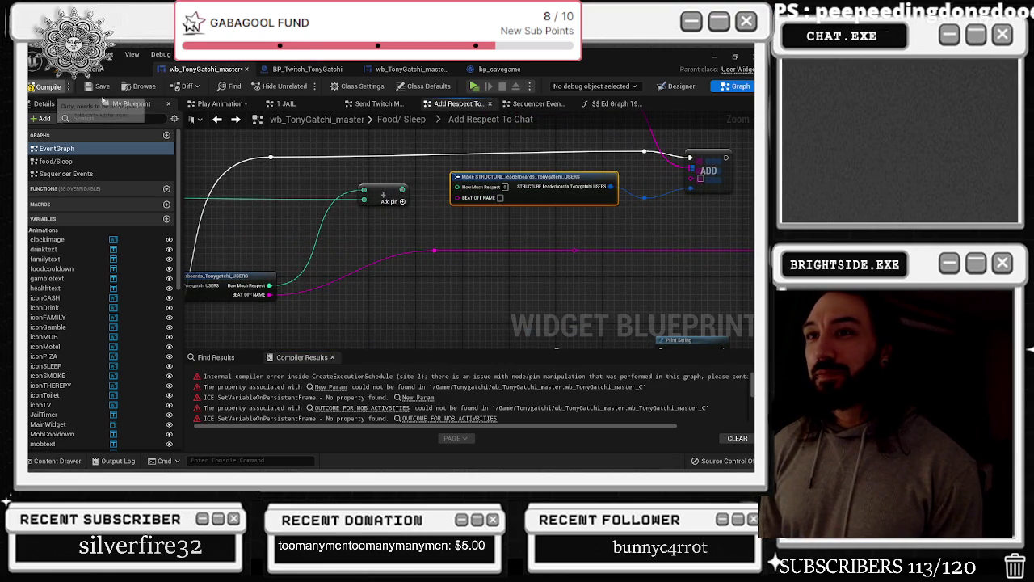
pyautogui.click(45, 86)
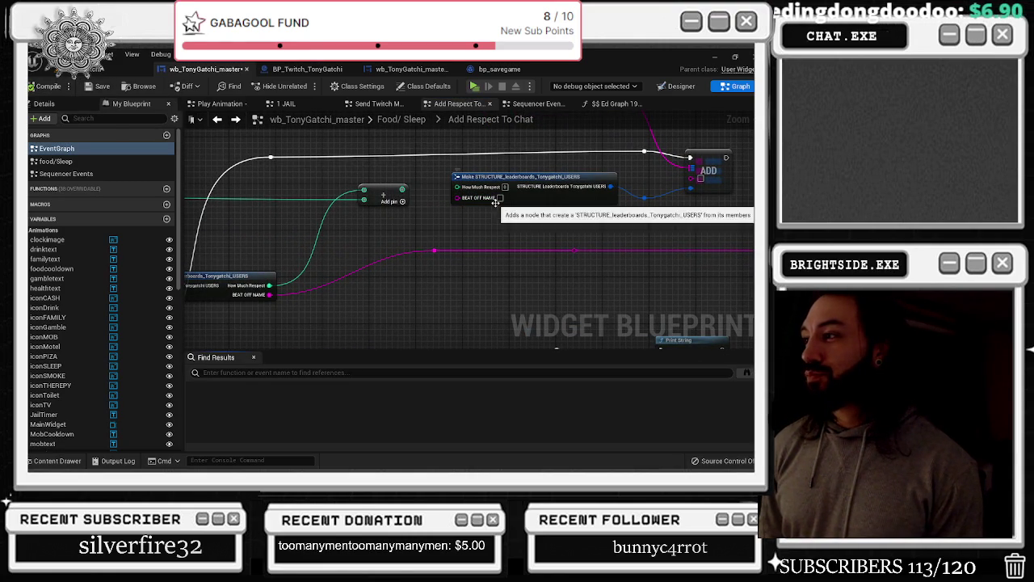
pyautogui.moveTo(494, 210)
pyautogui.mouseDown()
pyautogui.moveTo(644, 187)
pyautogui.moveTo(305, 333)
pyautogui.moveTo(395, 133)
pyautogui.moveTo(396, 188)
pyautogui.mouseUp()
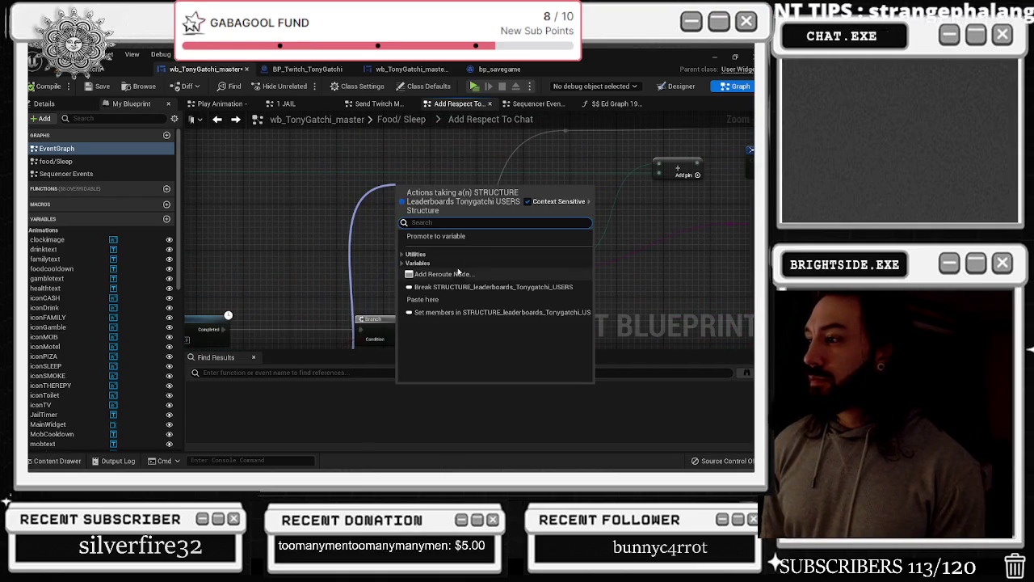
# Add a Break users-structure node from the FIND node's output
pyautogui.click(471, 312)
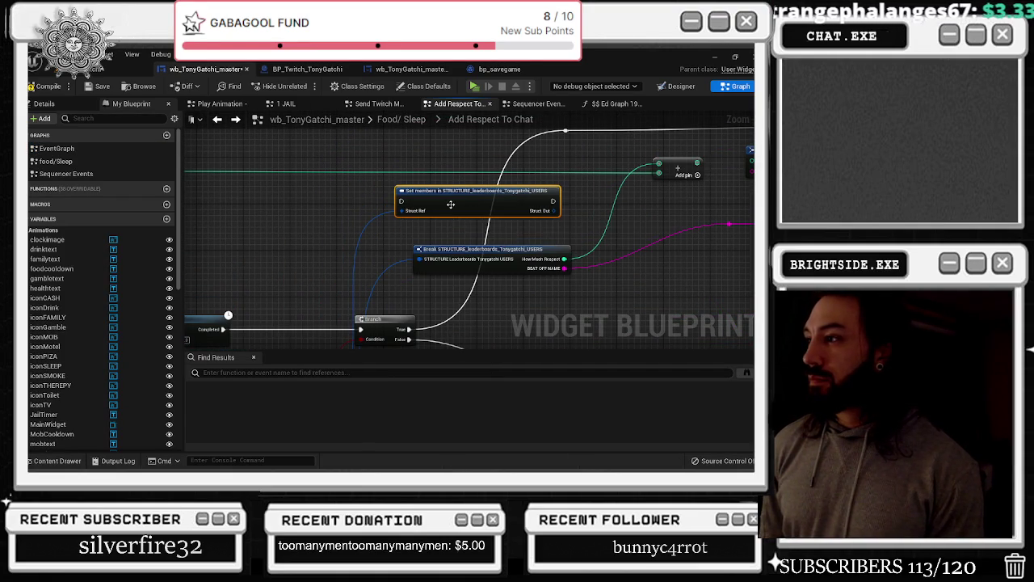
pyautogui.press('Delete')
pyautogui.moveTo(319, 324)
pyautogui.mouseDown()
pyautogui.moveTo(345, 313)
pyautogui.moveTo(412, 143)
pyautogui.moveTo(443, 144)
pyautogui.mouseUp()
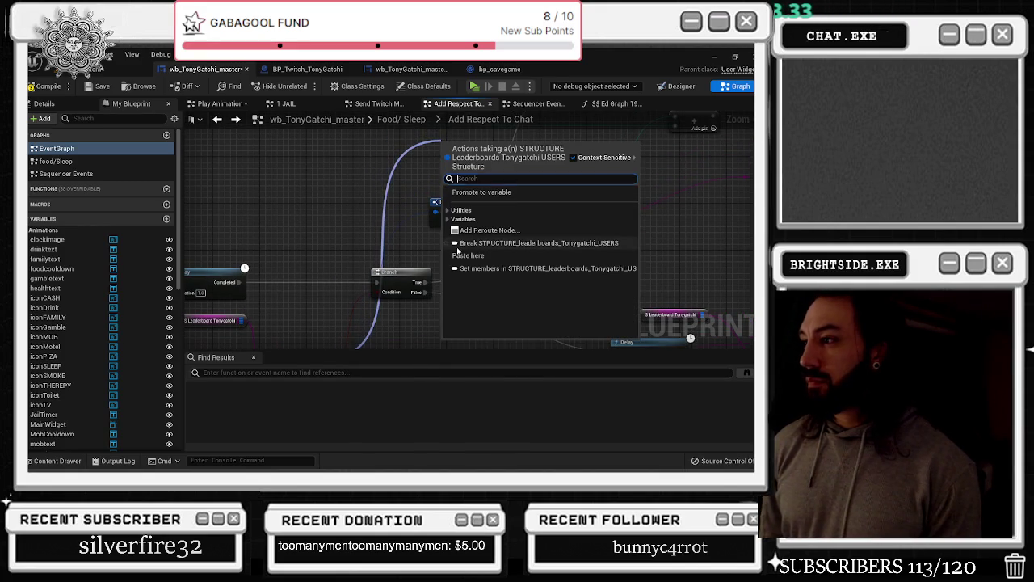
pyautogui.click(457, 246)
pyautogui.moveTo(467, 192)
pyautogui.mouseDown()
pyautogui.moveTo(371, 196)
pyautogui.moveTo(247, 259)
pyautogui.mouseUp()
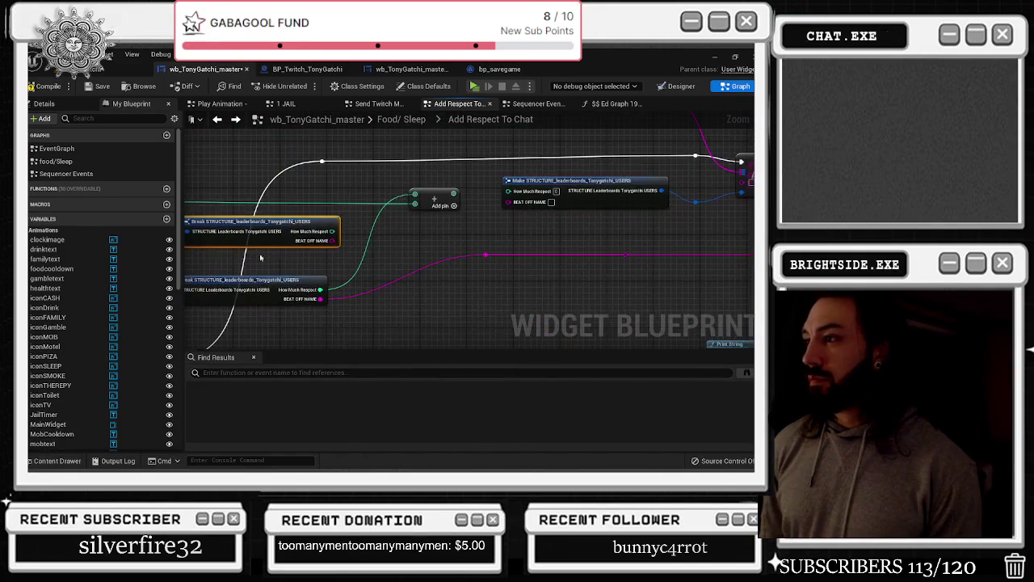
# Wire How Much Respect through Add and BEAT OFF NAME into Make STRUCTURE, then compile and save
pyautogui.moveTo(331, 231)
pyautogui.mouseDown()
pyautogui.moveTo(388, 247)
pyautogui.moveTo(415, 200)
pyautogui.mouseUp()
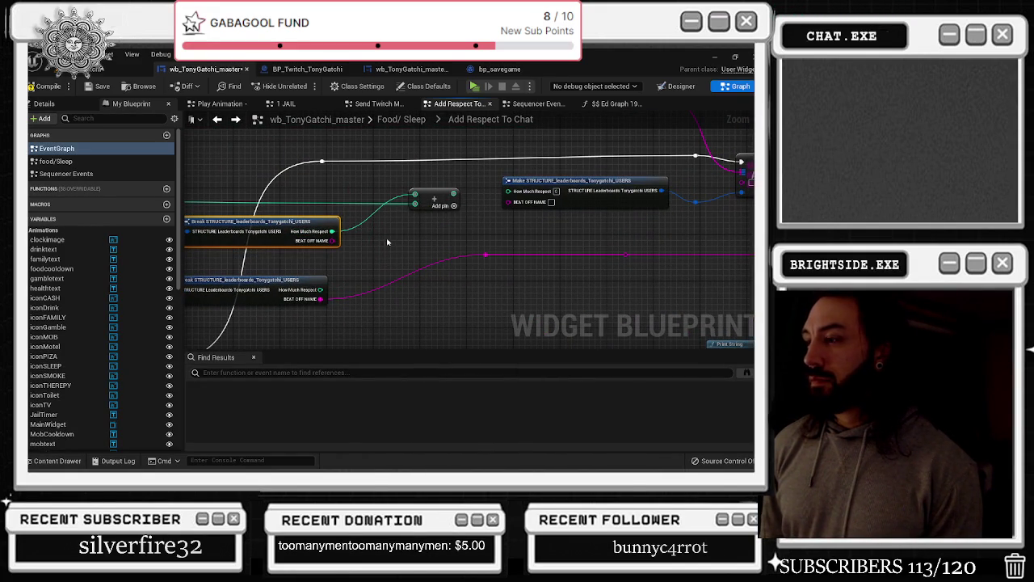
pyautogui.moveTo(433, 197); pyautogui.dragTo(515, 192)
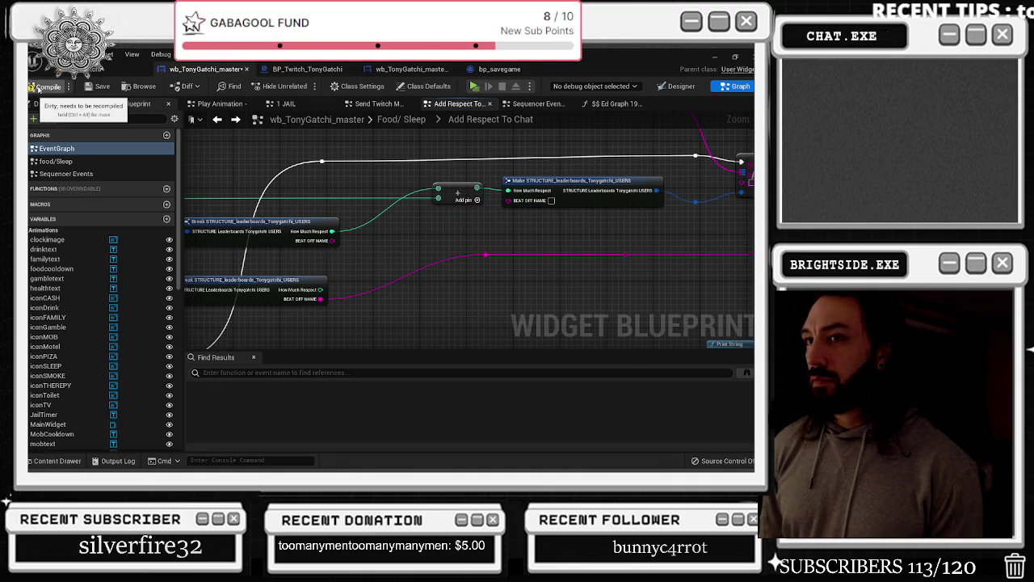
pyautogui.click(101, 87)
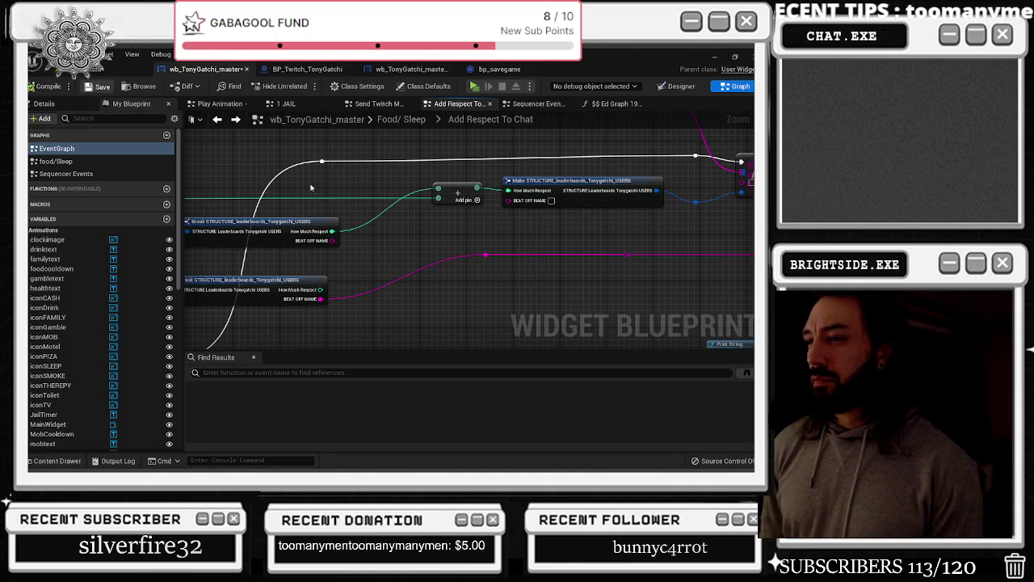
pyautogui.rightClick(316, 194)
pyautogui.click(356, 165)
pyautogui.moveTo(333, 240); pyautogui.dragTo(508, 199)
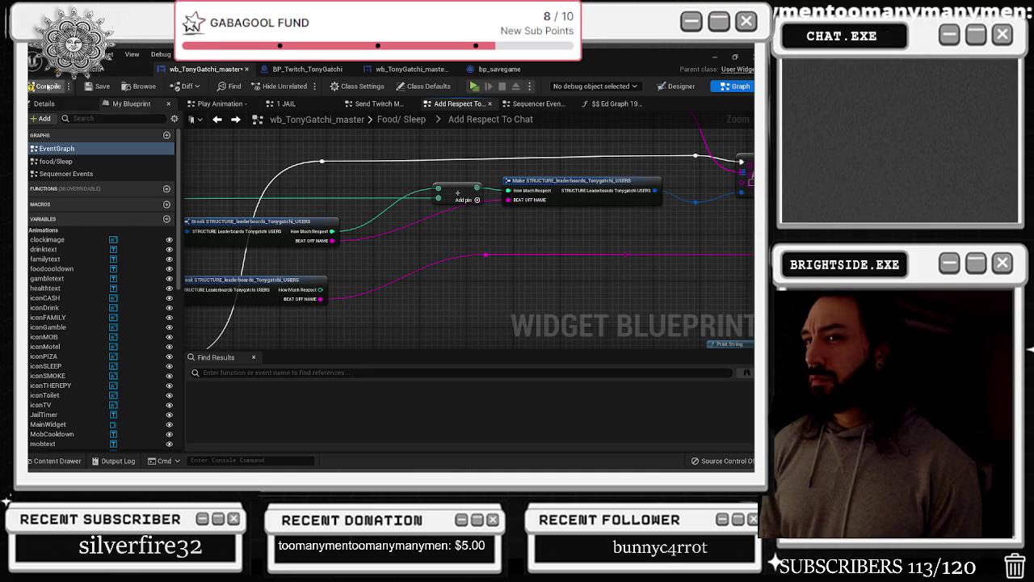
pyautogui.click(48, 87)
pyautogui.click(97, 86)
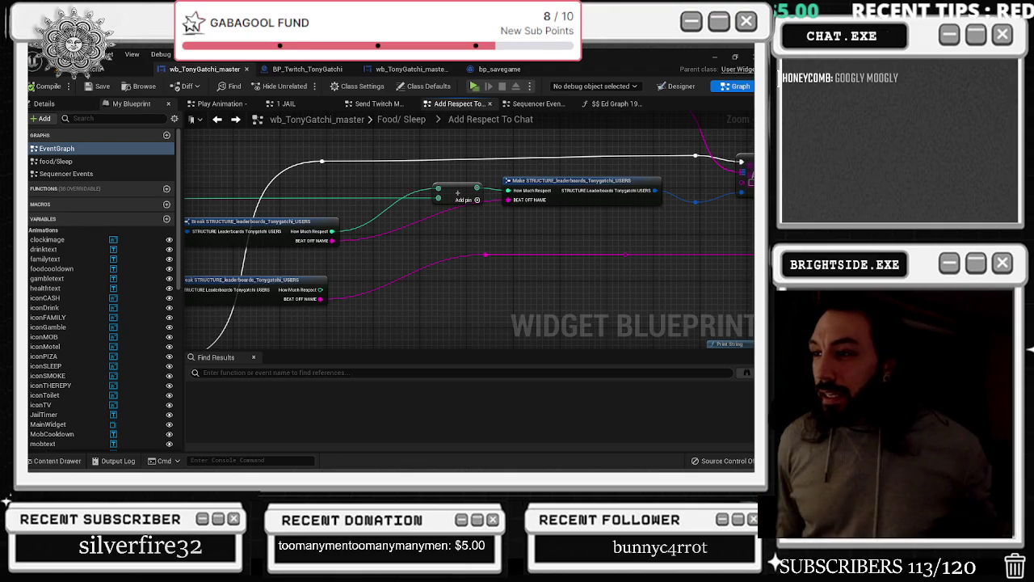
# Connect the lower Break STRUCTURE node's pink wire to the ADD node
pyautogui.moveTo(244, 271)
pyautogui.mouseDown()
pyautogui.moveTo(311, 232)
pyautogui.moveTo(290, 202)
pyautogui.mouseUp()
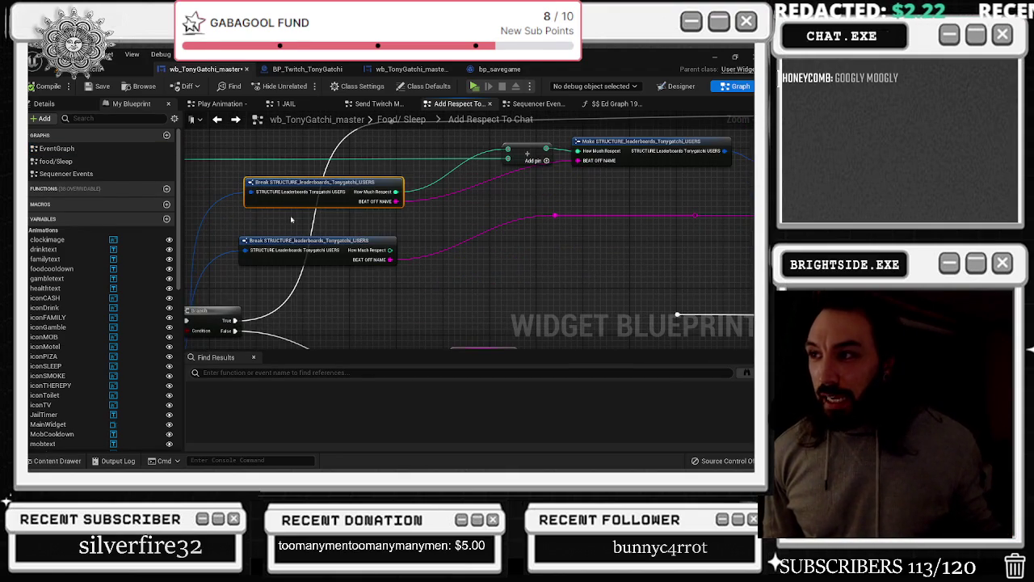
pyautogui.click(286, 240)
pyautogui.scroll(2, 299, 259)
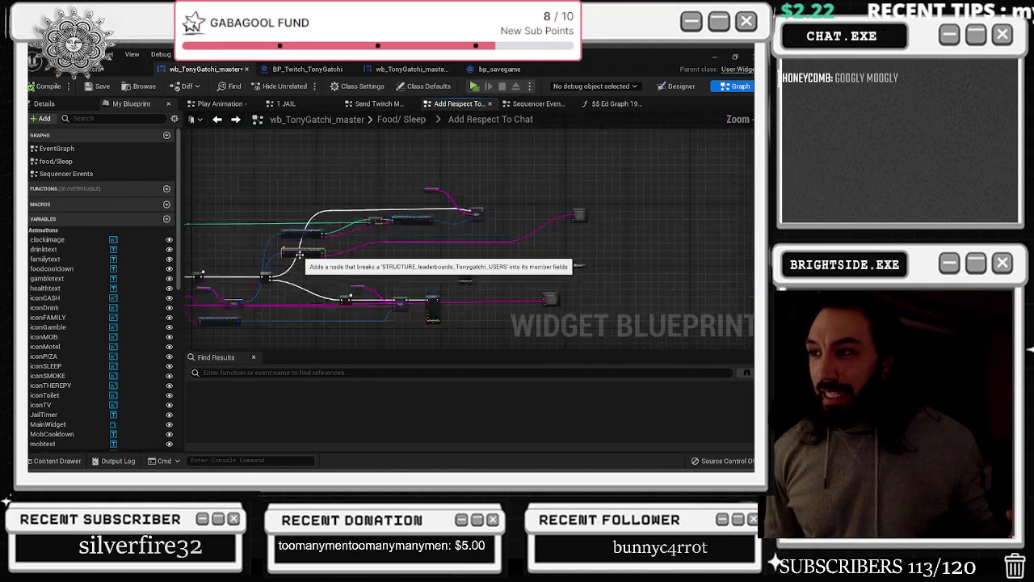
pyautogui.scroll(-3, 299, 258)
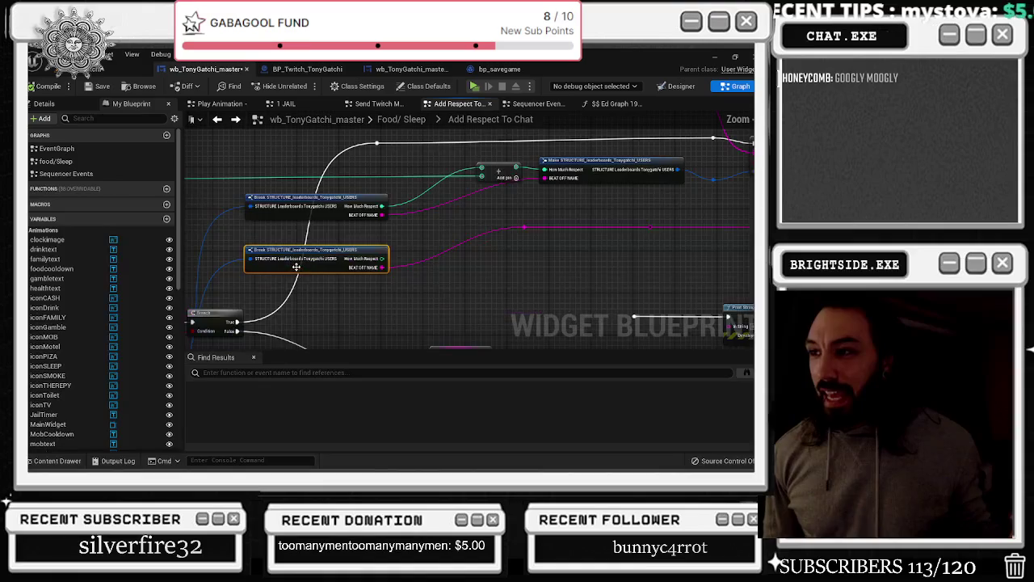
pyautogui.moveTo(297, 267); pyautogui.dragTo(211, 204)
pyautogui.scroll(2, 212, 204)
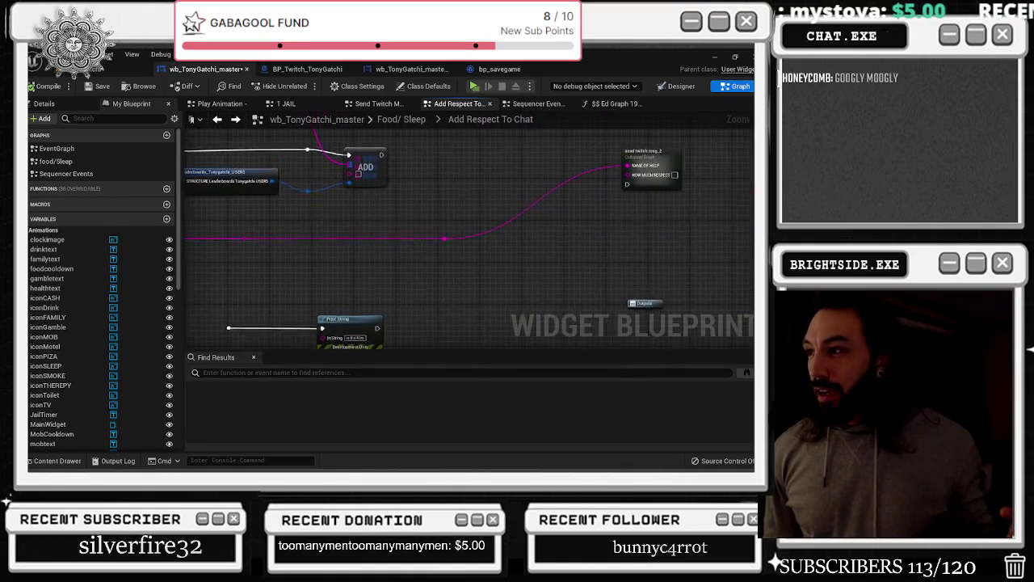
pyautogui.moveTo(253, 294); pyautogui.dragTo(400, 306)
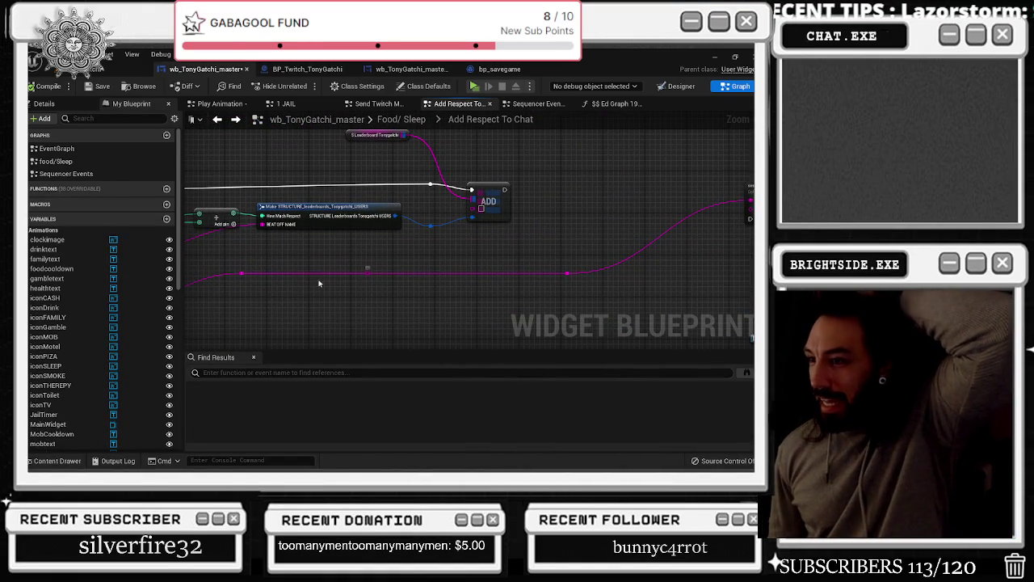
pyautogui.moveTo(241, 274)
pyautogui.mouseDown()
pyautogui.moveTo(478, 231)
pyautogui.moveTo(485, 203)
pyautogui.moveTo(457, 210)
pyautogui.mouseUp()
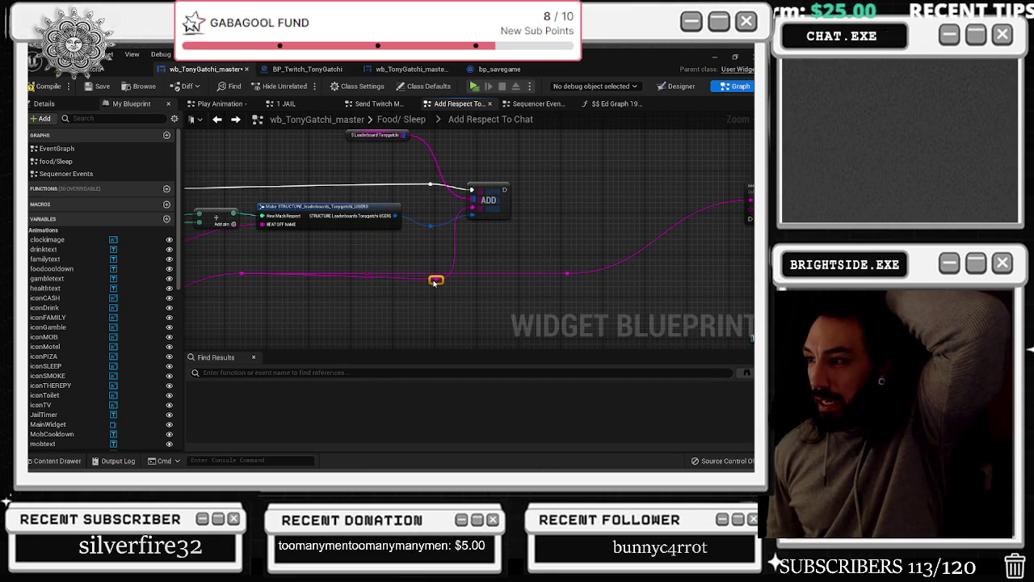
# Move the lower Break STRUCTURE node right and delete the old Break node with its reroutes
pyautogui.moveTo(434, 280); pyautogui.dragTo(364, 182)
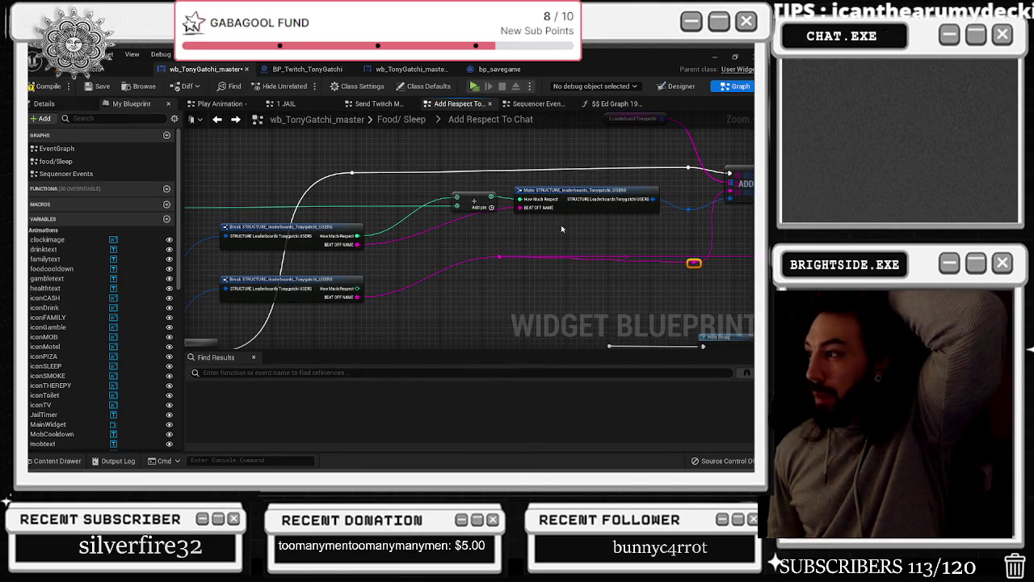
pyautogui.moveTo(322, 279); pyautogui.dragTo(421, 285)
pyautogui.moveTo(485, 245); pyautogui.dragTo(635, 310)
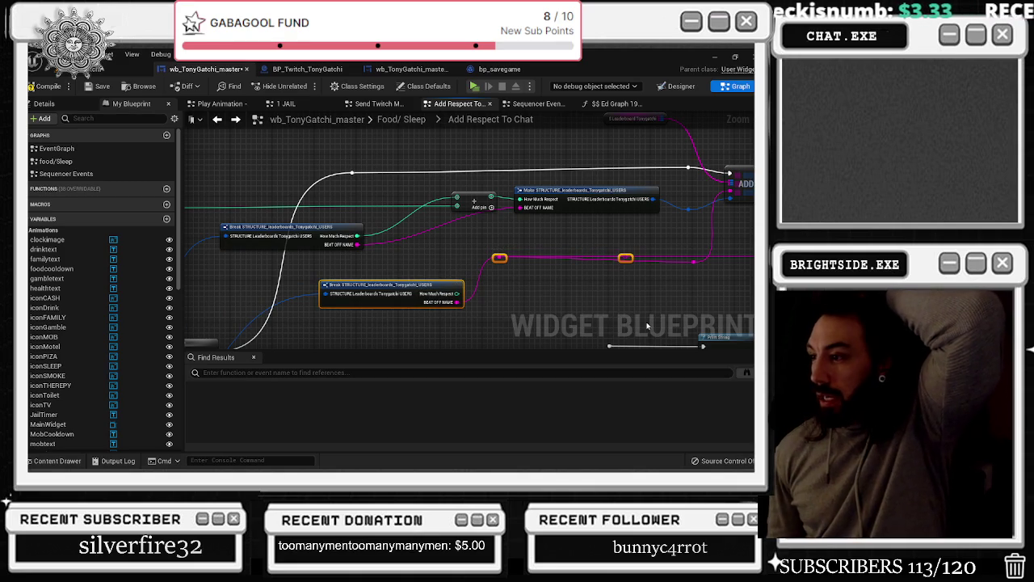
pyautogui.scroll(-2, 647, 325)
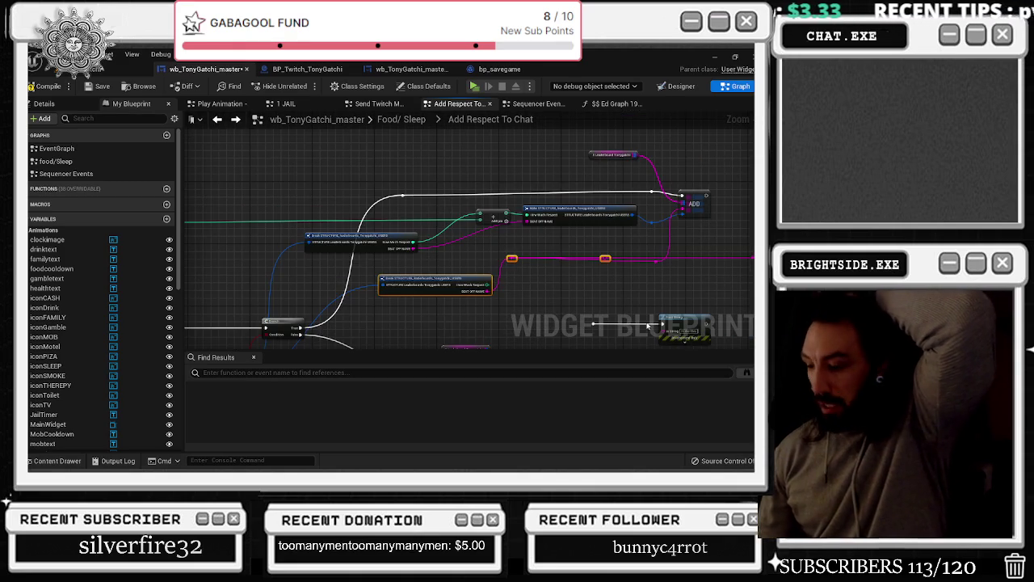
pyautogui.press('Delete')
pyautogui.scroll(2, 538, 237)
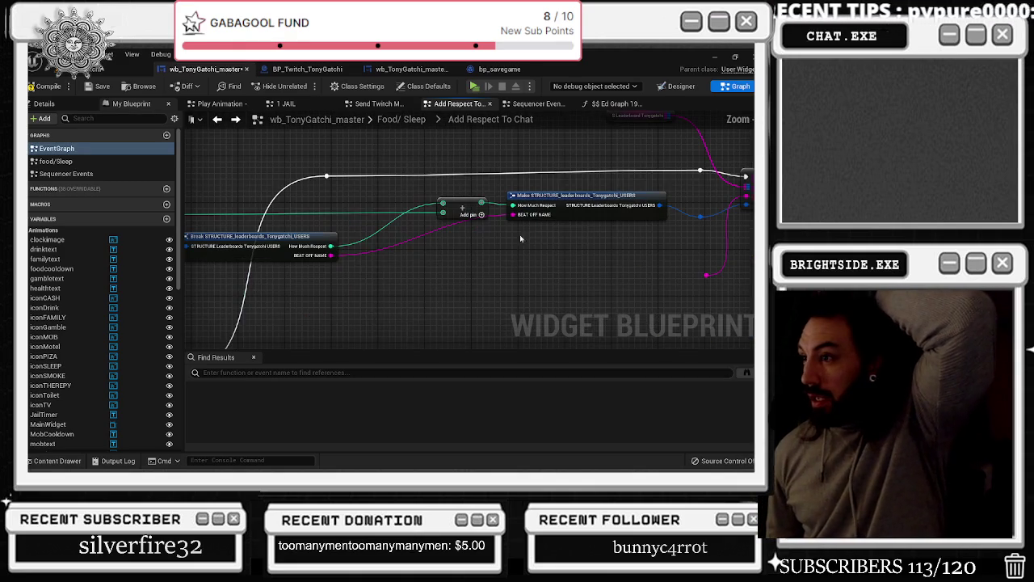
# Wire Break's BEAT OFF NAME output, compile and save, and remove the leftover reroute node
pyautogui.moveTo(330, 256)
pyautogui.mouseDown()
pyautogui.moveTo(707, 268)
pyautogui.moveTo(738, 282)
pyautogui.moveTo(707, 276)
pyautogui.mouseUp()
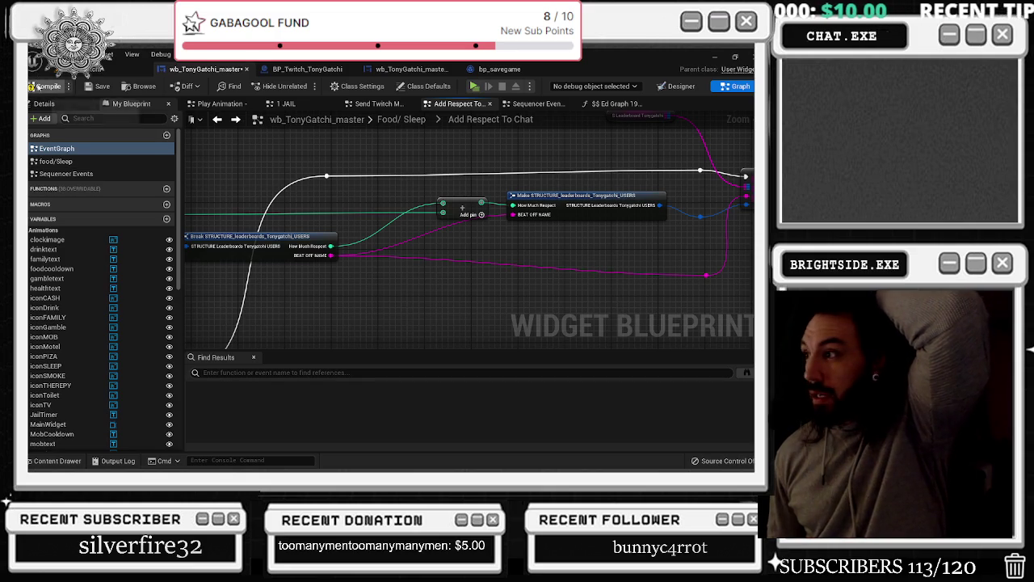
pyautogui.click(38, 86)
pyautogui.click(98, 85)
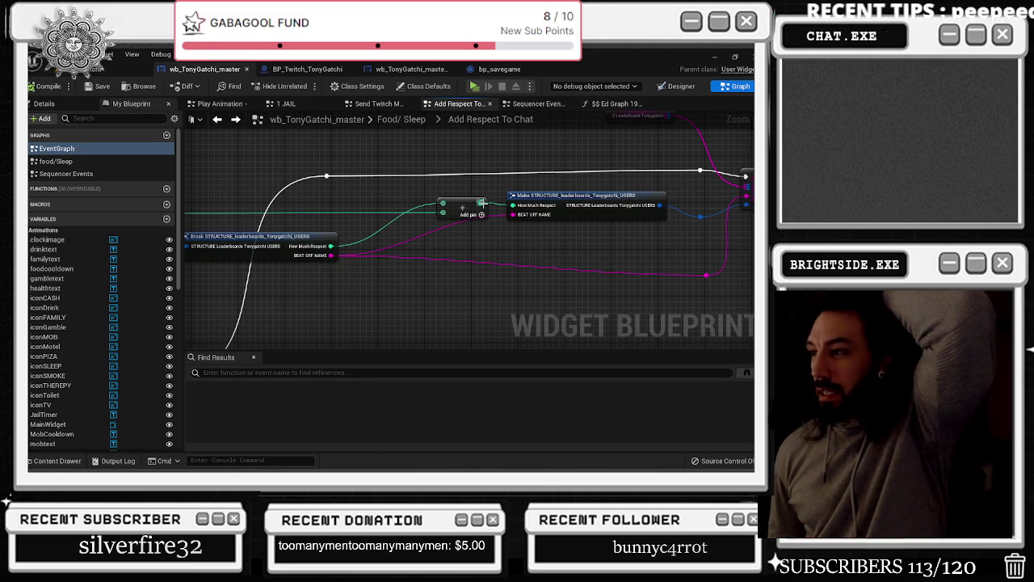
pyautogui.moveTo(708, 269); pyautogui.dragTo(689, 244)
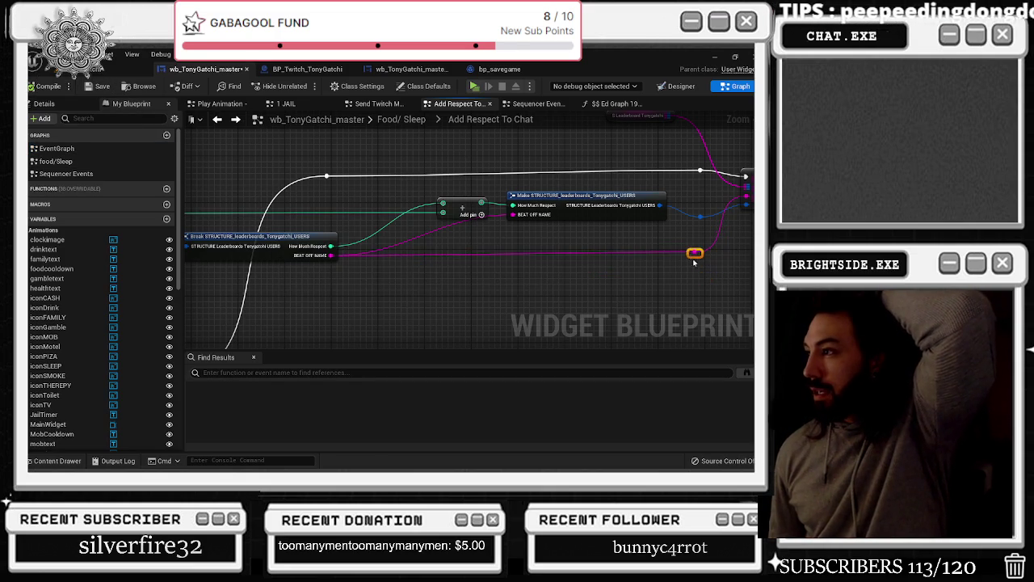
pyautogui.scroll(-3, 478, 204)
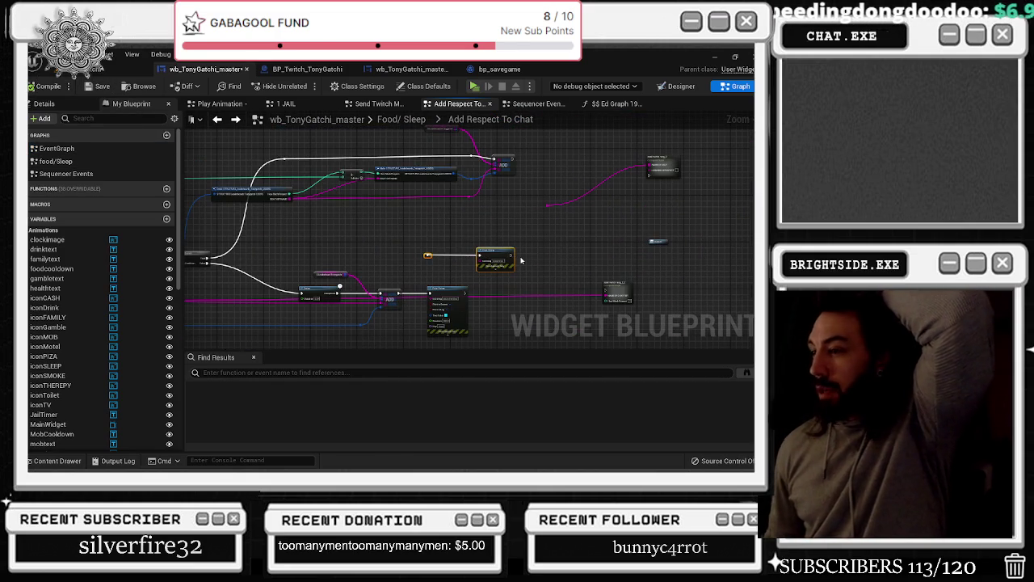
pyautogui.press('Delete')
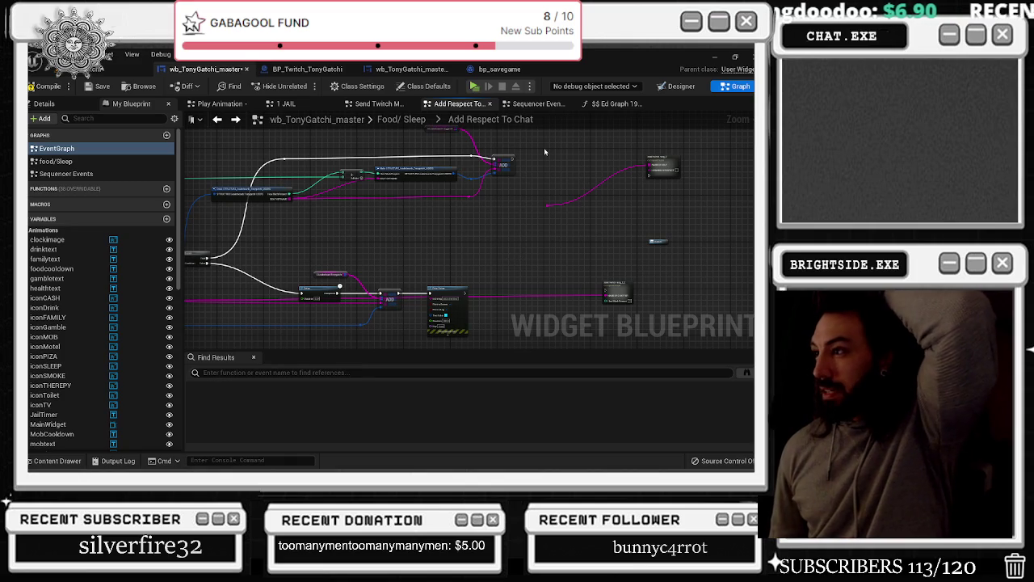
pyautogui.scroll(4, 521, 160)
# Connect the ADD output toward send twitch msg and link the pin into the reroute node
pyautogui.moveTo(506, 160)
pyautogui.mouseDown()
pyautogui.moveTo(700, 170)
pyautogui.moveTo(710, 191)
pyautogui.mouseUp()
pyautogui.moveTo(724, 157); pyautogui.dragTo(663, 151)
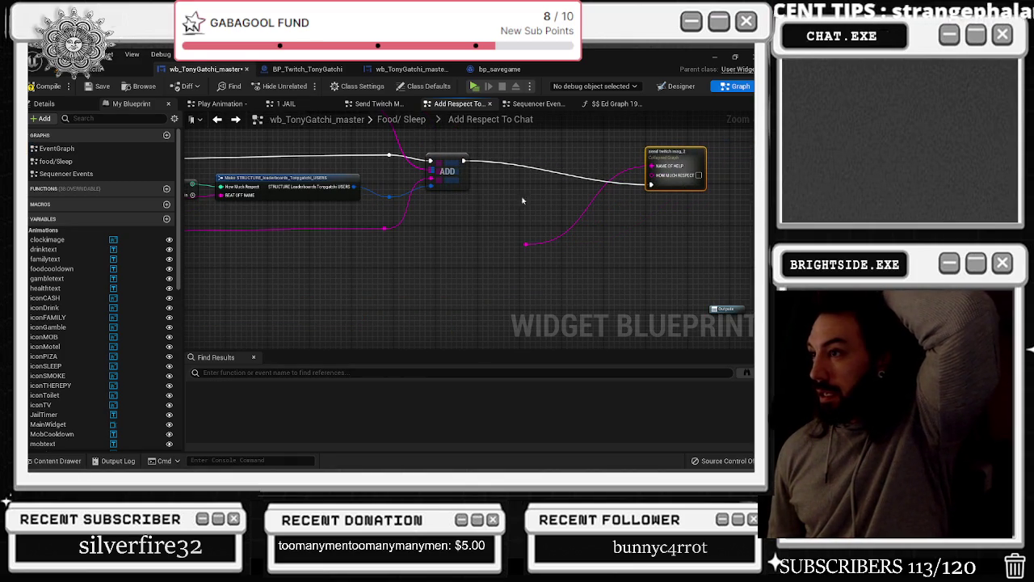
pyautogui.moveTo(390, 229)
pyautogui.mouseDown()
pyautogui.moveTo(533, 254)
pyautogui.moveTo(526, 245)
pyautogui.mouseUp()
pyautogui.click(527, 246)
pyautogui.moveTo(675, 155); pyautogui.dragTo(612, 155)
pyautogui.moveTo(532, 212)
pyautogui.mouseDown()
pyautogui.moveTo(688, 233)
pyautogui.moveTo(657, 230)
pyautogui.mouseUp()
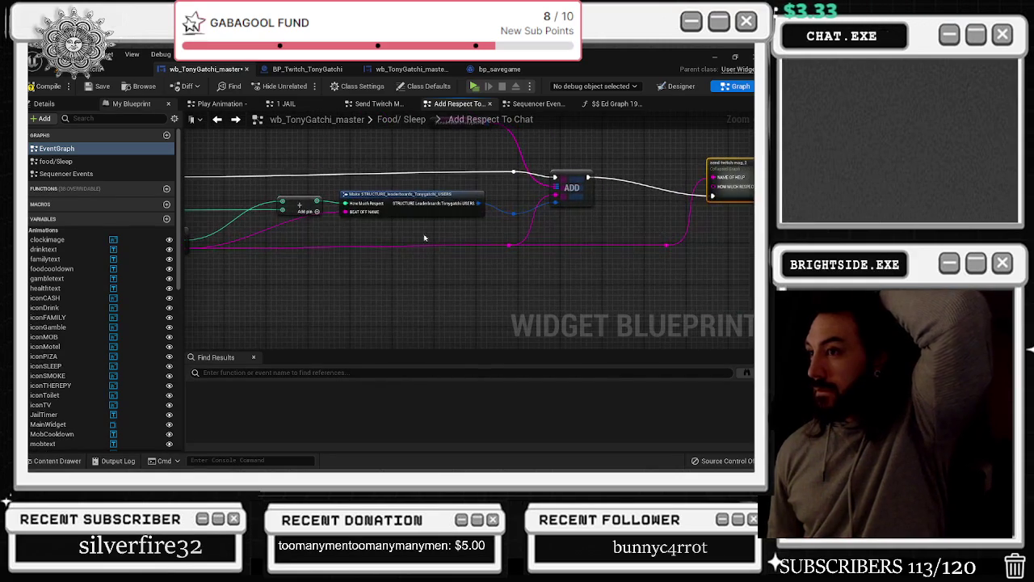
pyautogui.moveTo(320, 204)
pyautogui.mouseDown()
pyautogui.moveTo(529, 187)
pyautogui.moveTo(440, 194)
pyautogui.mouseUp()
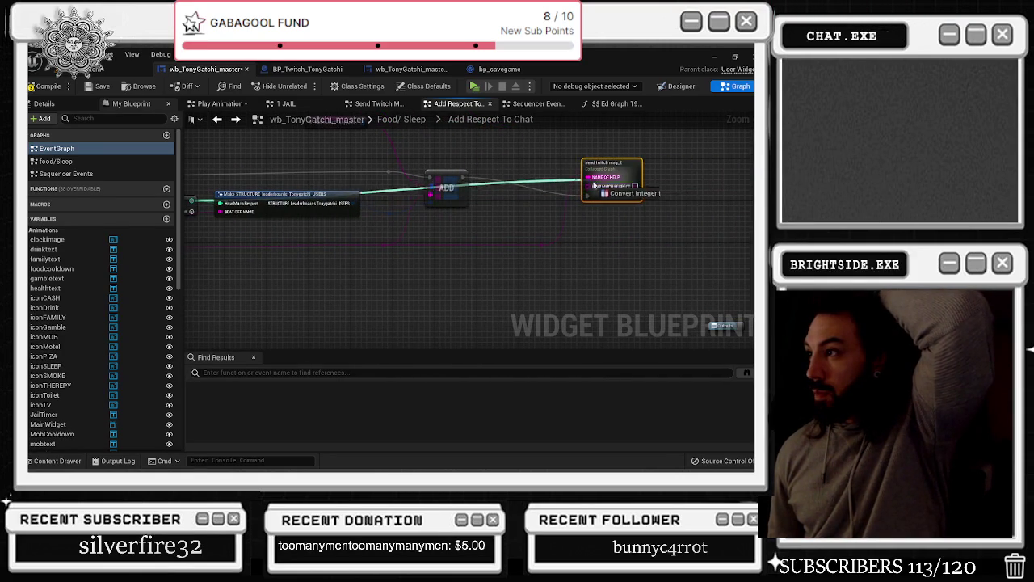
pyautogui.moveTo(629, 171); pyautogui.dragTo(650, 175)
# Insert a conversion node between ADD and send twitch msg_2's HOW MUCH RESPECT, then recompile
pyautogui.moveTo(371, 186); pyautogui.dragTo(514, 195)
pyautogui.click(383, 184)
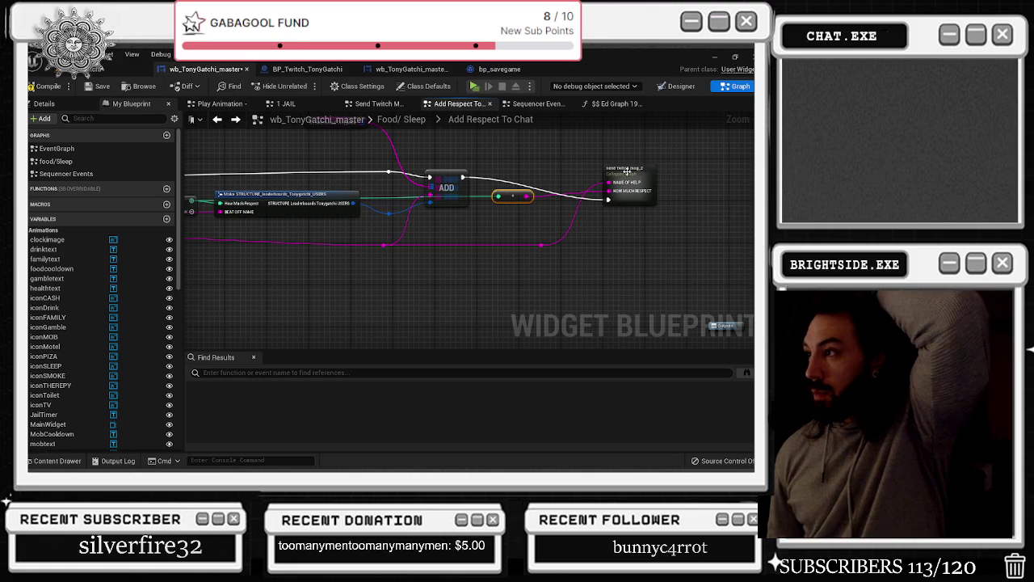
pyautogui.moveTo(644, 160); pyautogui.dragTo(650, 149)
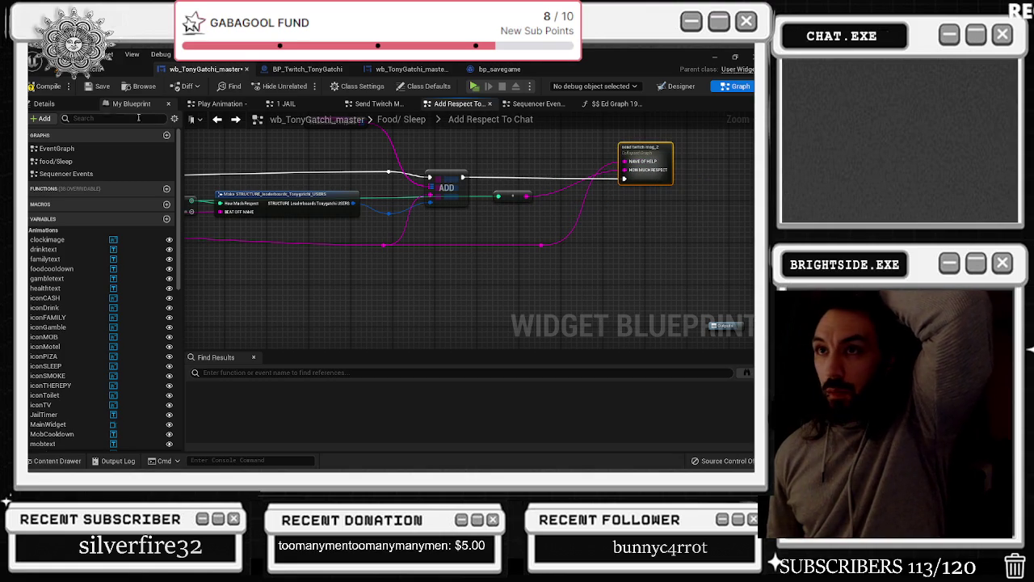
pyautogui.click(44, 86)
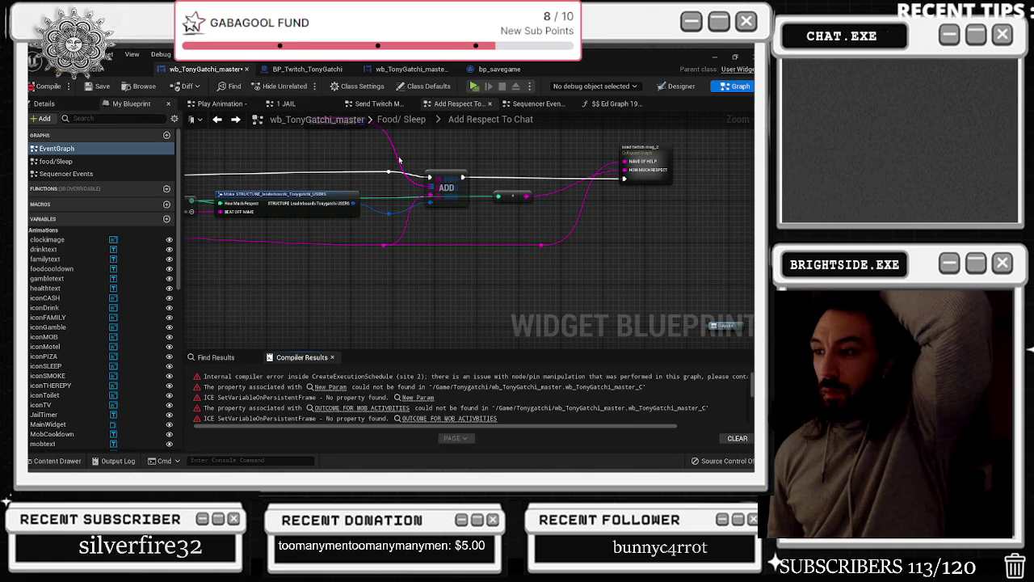
# Undo the last two graph edits, recompile, and jump to the Inputs node error in Send Twitch Msg 2
pyautogui.moveTo(398, 161); pyautogui.dragTo(710, 118)
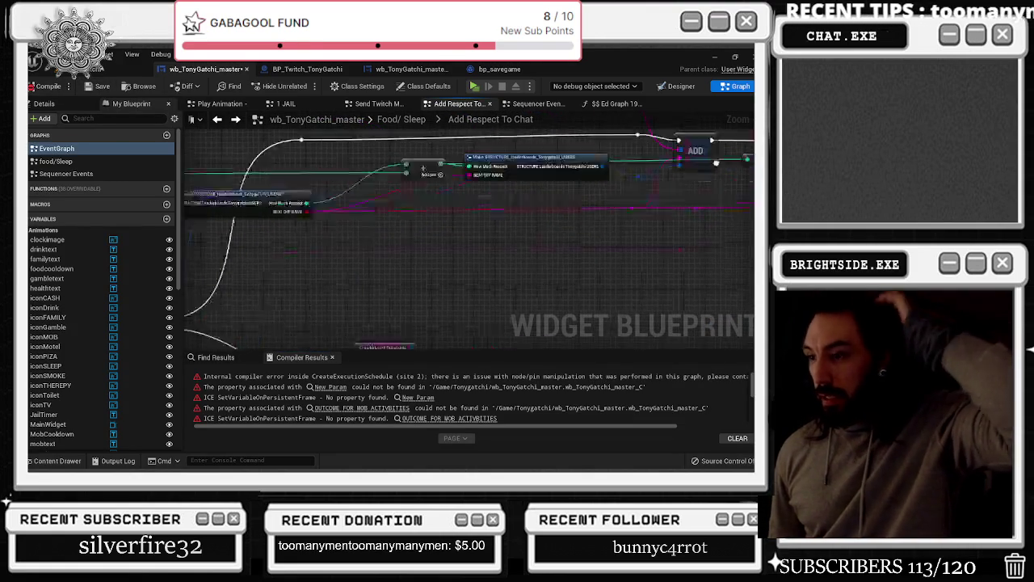
pyautogui.moveTo(594, 405); pyautogui.dragTo(420, 272)
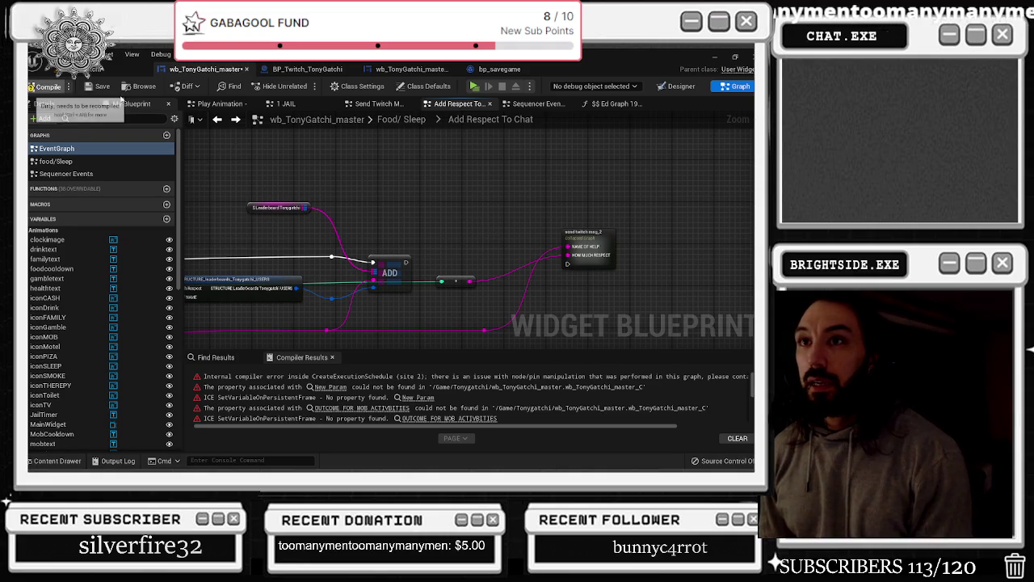
pyautogui.moveTo(398, 172); pyautogui.dragTo(419, 137)
pyautogui.hotkey('ctrl', 'z')
pyautogui.hotkey('ctrl', 'z')
pyautogui.hotkey('ctrl', 'z')
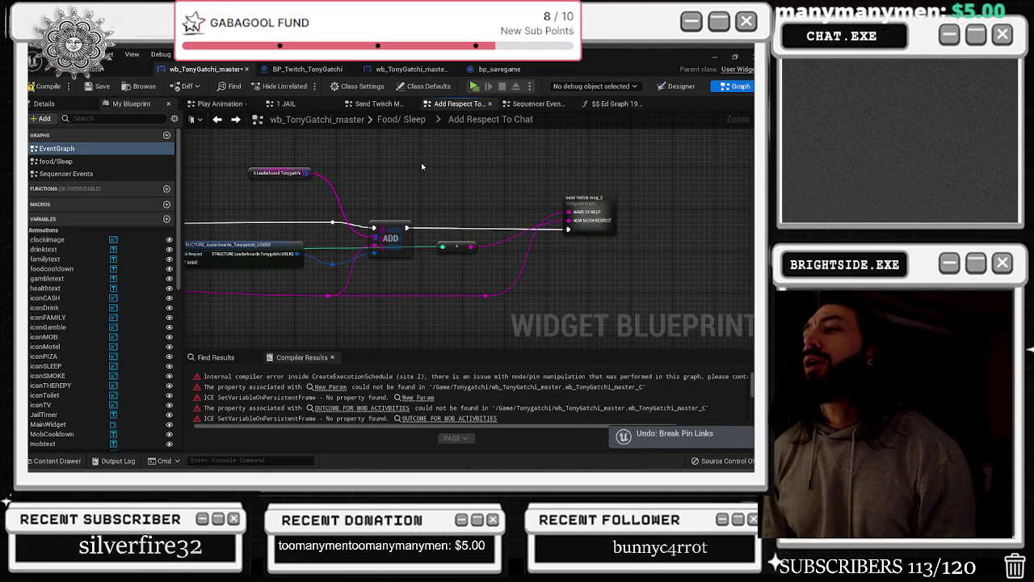
pyautogui.hotkey('ctrl', 'z')
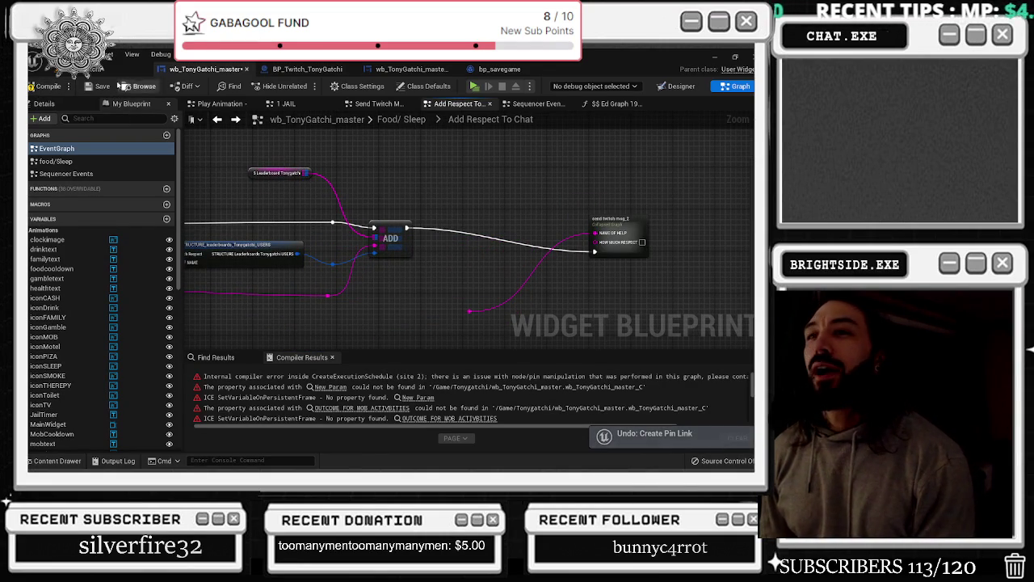
pyautogui.click(46, 86)
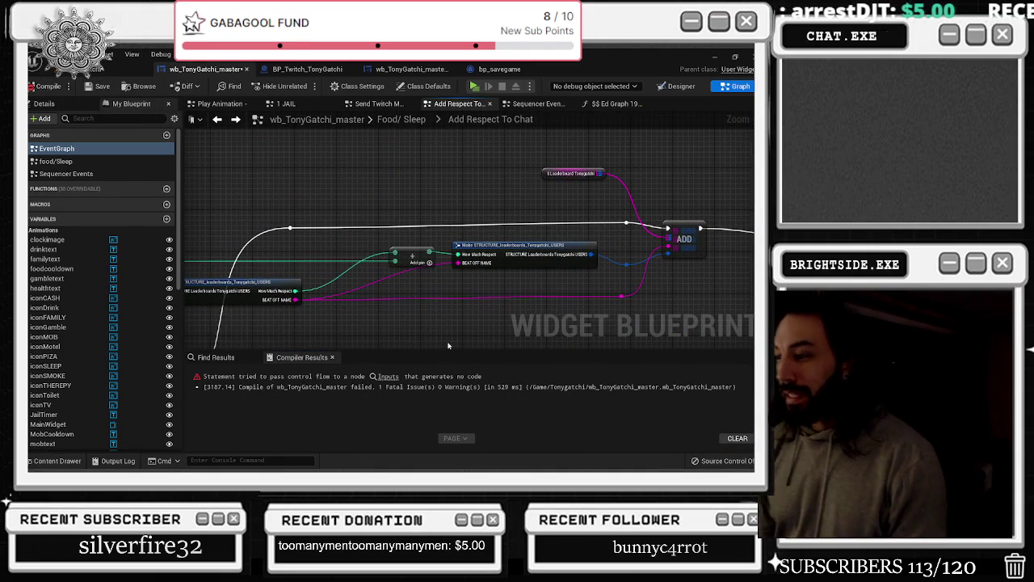
pyautogui.click(390, 376)
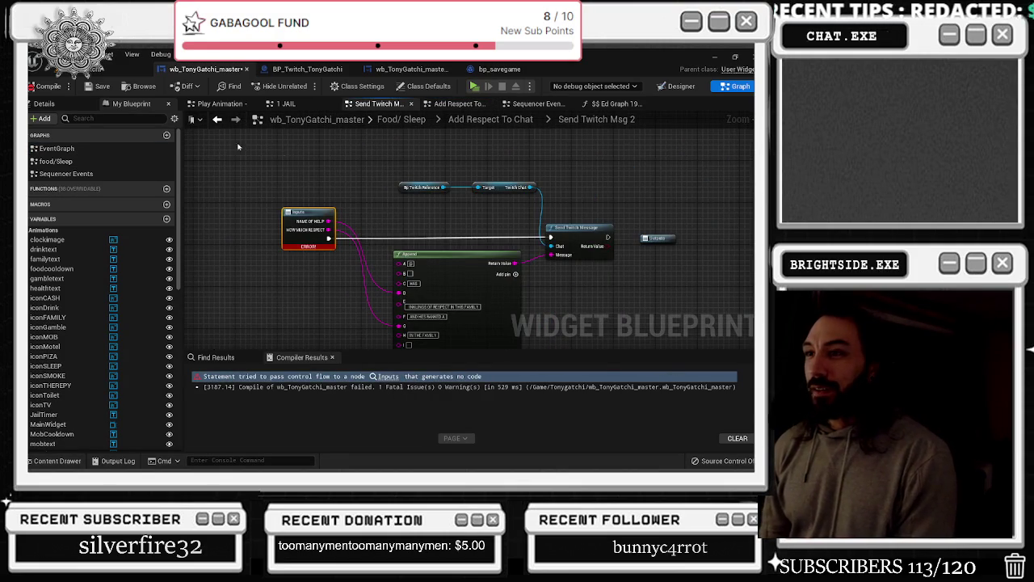
# In the Add Respect To Chat graph, break the exec wire and compile and save
pyautogui.click(219, 120)
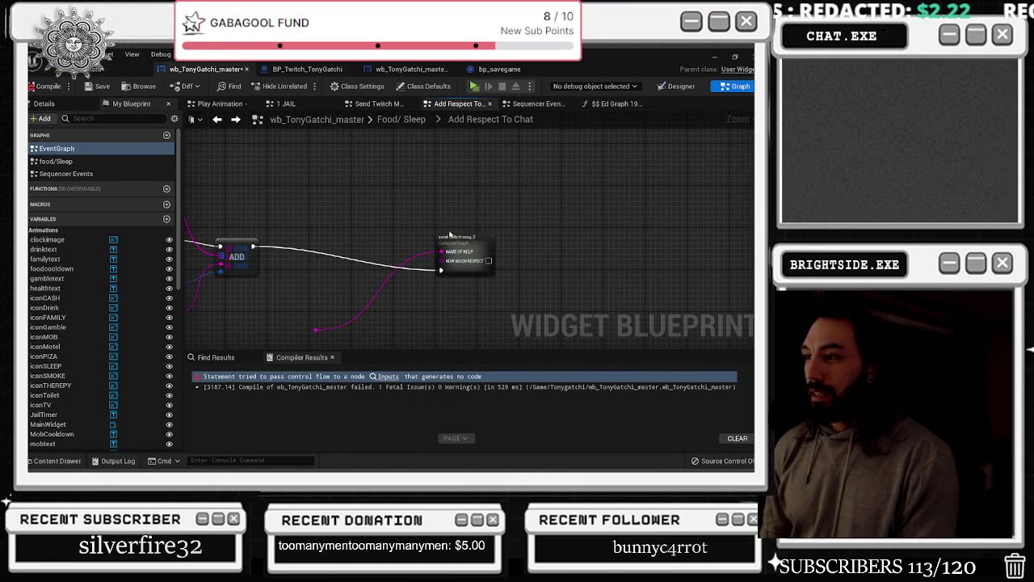
pyautogui.keyDown('alt'); pyautogui.click(449, 272); pyautogui.keyUp('alt')
pyautogui.click(97, 86)
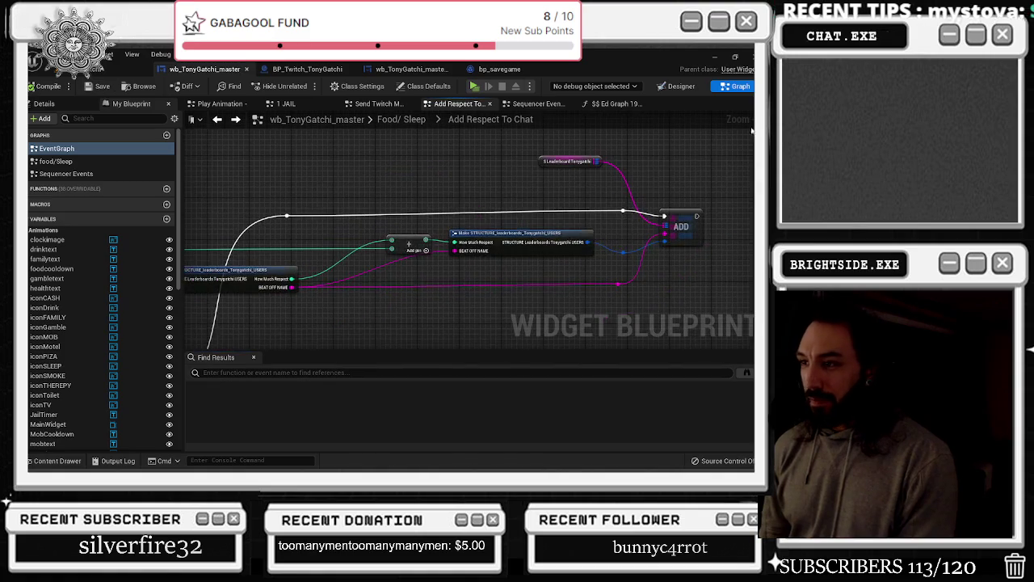
# Check the Print String and send twitch msg 2_2 nodes, save, and go to the Food/Sleep graph
pyautogui.moveTo(666, 187)
pyautogui.mouseDown()
pyautogui.moveTo(513, 174)
pyautogui.moveTo(339, 118)
pyautogui.mouseUp()
pyautogui.moveTo(353, 233); pyautogui.dragTo(588, 212)
pyautogui.moveTo(527, 202); pyautogui.dragTo(369, 176)
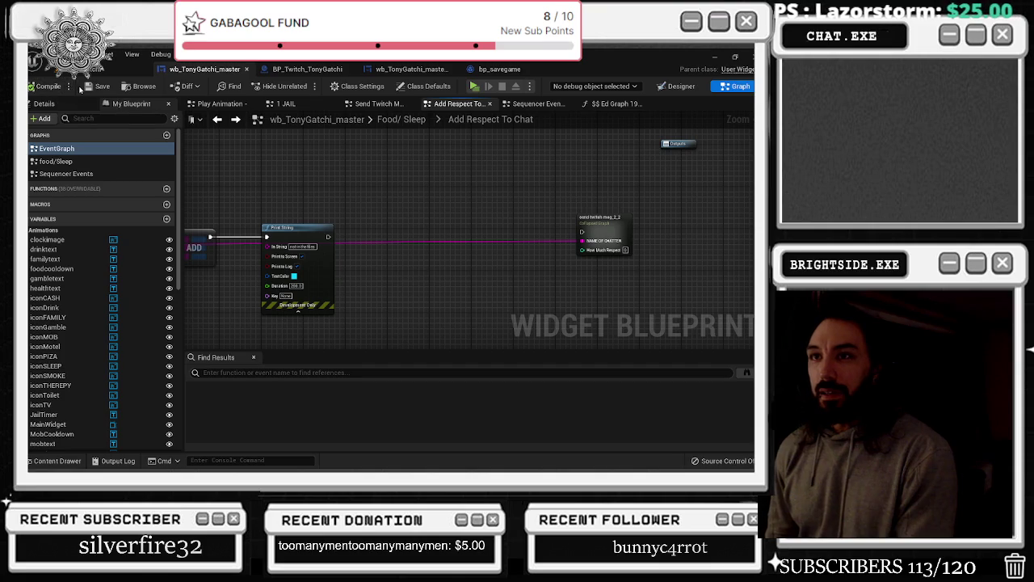
pyautogui.click(91, 87)
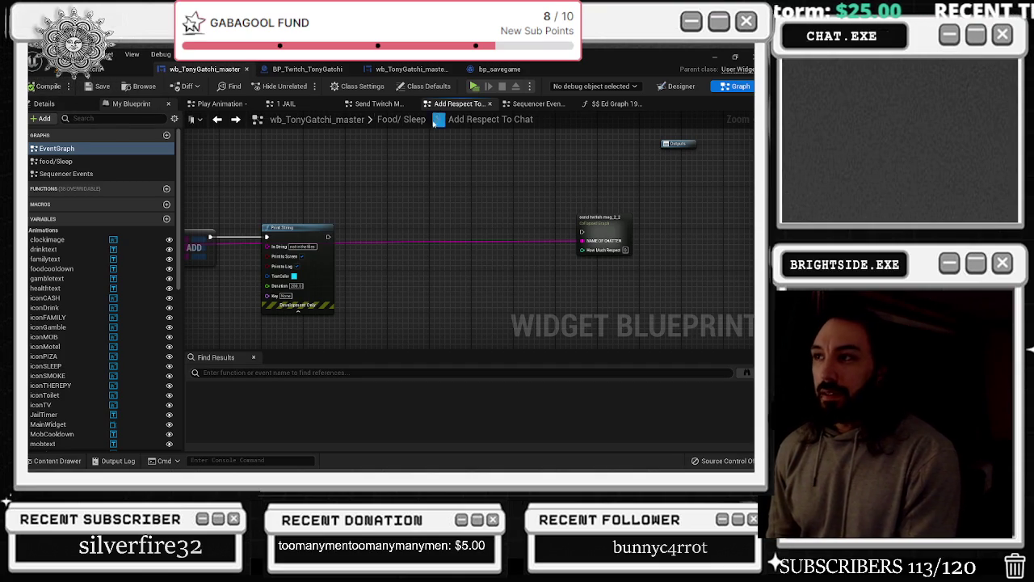
pyautogui.click(396, 104)
pyautogui.click(406, 119)
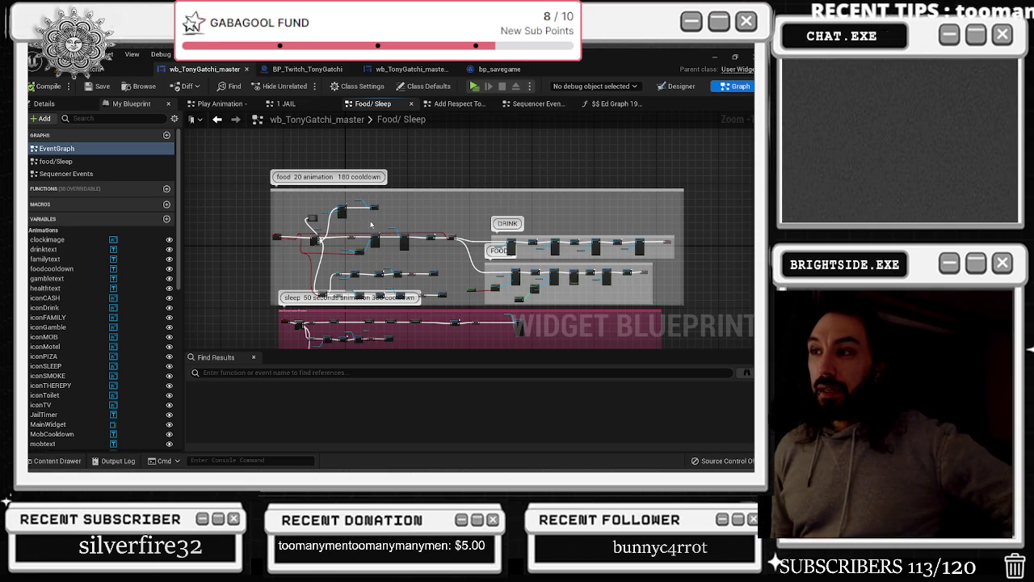
# Link the Eating event's pink pin to the collapsed add respect to chat node, compile, then undo it
pyautogui.scroll(4, 314, 218)
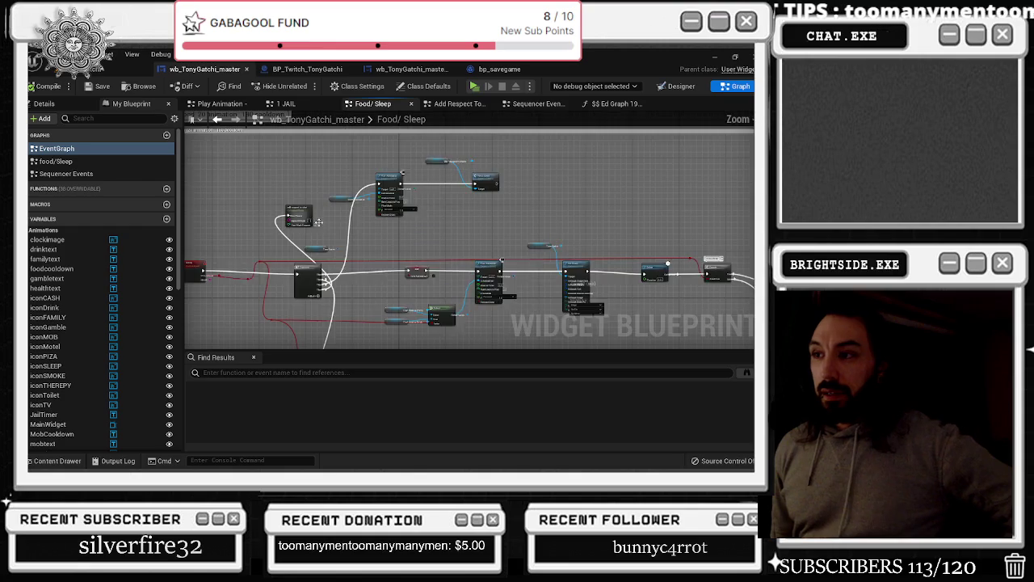
pyautogui.moveTo(319, 197)
pyautogui.mouseDown()
pyautogui.moveTo(338, 229)
pyautogui.moveTo(410, 195)
pyautogui.mouseUp()
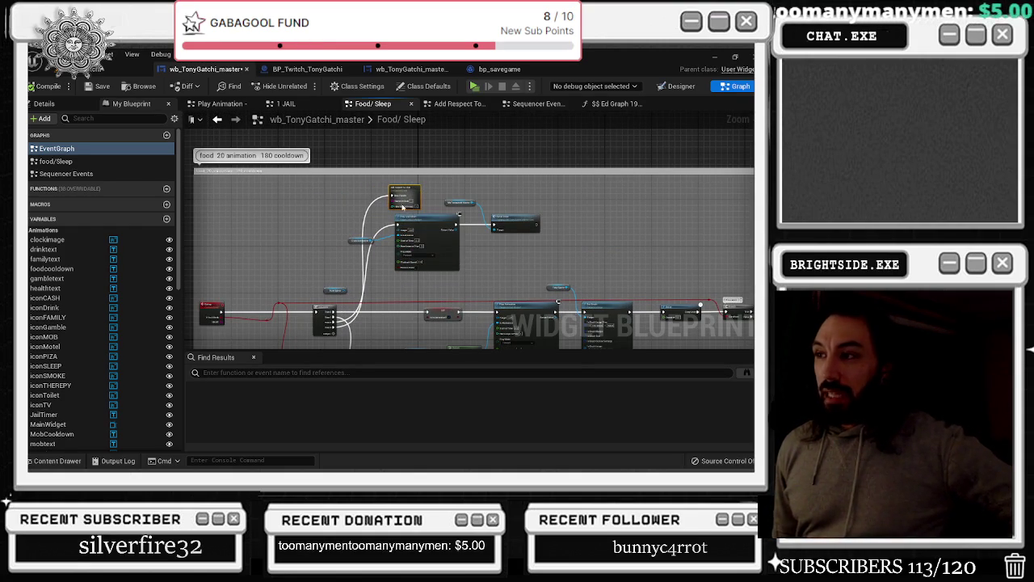
pyautogui.moveTo(224, 320)
pyautogui.mouseDown()
pyautogui.moveTo(398, 224)
pyautogui.moveTo(395, 206)
pyautogui.mouseUp()
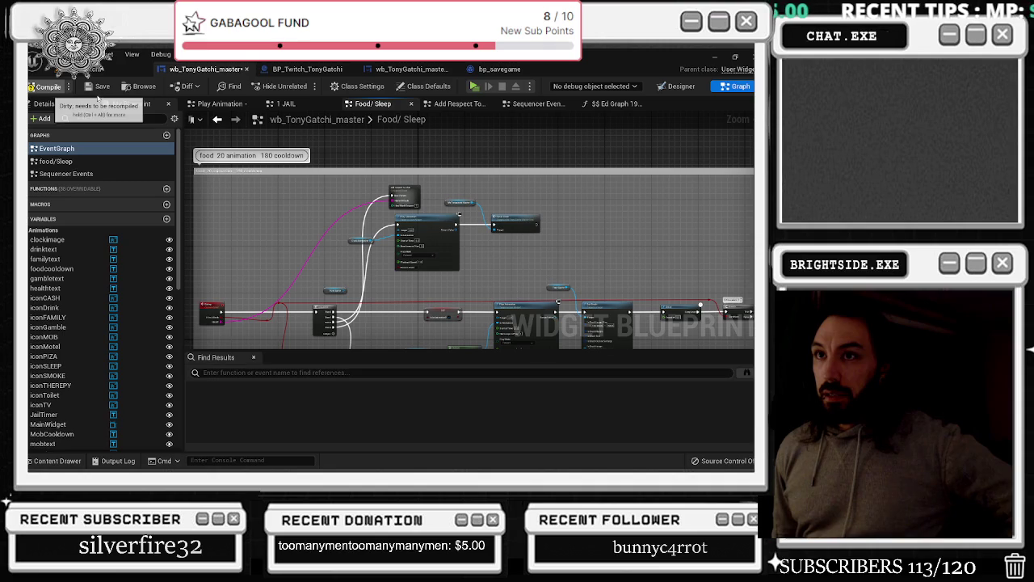
pyautogui.click(61, 88)
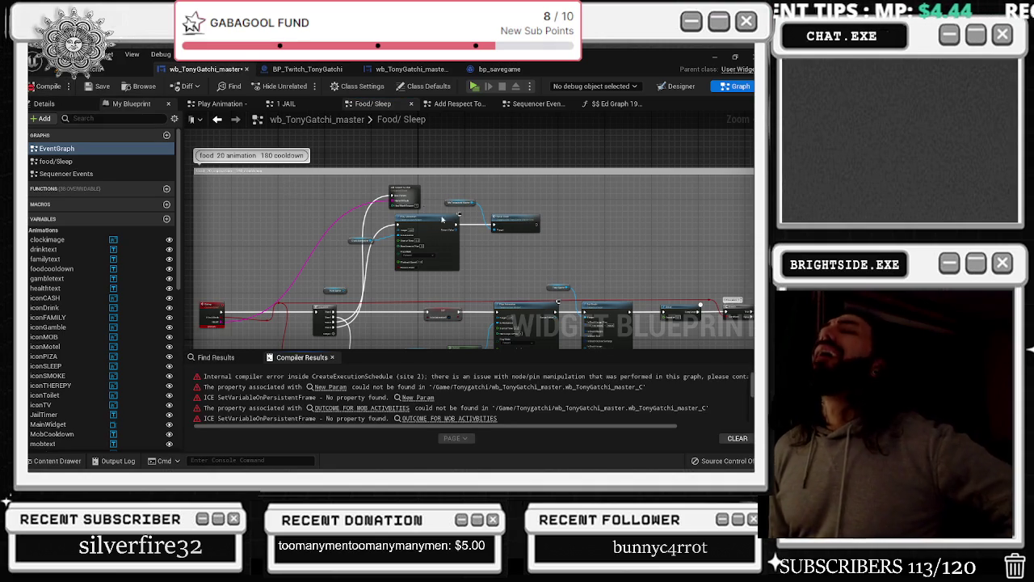
pyautogui.hotkey('ctrl', 'z')
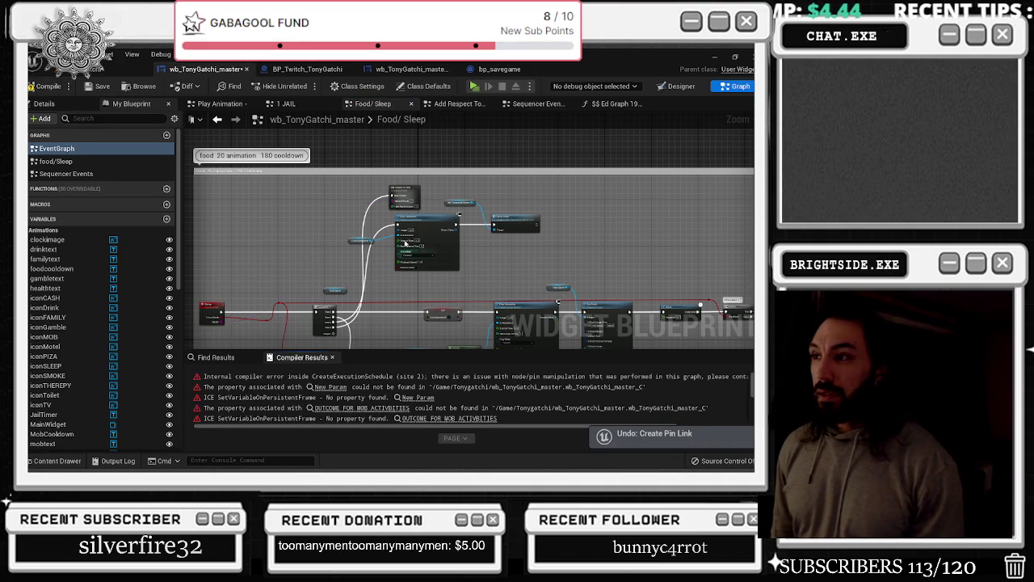
pyautogui.scroll(3, 360, 204)
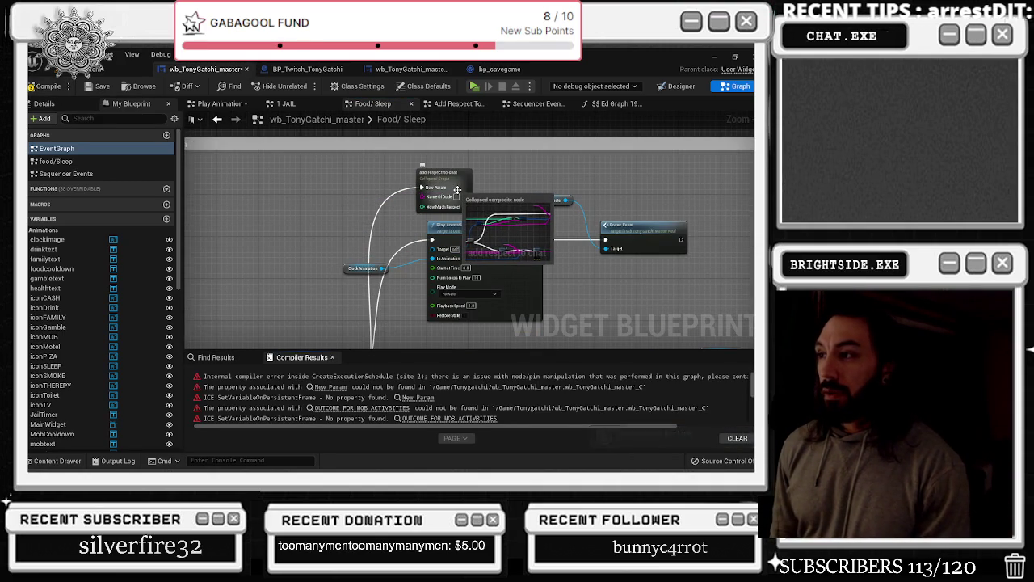
pyautogui.moveTo(458, 190); pyautogui.dragTo(642, 84)
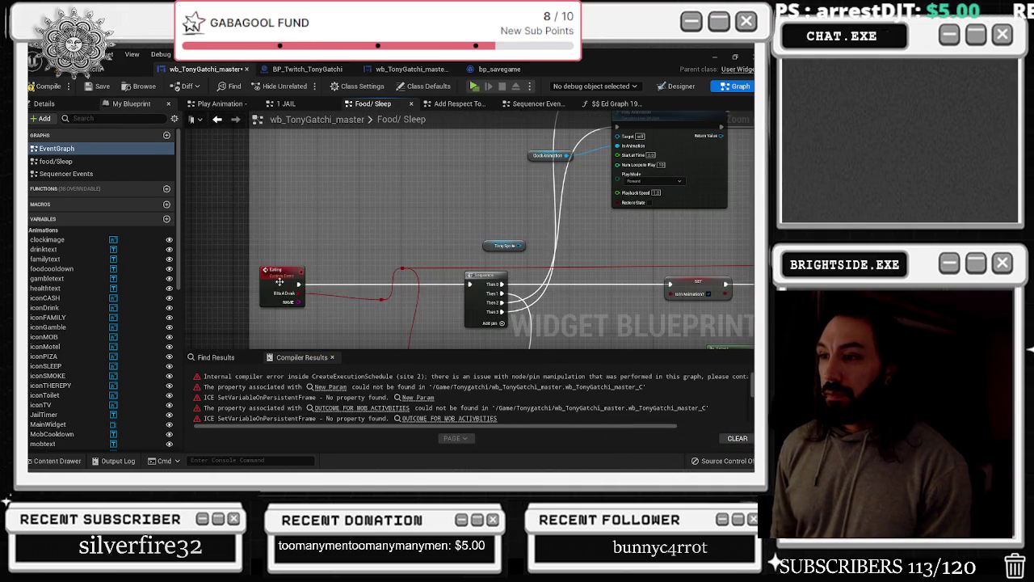
# Remove the Eating event's NAME input and add a new parameter input in its place
pyautogui.click(281, 280)
pyautogui.click(44, 103)
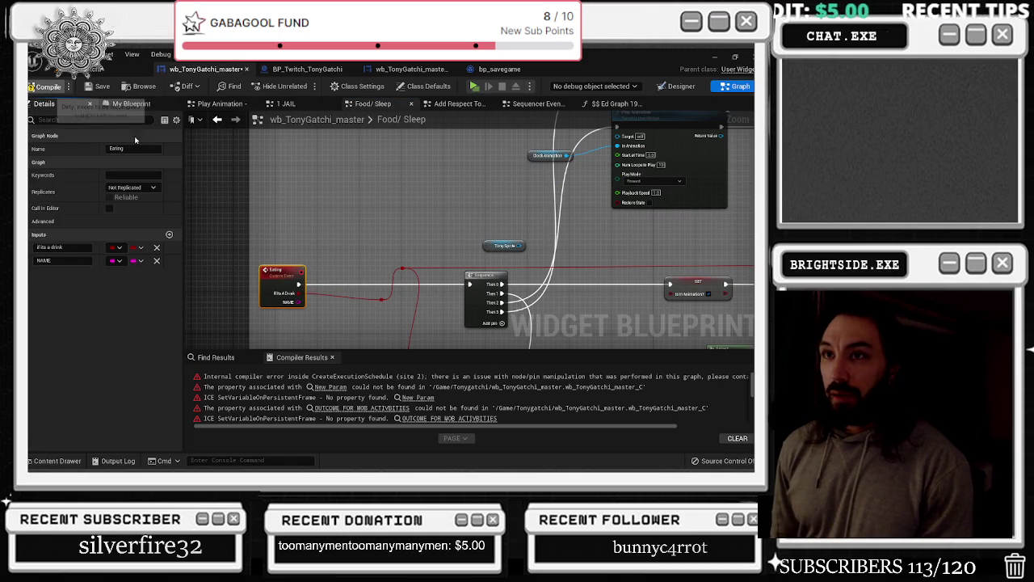
pyautogui.click(127, 103)
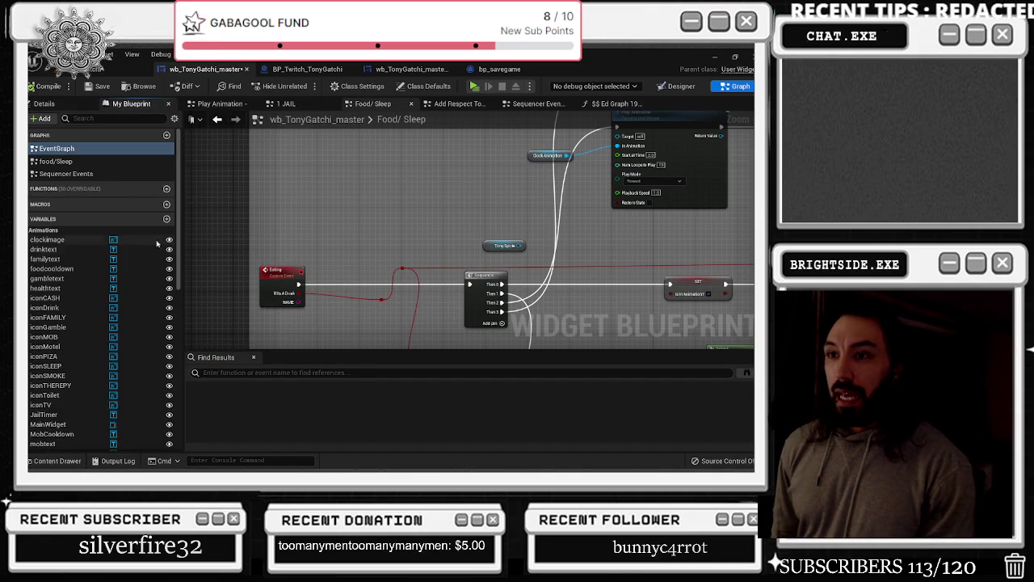
pyautogui.click(44, 104)
pyautogui.click(274, 301)
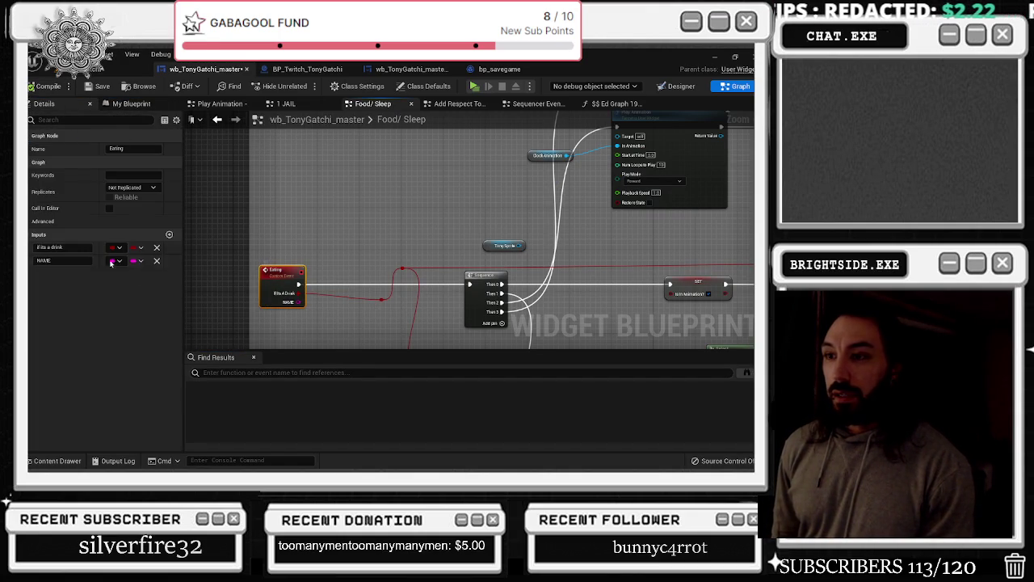
pyautogui.click(157, 260)
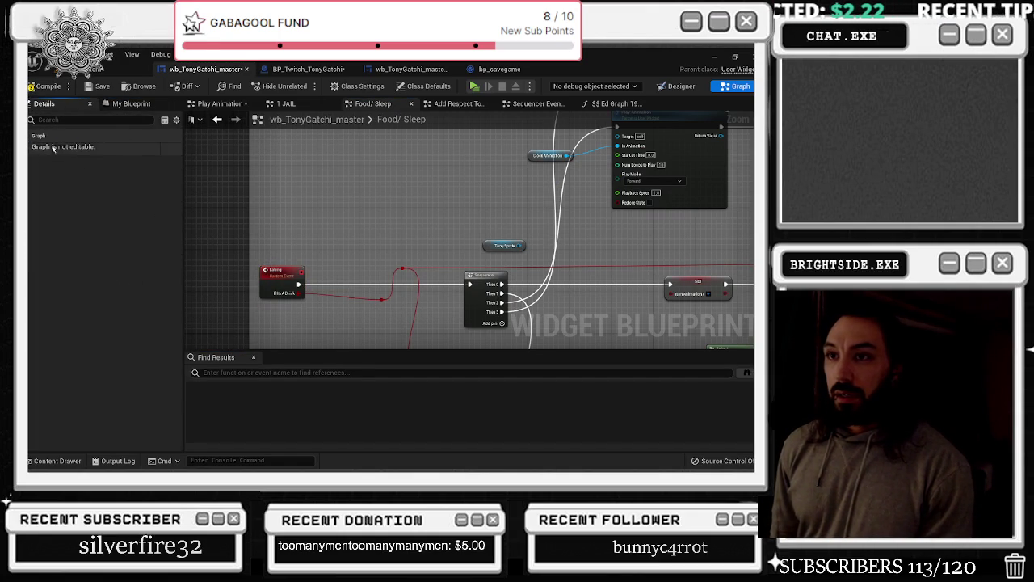
pyautogui.click(271, 299)
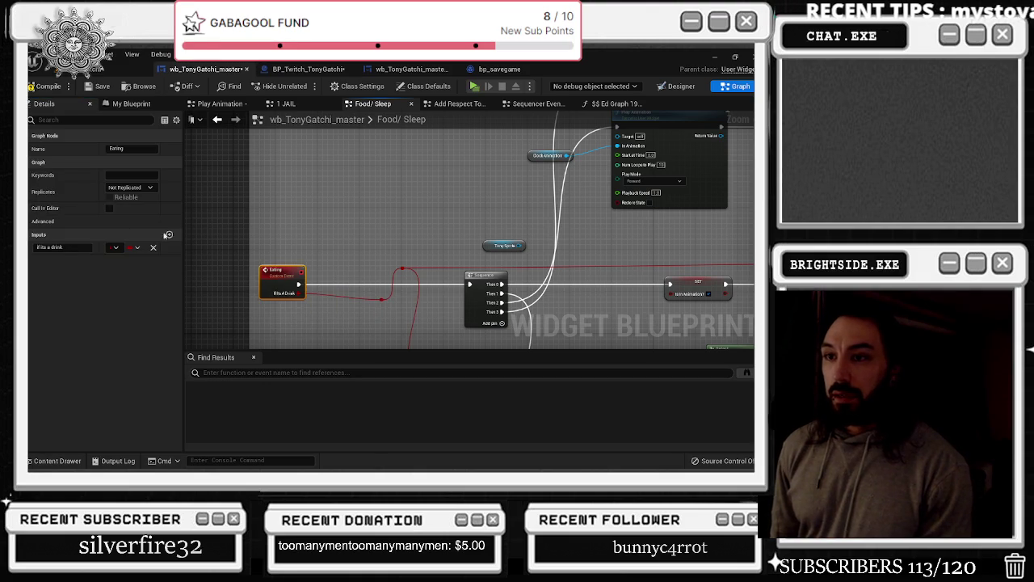
pyautogui.click(163, 237)
# Rename the new NewParam input to STRING and set its type to String
pyautogui.click(279, 287)
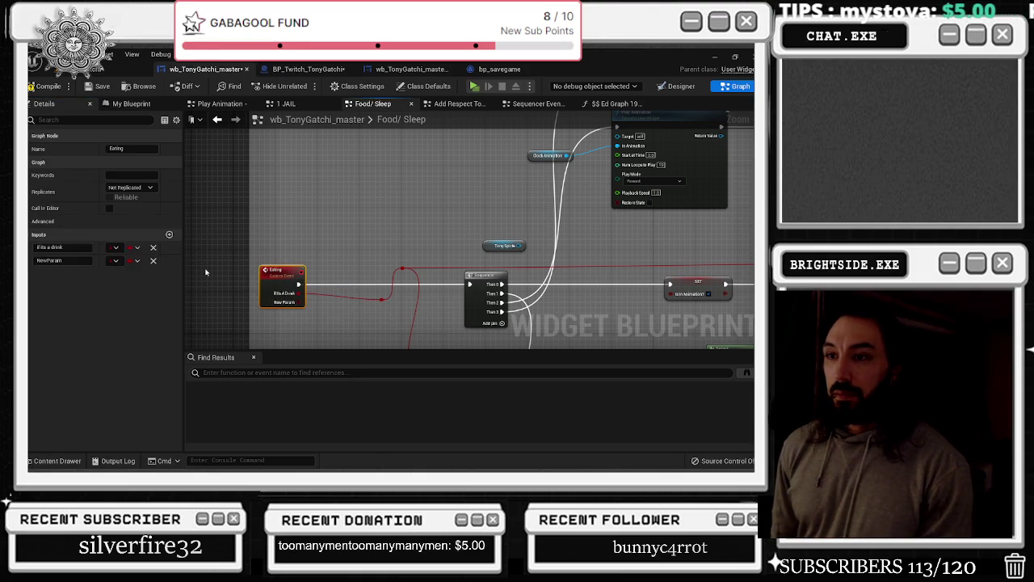
pyautogui.doubleClick(37, 260)
pyautogui.write('if')
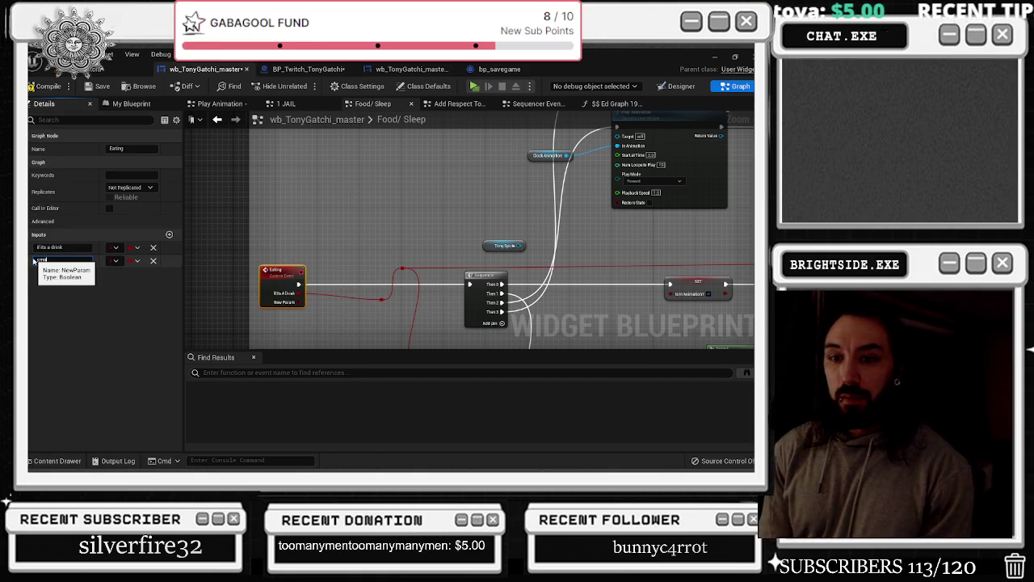
pyautogui.press('Return')
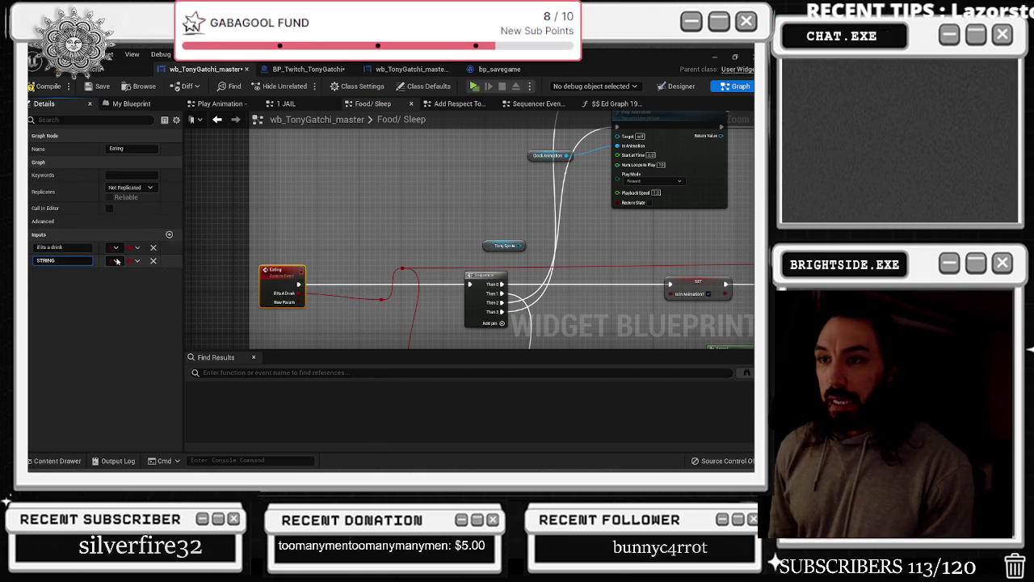
pyautogui.click(116, 260)
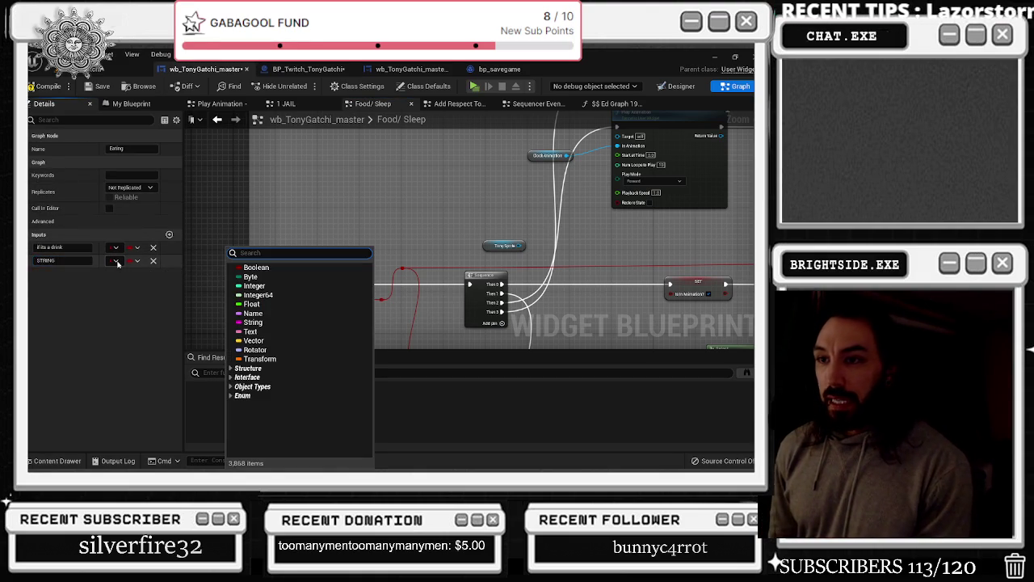
pyautogui.click(302, 324)
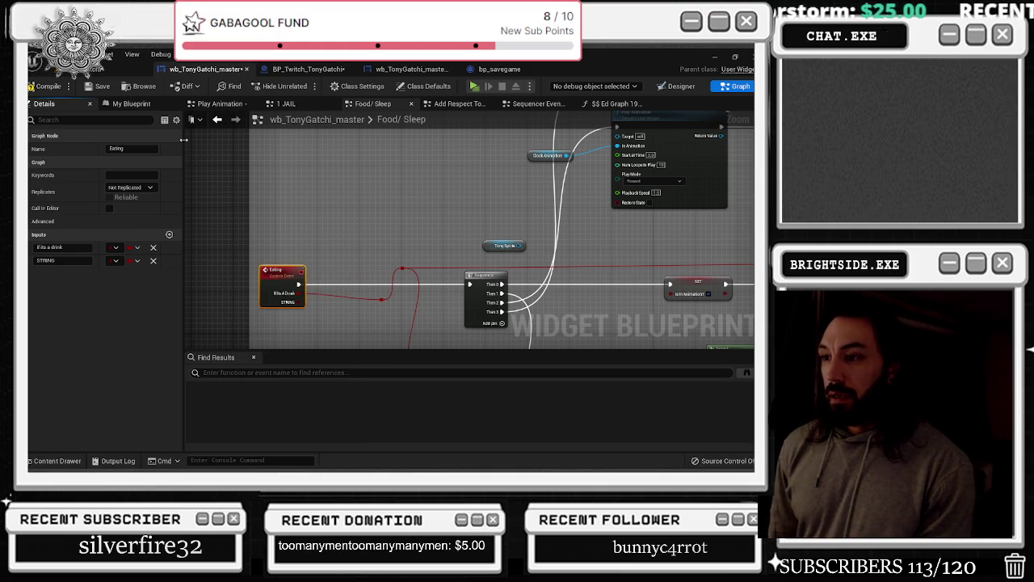
pyautogui.click(338, 186)
pyautogui.scroll(-4, 324, 242)
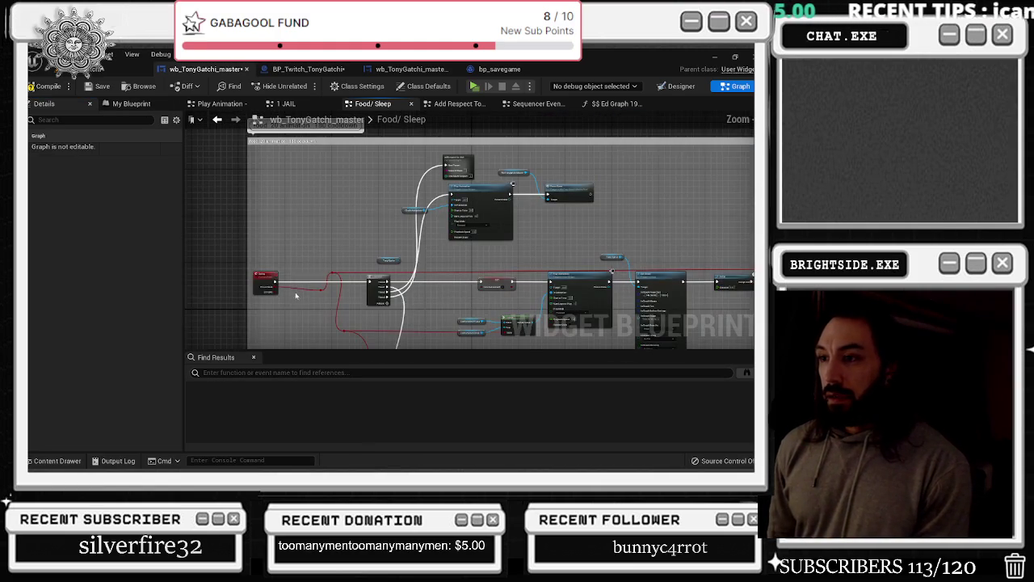
# Keep STRING as String, test-wire it to Name Of Dude, compile, and undo the wire
pyautogui.click(263, 280)
pyautogui.click(114, 247)
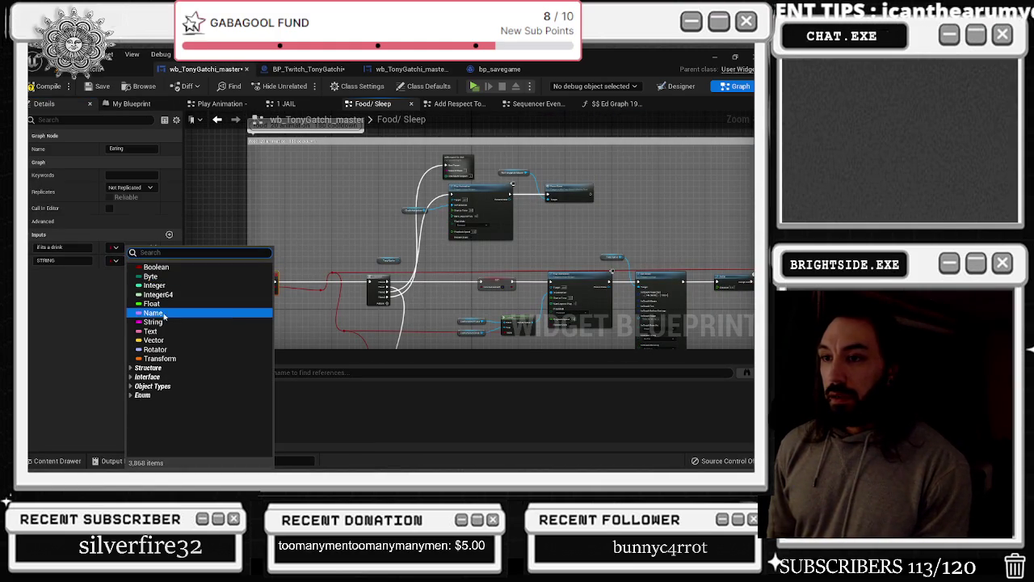
pyautogui.click(154, 322)
pyautogui.scroll(4, 275, 293)
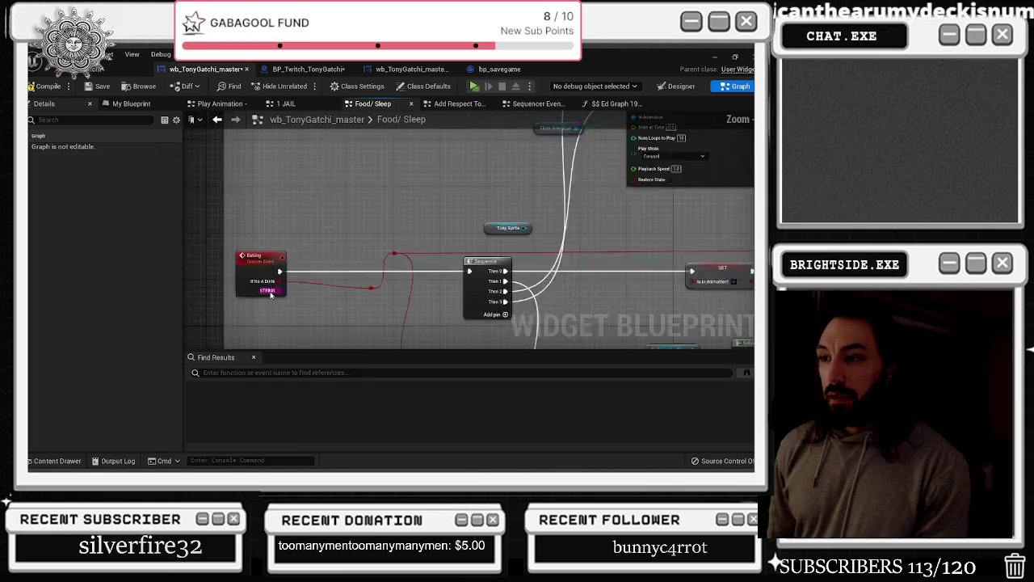
pyautogui.moveTo(284, 294)
pyautogui.mouseDown()
pyautogui.moveTo(399, 223)
pyautogui.moveTo(623, 194)
pyautogui.moveTo(686, 225)
pyautogui.mouseUp()
pyautogui.doubleClick(569, 257)
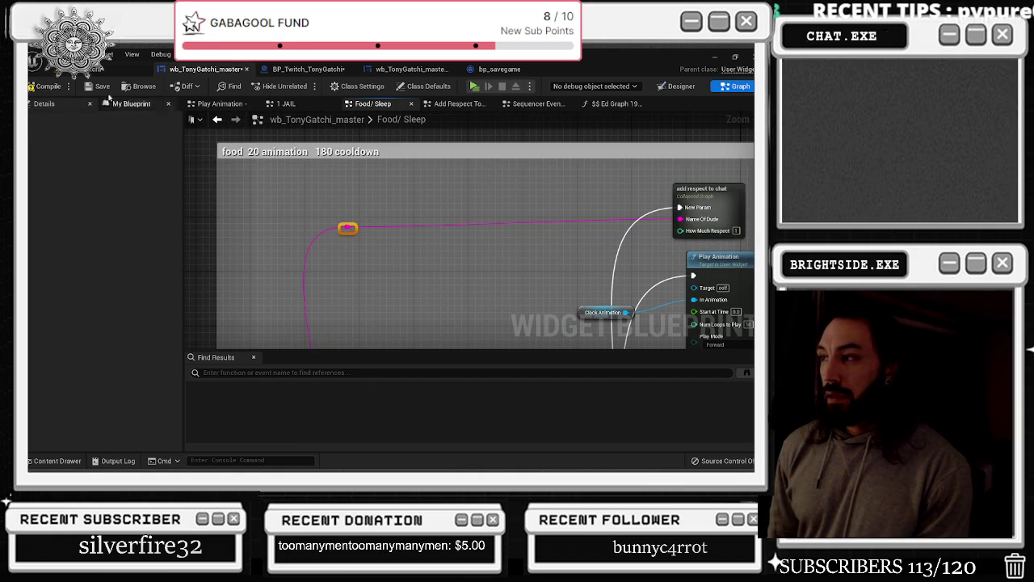
pyautogui.click(46, 91)
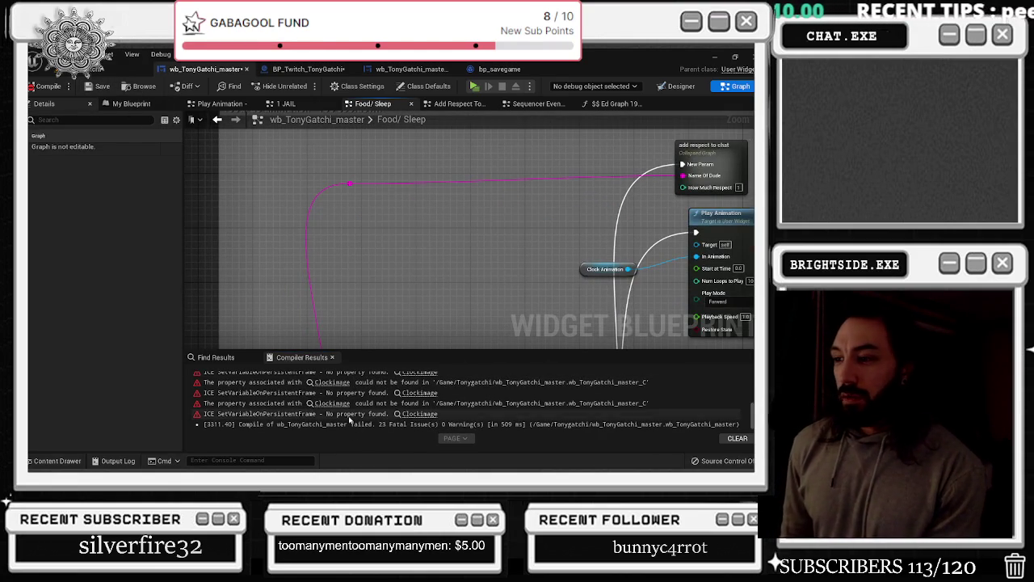
pyautogui.hotkey('ctrl', 'z')
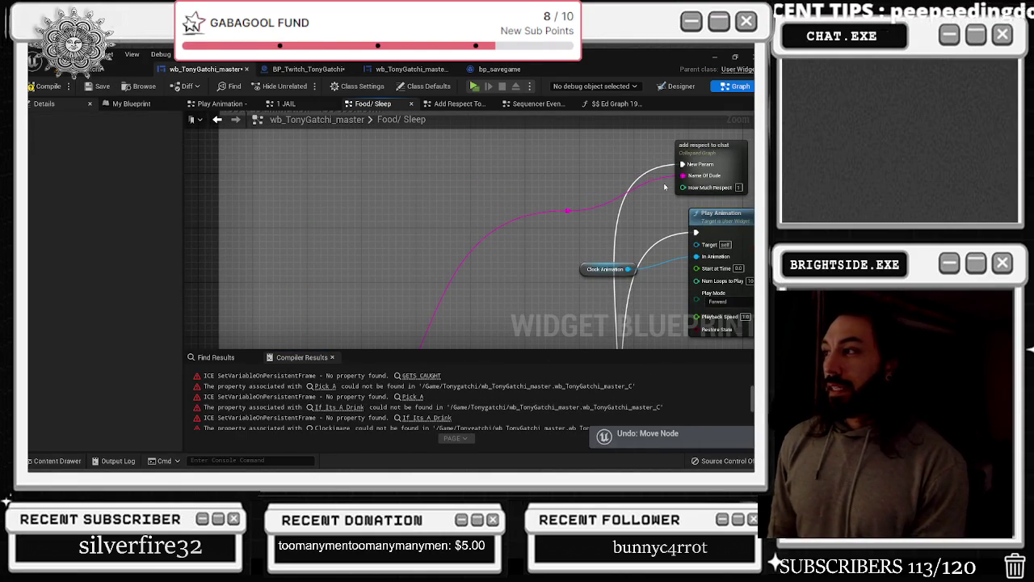
# Open the add respect to chat collapsed graph, save the blueprint, and nudge its Inputs node left
pyautogui.doubleClick(731, 186)
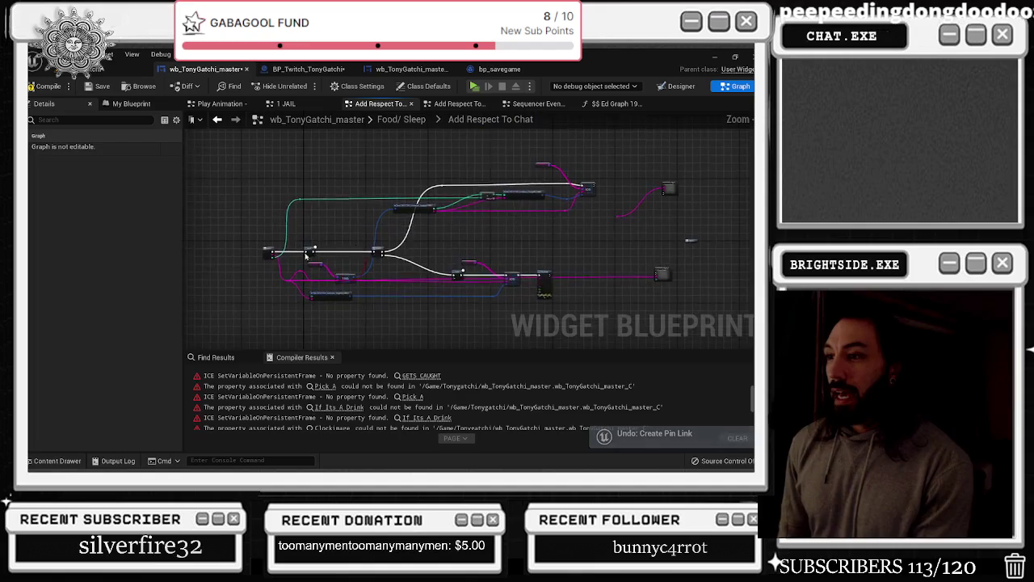
pyautogui.scroll(-4, 562, 215)
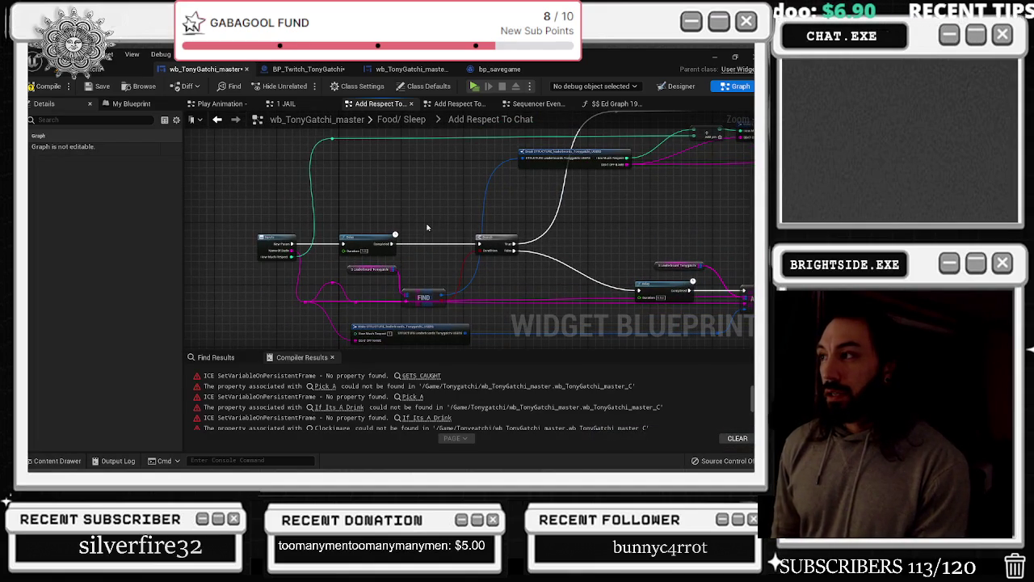
pyautogui.click(44, 86)
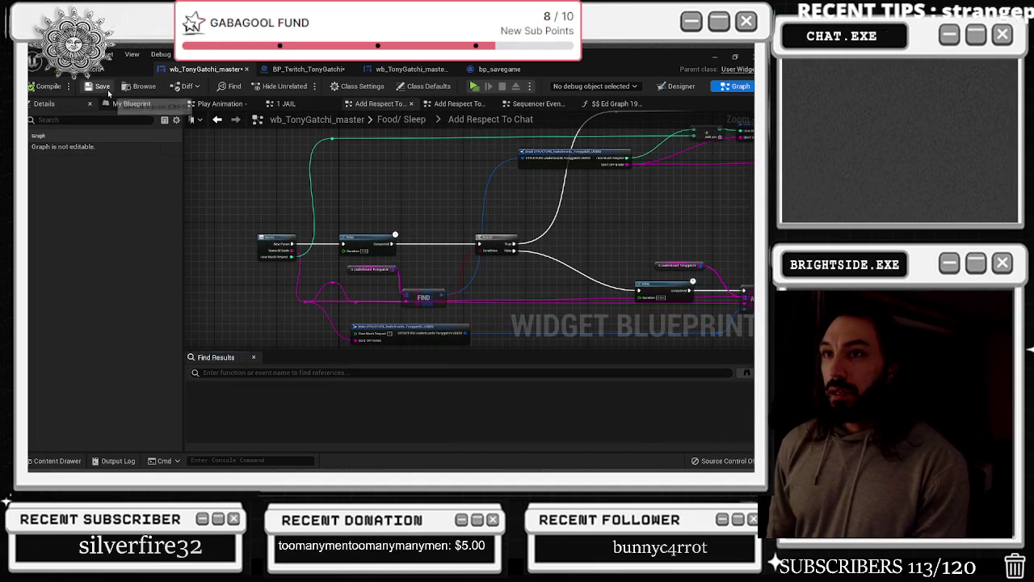
pyautogui.click(103, 89)
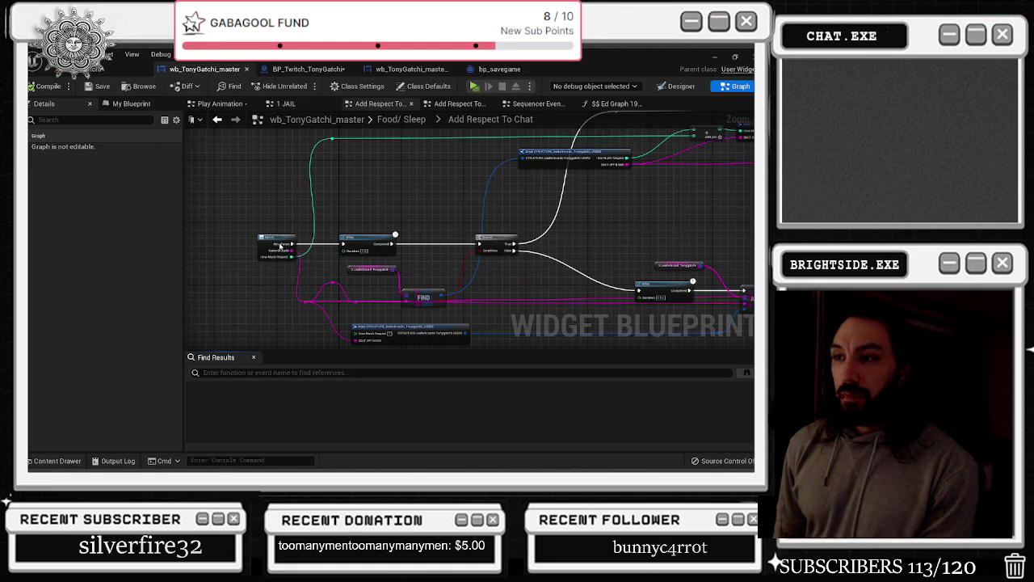
pyautogui.moveTo(283, 248); pyautogui.dragTo(271, 248)
pyautogui.rightClick(391, 214)
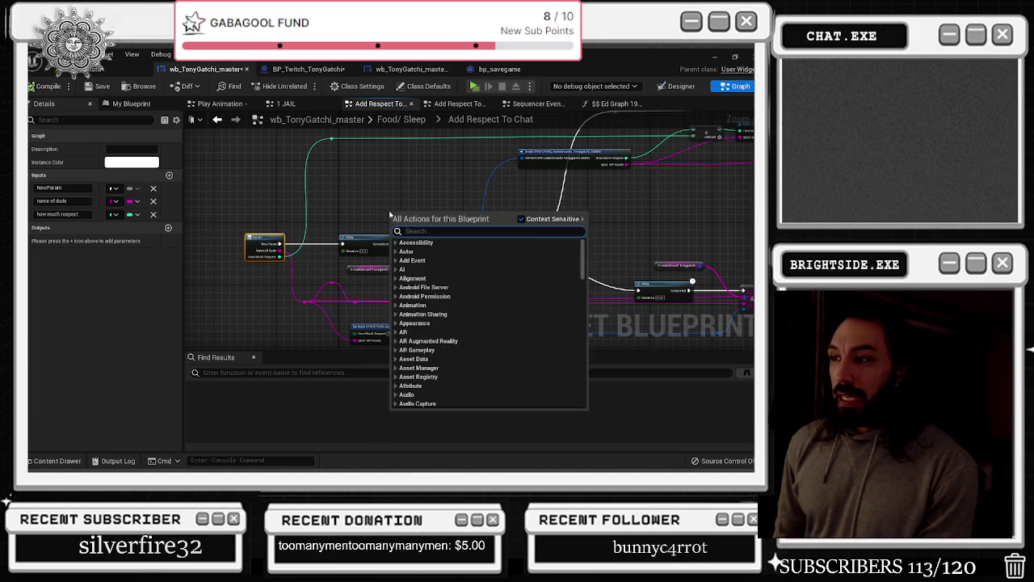
# Survey the Add Respect To Chat graph around the Inputs, Delay, ADD, Print String, Branch and Make STRUCTURE nodes
pyautogui.click(387, 203)
pyautogui.scroll(2, 327, 206)
pyautogui.moveTo(382, 222); pyautogui.dragTo(424, 188)
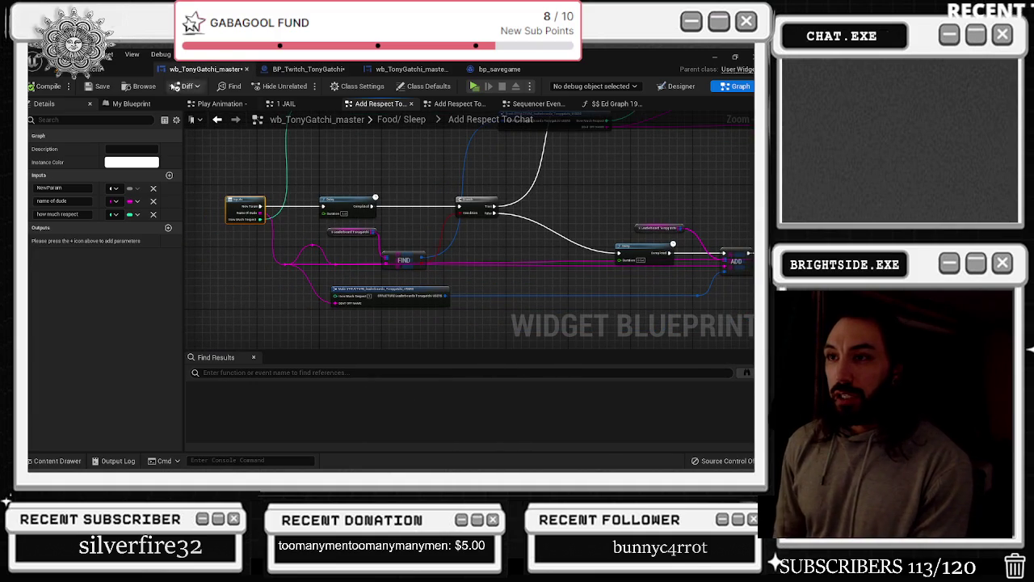
pyautogui.moveTo(500, 292)
pyautogui.mouseDown()
pyautogui.moveTo(488, 334)
pyautogui.moveTo(488, 249)
pyautogui.moveTo(523, 261)
pyautogui.moveTo(437, 214)
pyautogui.moveTo(484, 205)
pyautogui.moveTo(614, 138)
pyautogui.mouseUp()
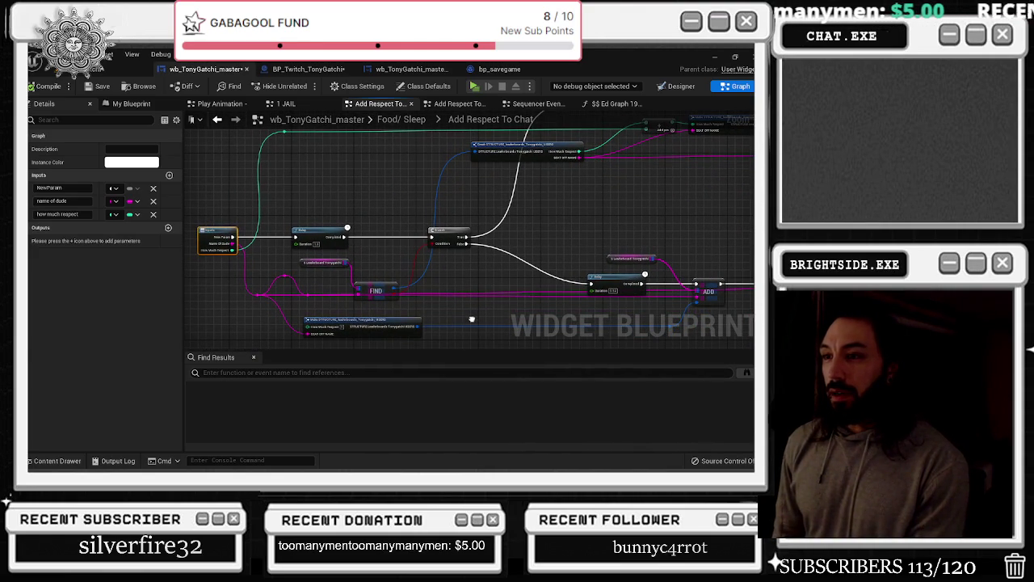
pyautogui.moveTo(472, 319); pyautogui.dragTo(477, 318)
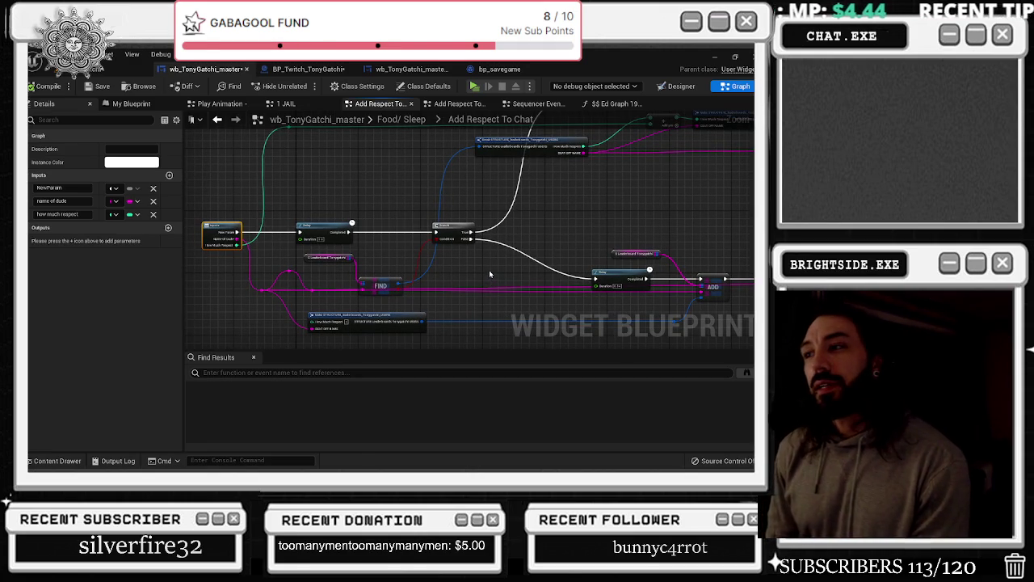
pyautogui.moveTo(565, 235); pyautogui.dragTo(303, 201)
pyautogui.moveTo(501, 225)
pyautogui.mouseDown()
pyautogui.moveTo(532, 197)
pyautogui.moveTo(374, 253)
pyautogui.moveTo(380, 342)
pyautogui.mouseUp()
pyautogui.scroll(6, 380, 224)
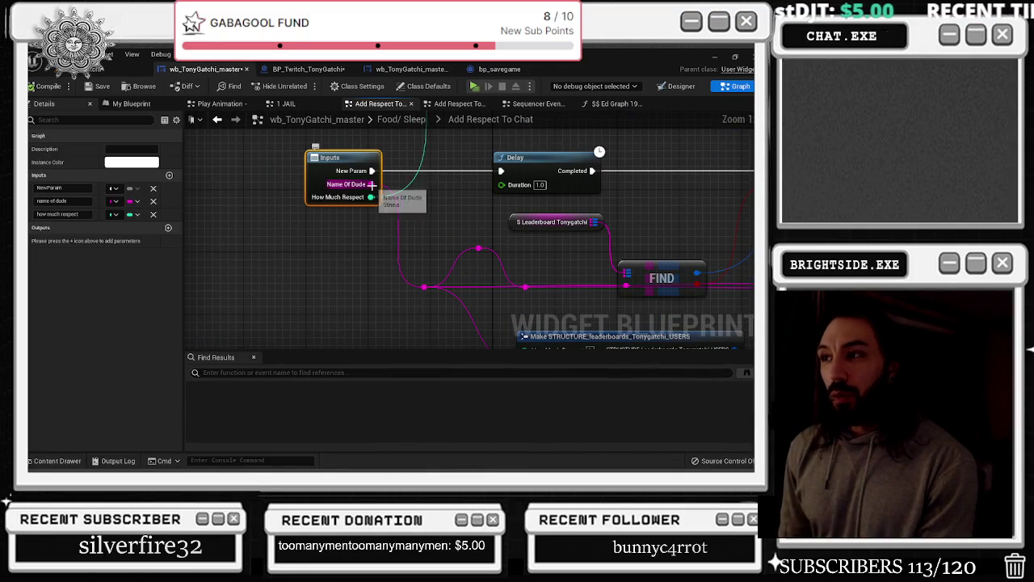
pyautogui.moveTo(566, 332); pyautogui.dragTo(480, 317)
pyautogui.scroll(-3, 480, 317)
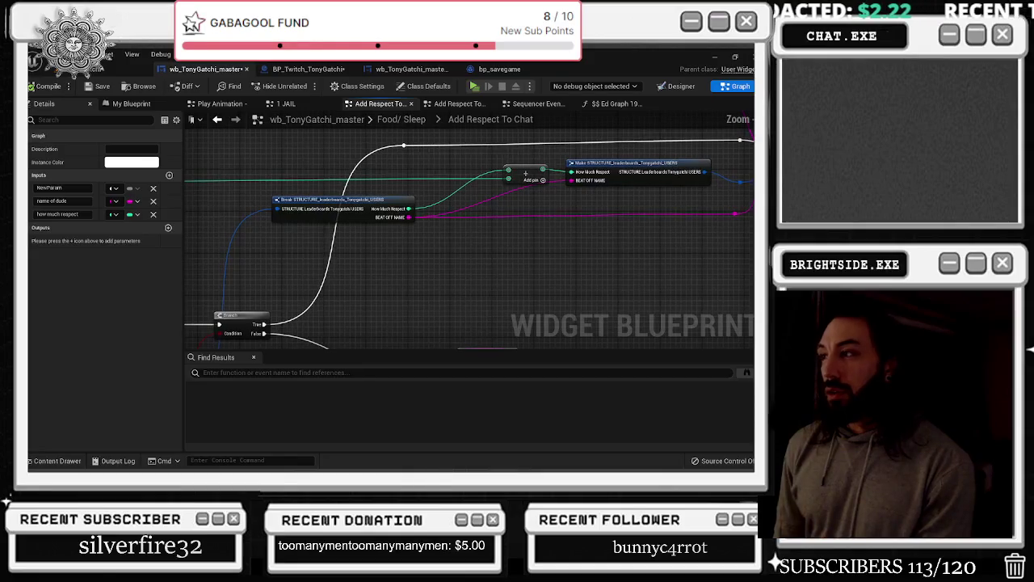
pyautogui.moveTo(518, 259)
pyautogui.mouseDown()
pyautogui.moveTo(281, 318)
pyautogui.moveTo(374, 307)
pyautogui.moveTo(434, 237)
pyautogui.mouseUp()
pyautogui.scroll(-1, 342, 310)
pyautogui.moveTo(511, 218)
pyautogui.mouseDown()
pyautogui.moveTo(536, 178)
pyautogui.moveTo(504, 210)
pyautogui.mouseUp()
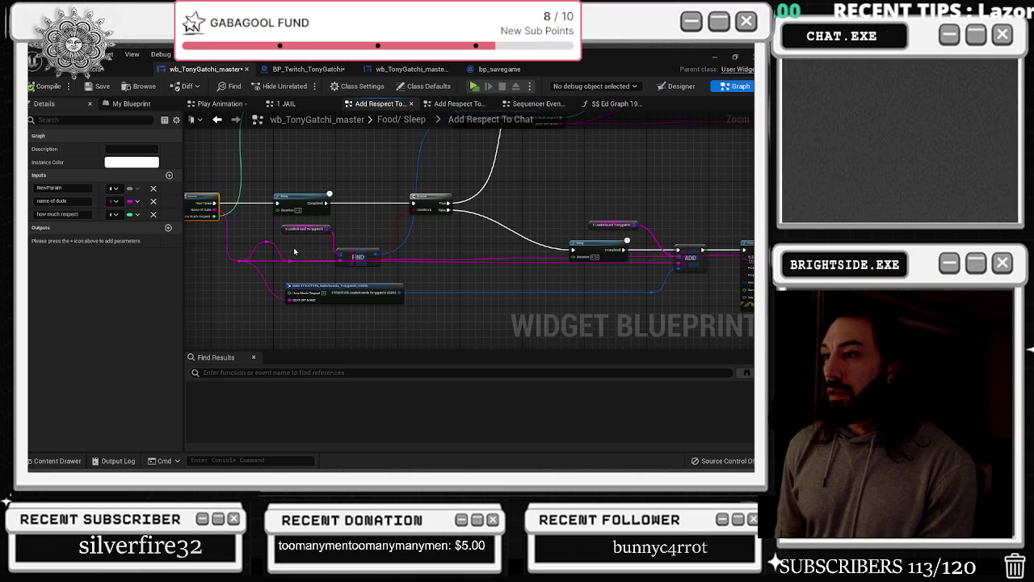
pyautogui.moveTo(276, 246); pyautogui.dragTo(105, 244)
pyautogui.moveTo(380, 247)
pyautogui.mouseDown()
pyautogui.moveTo(274, 246)
pyautogui.moveTo(533, 279)
pyautogui.mouseUp()
pyautogui.moveTo(280, 284)
pyautogui.mouseDown()
pyautogui.moveTo(275, 299)
pyautogui.moveTo(247, 304)
pyautogui.moveTo(461, 284)
pyautogui.moveTo(519, 238)
pyautogui.moveTo(561, 184)
pyautogui.mouseUp()
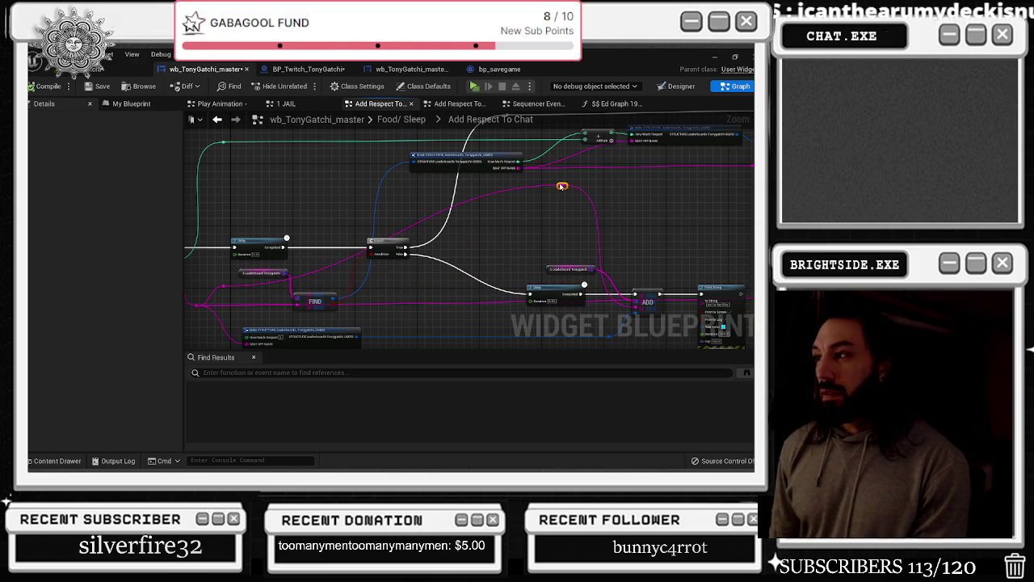
# Wire the reroute point's string to the ADD node and Make STRUCTURE's input, then reposition it
pyautogui.moveTo(647, 174); pyautogui.dragTo(474, 224)
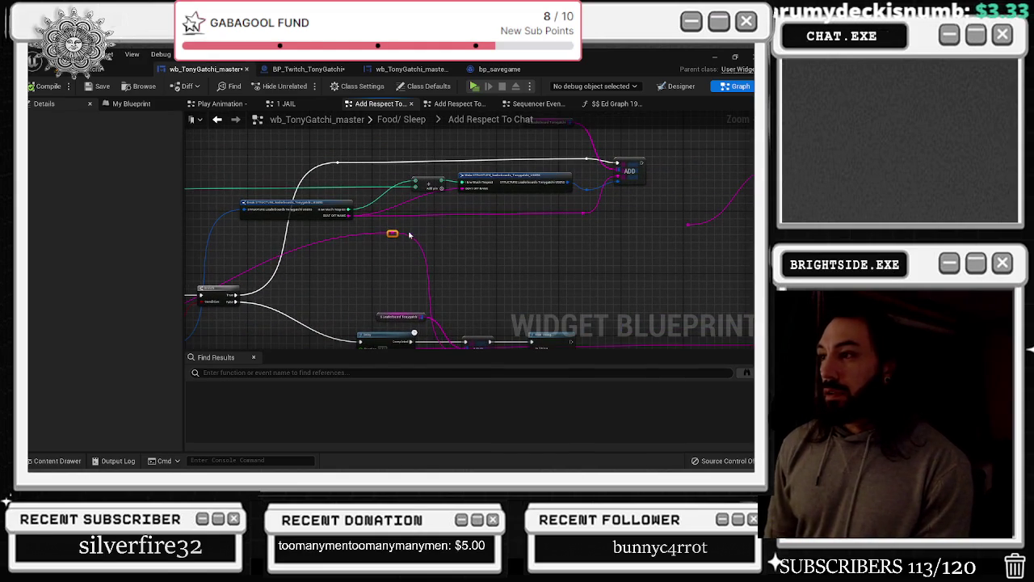
pyautogui.moveTo(393, 233); pyautogui.dragTo(585, 215)
pyautogui.moveTo(525, 236); pyautogui.dragTo(516, 287)
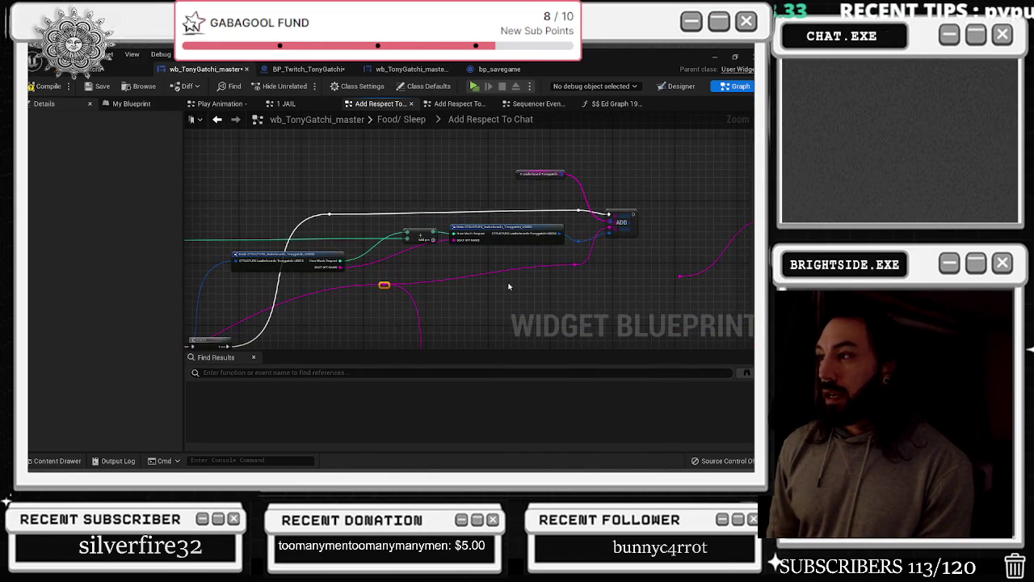
pyautogui.moveTo(384, 285)
pyautogui.mouseDown()
pyautogui.moveTo(462, 251)
pyautogui.moveTo(453, 240)
pyautogui.mouseUp()
pyautogui.moveTo(458, 285); pyautogui.dragTo(621, 240)
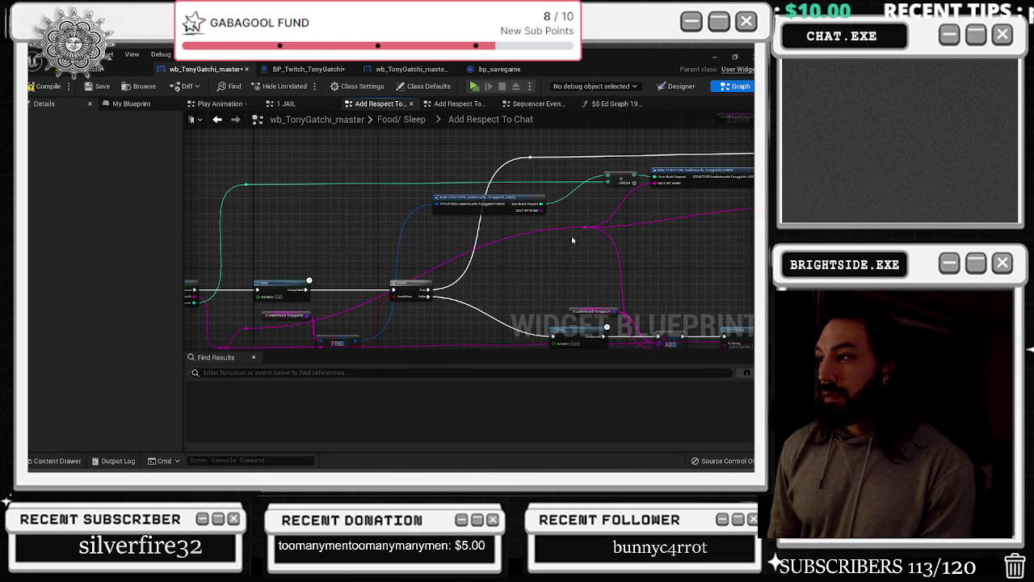
pyautogui.moveTo(585, 228)
pyautogui.mouseDown()
pyautogui.moveTo(422, 325)
pyautogui.moveTo(444, 328)
pyautogui.mouseUp()
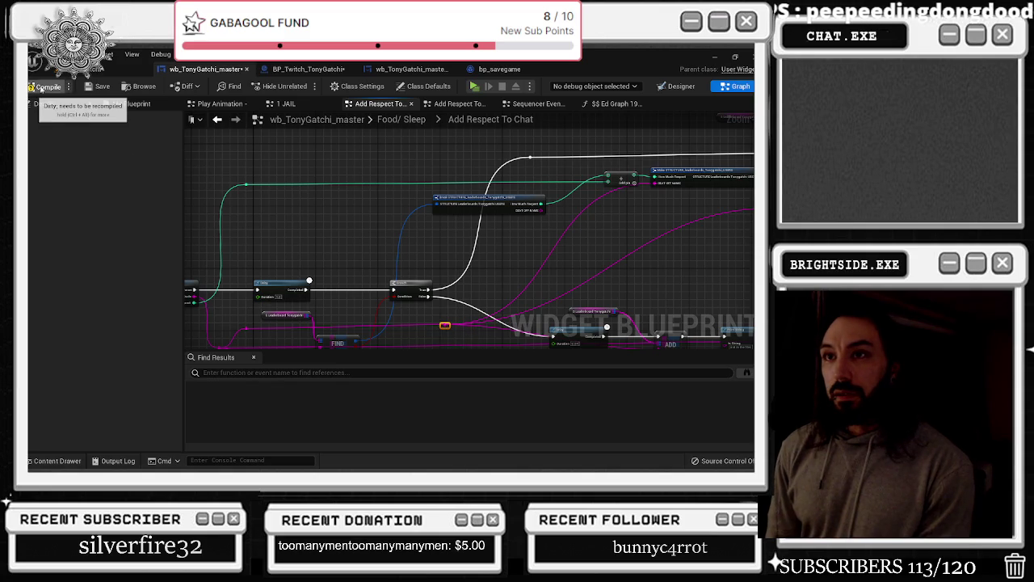
# Save the blueprint and return to the parent Food/ Sleep graph
pyautogui.click(98, 86)
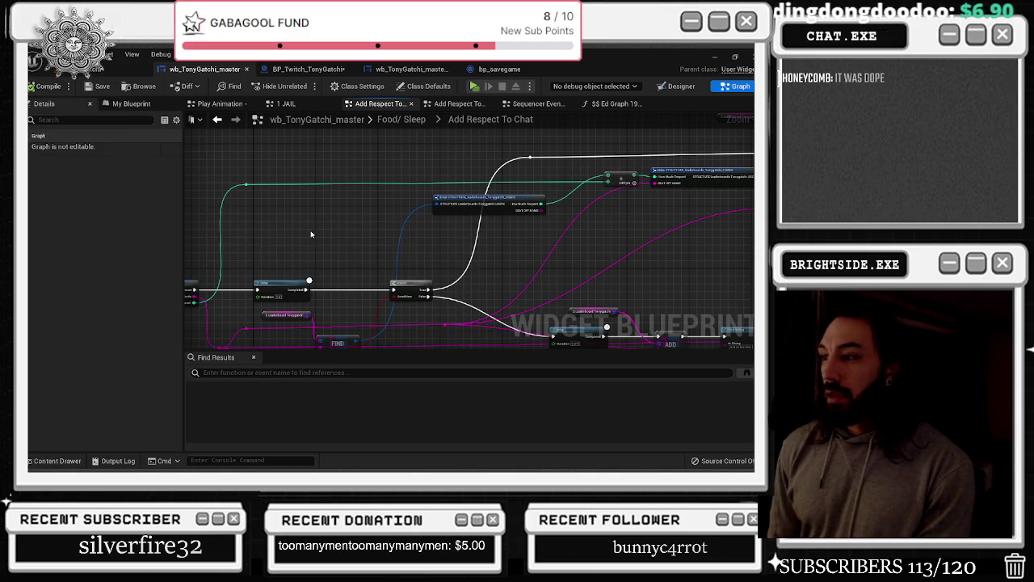
pyautogui.moveTo(328, 243); pyautogui.dragTo(533, 191)
pyautogui.moveTo(593, 287); pyautogui.dragTo(495, 252)
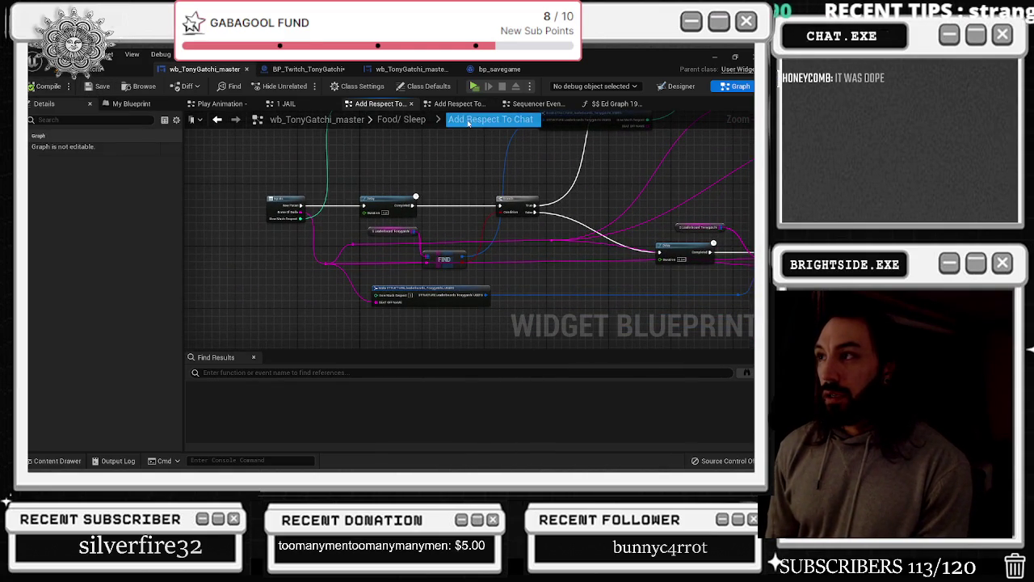
pyautogui.click(402, 119)
# Link Eating's STRING to Name Of Dude, compile to see the error, then undo the link
pyautogui.scroll(5, 388, 143)
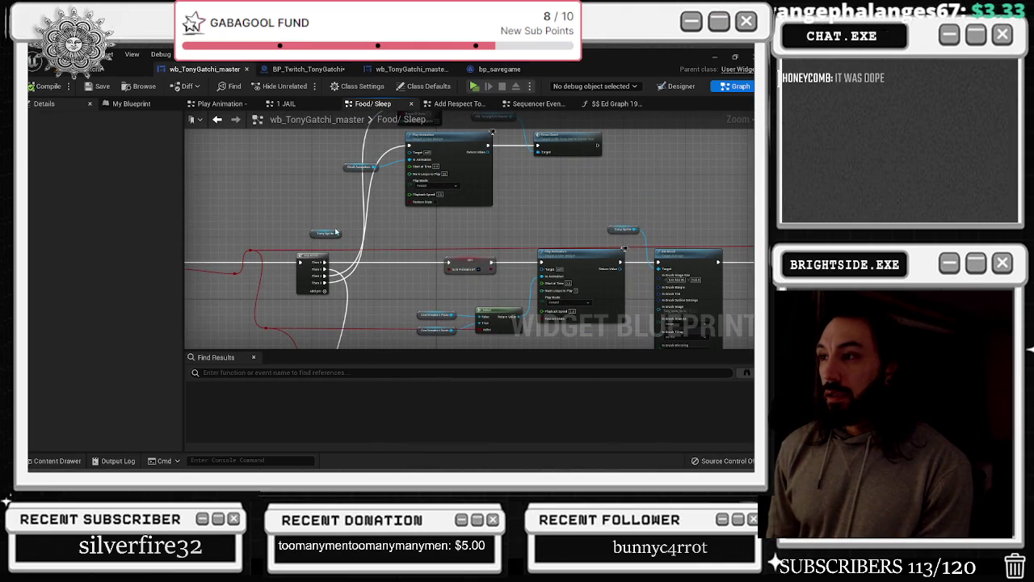
pyautogui.scroll(3, 334, 232)
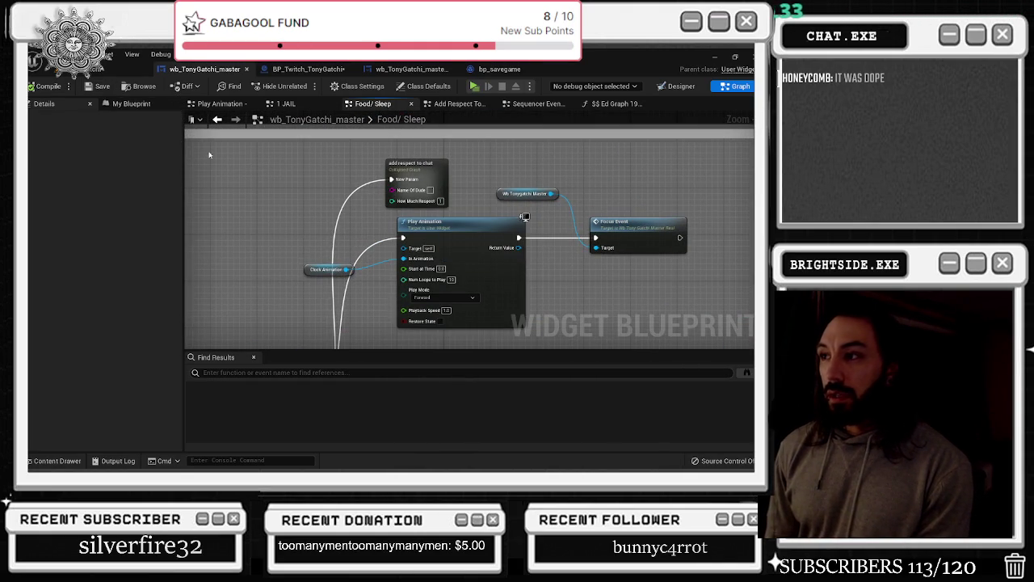
pyautogui.moveTo(324, 242); pyautogui.dragTo(493, 132)
pyautogui.moveTo(219, 323)
pyautogui.mouseDown()
pyautogui.moveTo(415, 185)
pyautogui.moveTo(561, 202)
pyautogui.mouseUp()
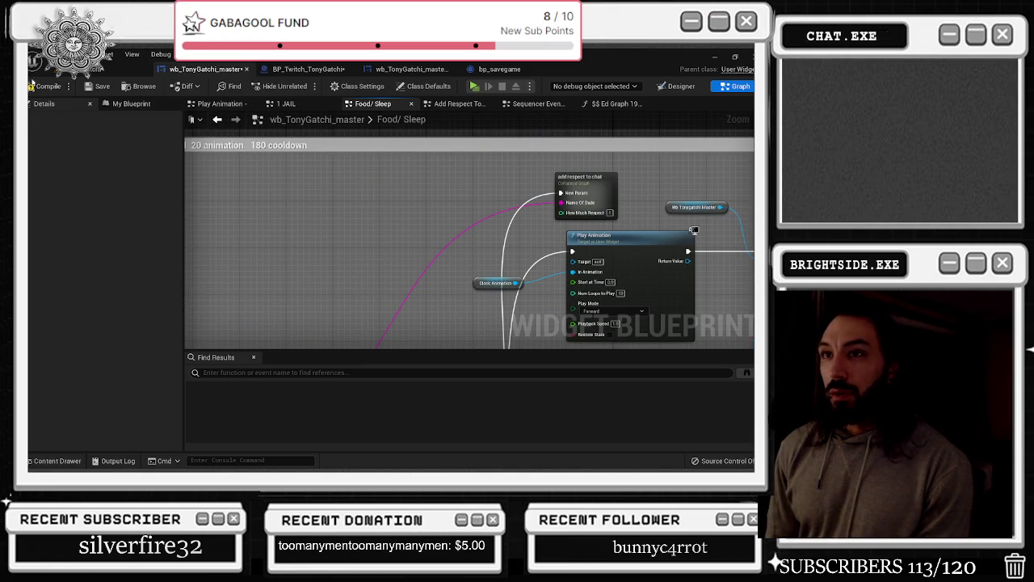
pyautogui.click(44, 86)
pyautogui.hotkey('ctrl', 'z')
pyautogui.rightClick(275, 306)
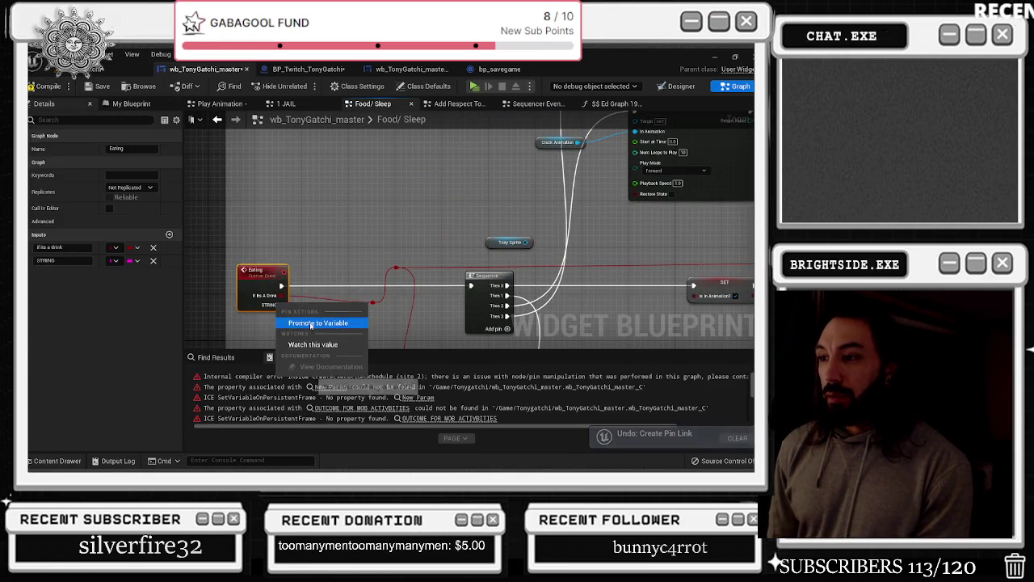
# Promote Eating's STRING pin to a variable and run its SET node right after Eating
pyautogui.click(310, 323)
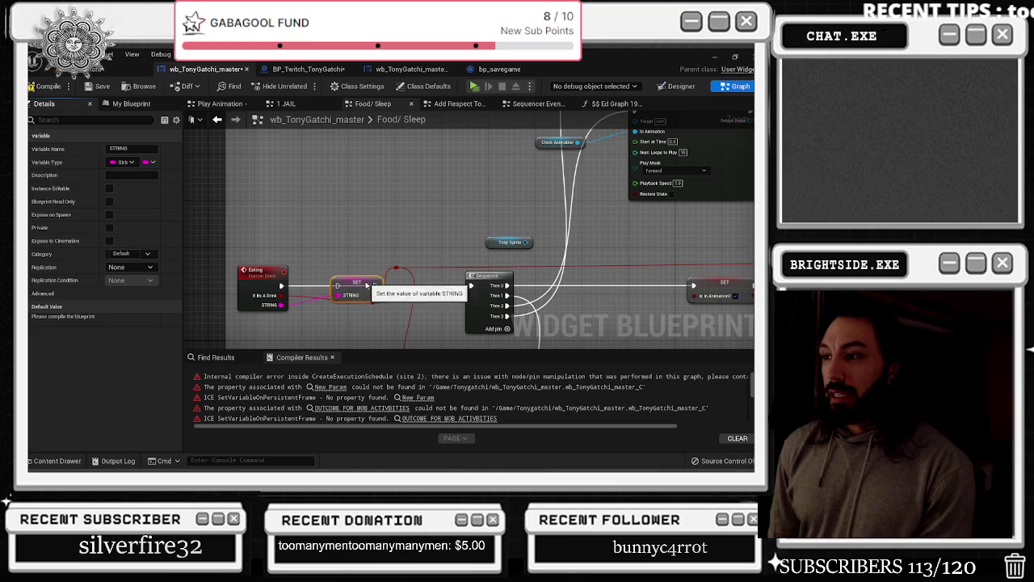
pyautogui.moveTo(371, 282); pyautogui.dragTo(355, 285)
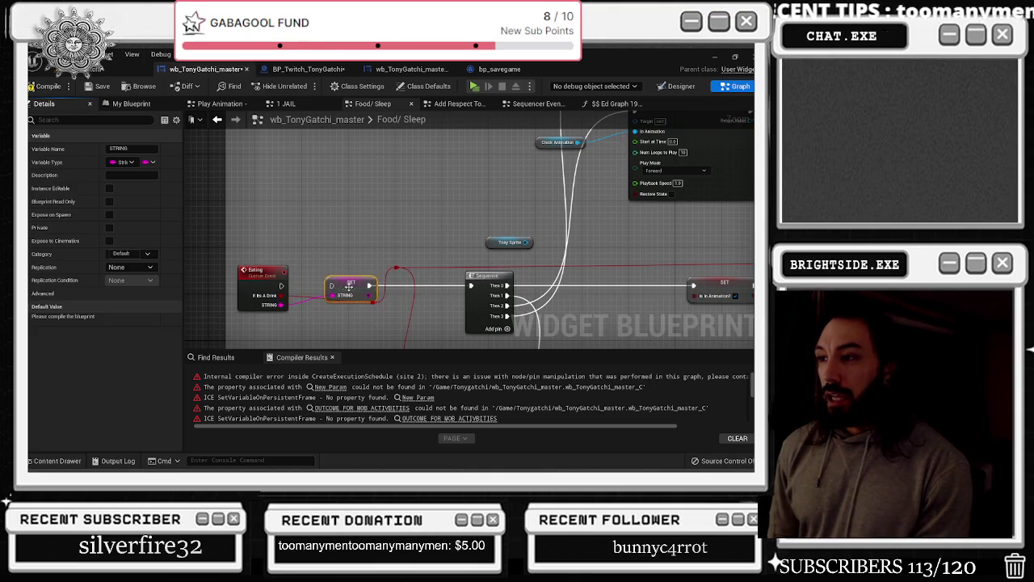
pyautogui.moveTo(281, 286); pyautogui.dragTo(331, 285)
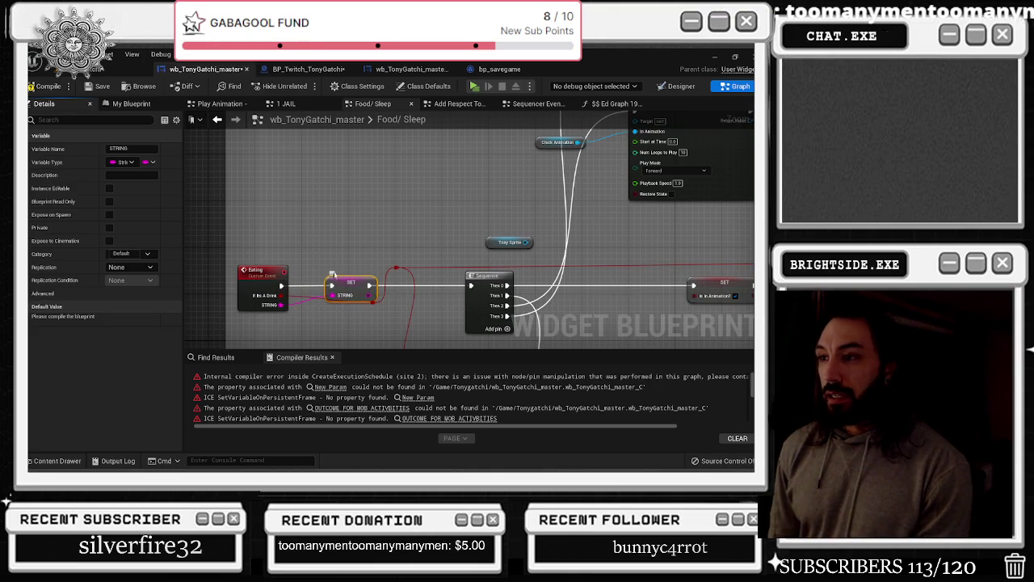
# Rename the new variable to NAME OF CHATTER, then compile and save the widget blueprint
pyautogui.click(130, 149)
pyautogui.press('Return')
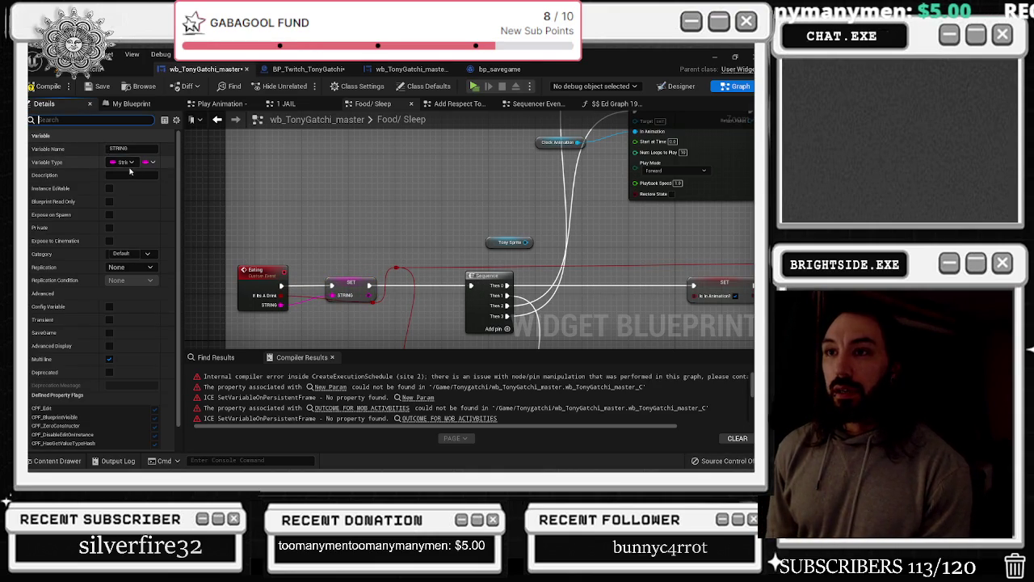
pyautogui.click(113, 148)
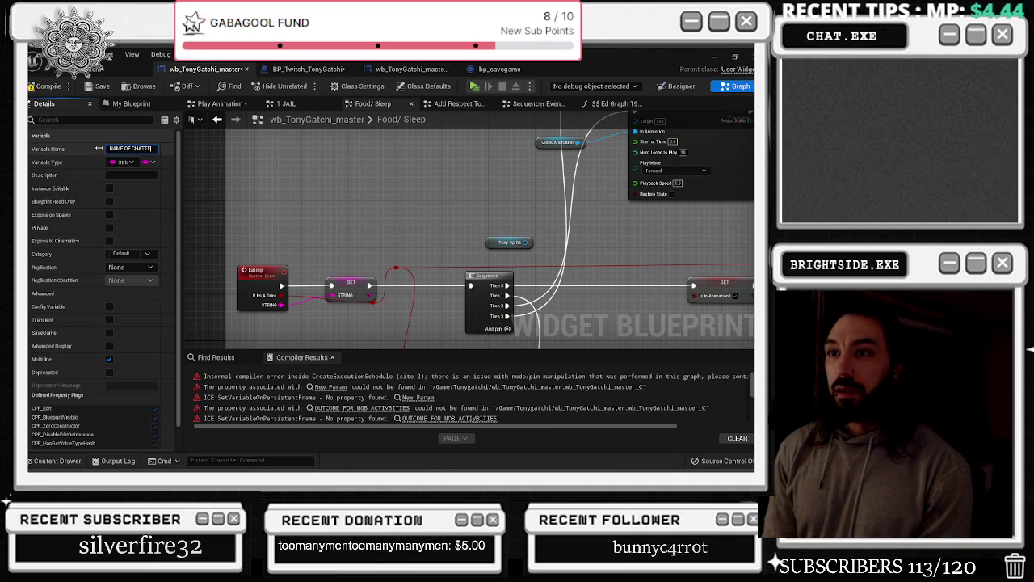
pyautogui.write('R')
pyautogui.press('Return')
pyautogui.moveTo(361, 271); pyautogui.dragTo(361, 271)
pyautogui.click(42, 86)
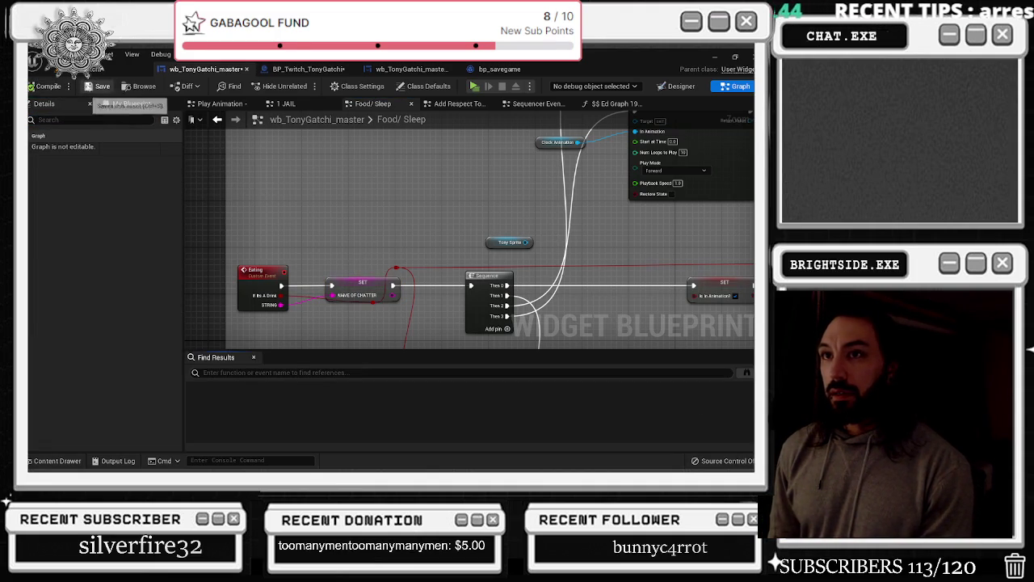
pyautogui.click(97, 85)
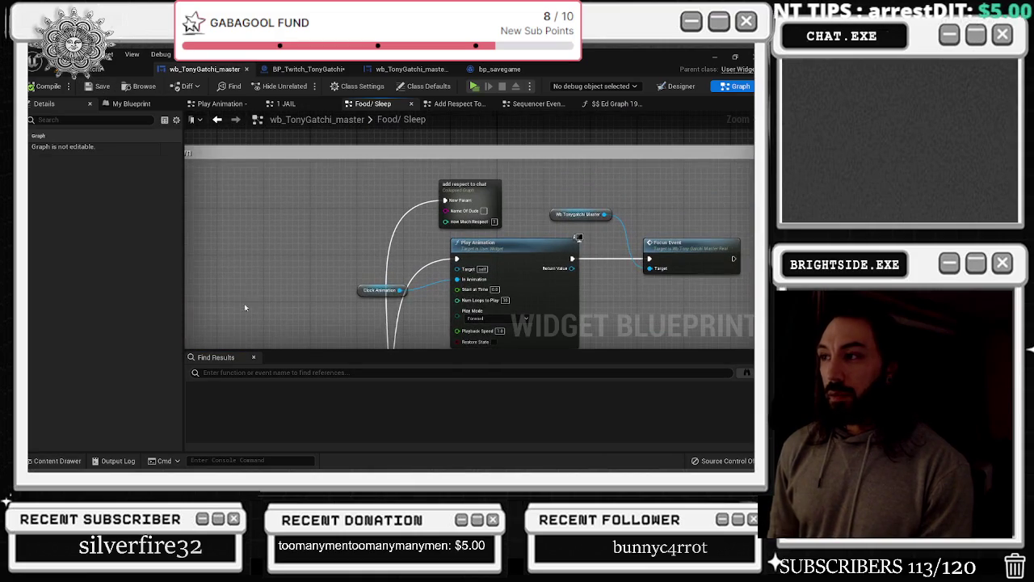
# Search My Blueprint for NAME, drop a NAME OF CHATTER getter into the graph, and compile
pyautogui.click(130, 103)
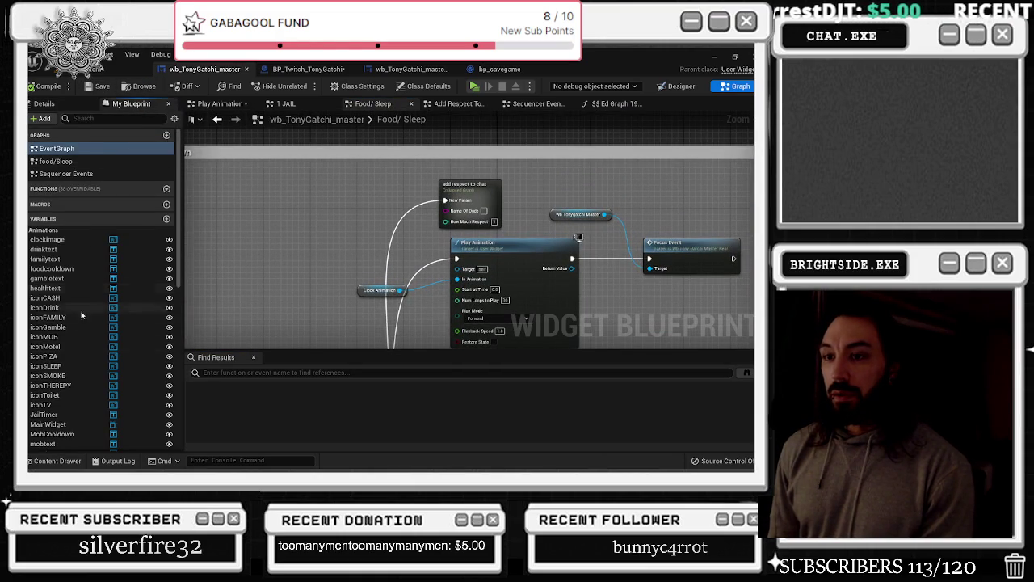
pyautogui.click(102, 119)
pyautogui.write('NA')
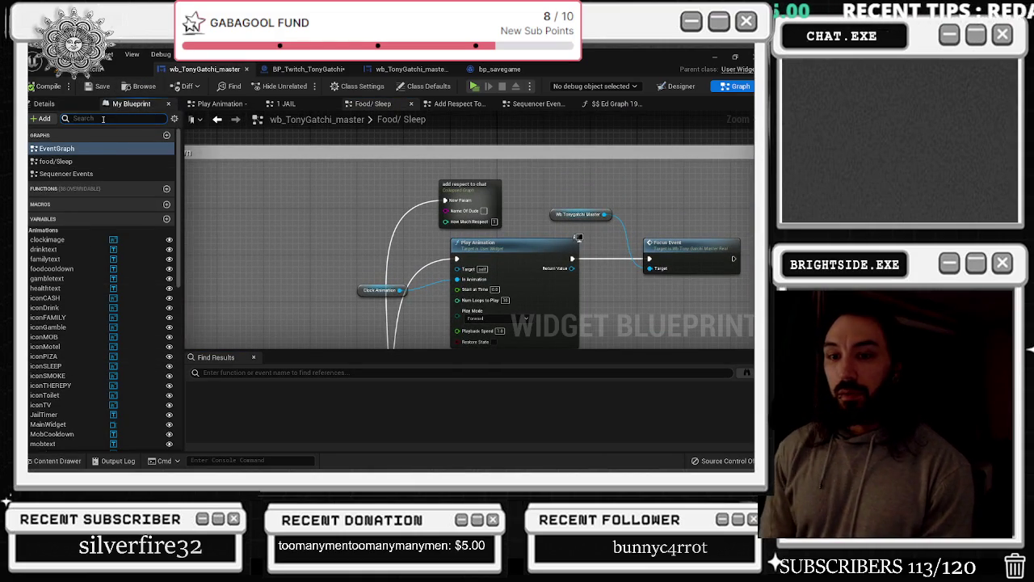
pyautogui.write('ME')
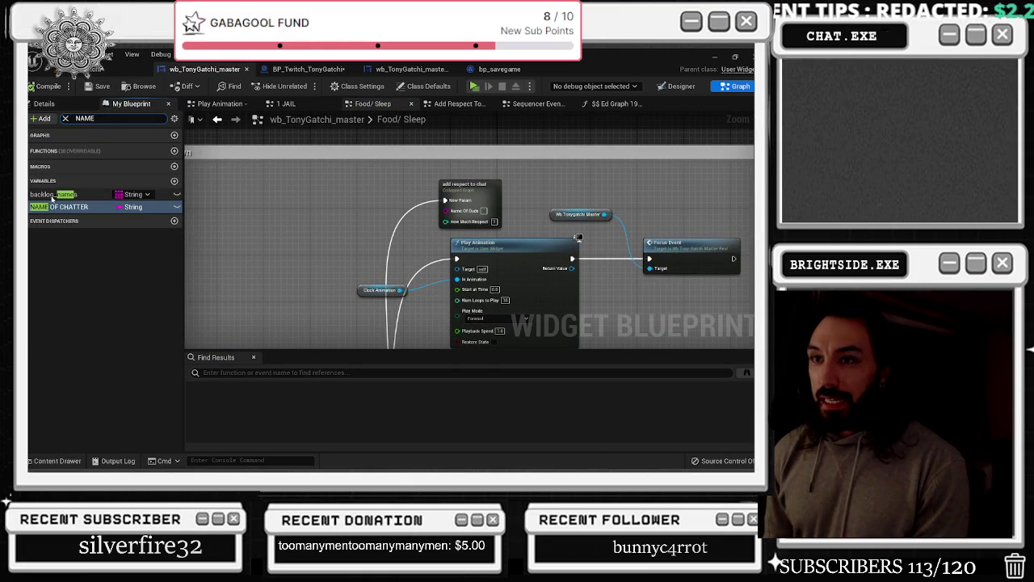
pyautogui.click(81, 205)
pyautogui.moveTo(81, 202); pyautogui.dragTo(450, 211)
pyautogui.scroll(1, 415, 205)
pyautogui.click(44, 86)
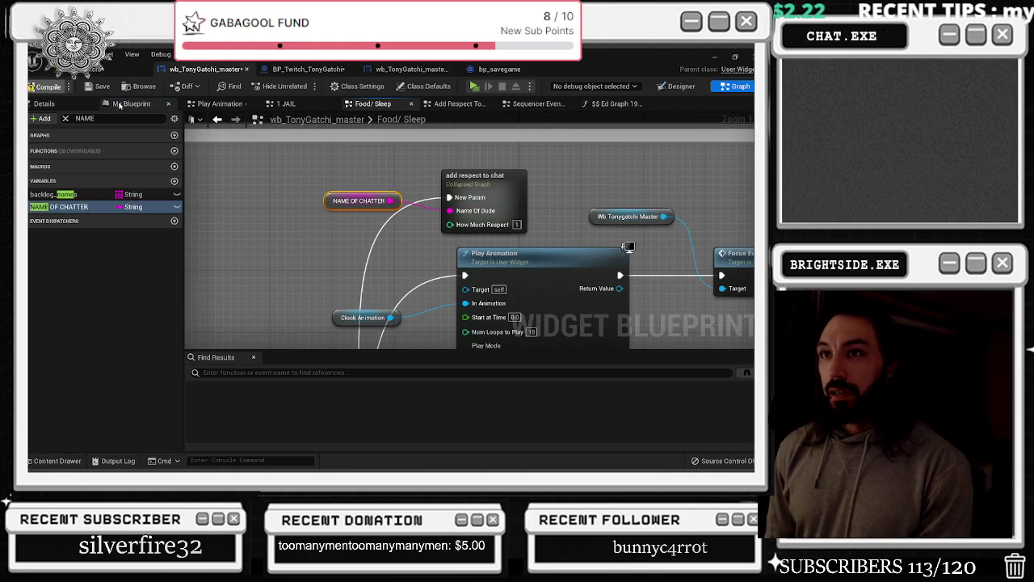
# Add a NAME OF CHATTER getter inside the Add Respect To Chat graph, keeping the Name of Dude link
pyautogui.hotkey('ctrl', 'z')
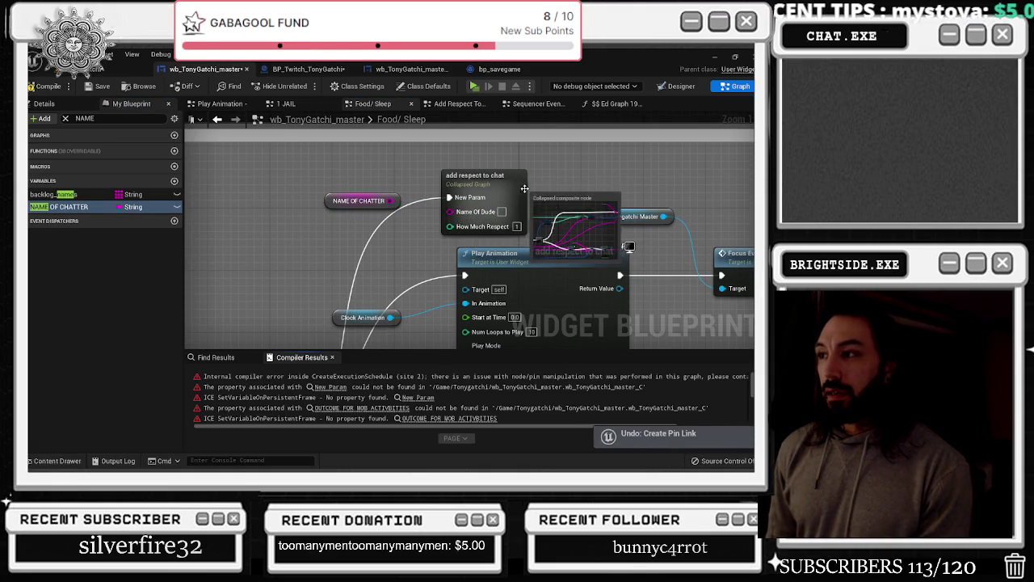
pyautogui.doubleClick(483, 179)
pyautogui.scroll(2, 259, 266)
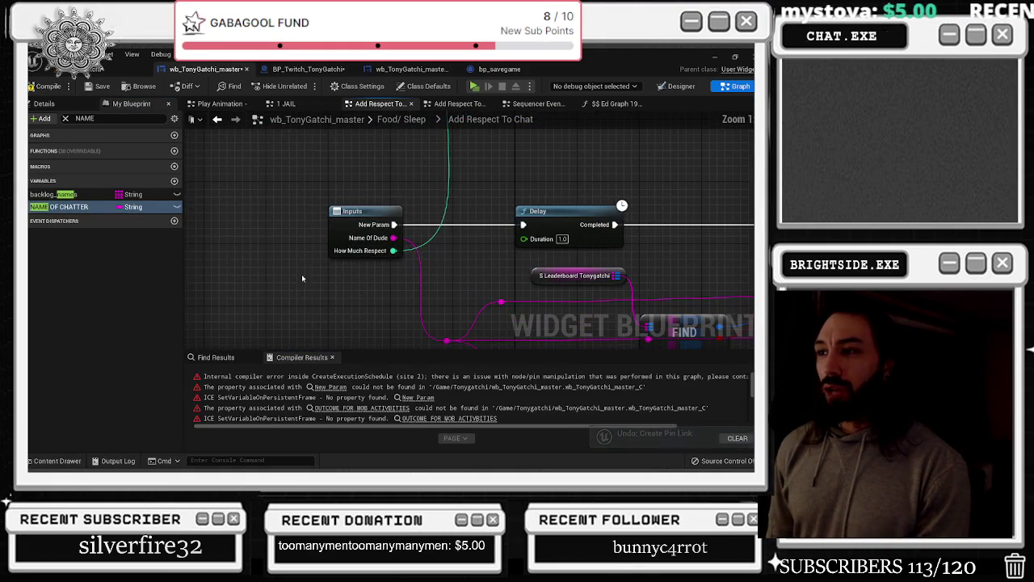
pyautogui.moveTo(58, 206); pyautogui.dragTo(339, 279)
pyautogui.moveTo(393, 238); pyautogui.dragTo(387, 283)
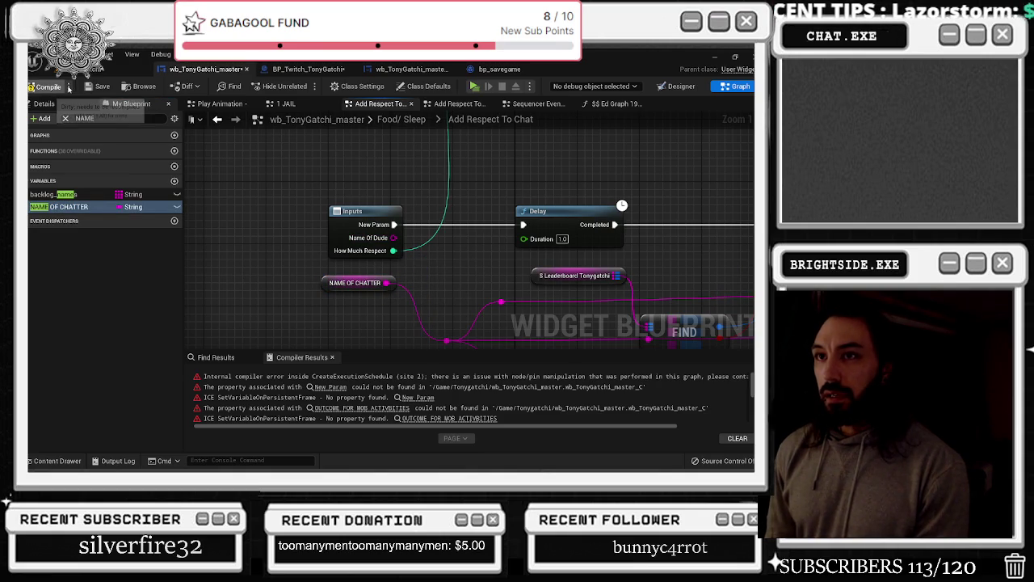
pyautogui.hotkey('ctrl', 'z')
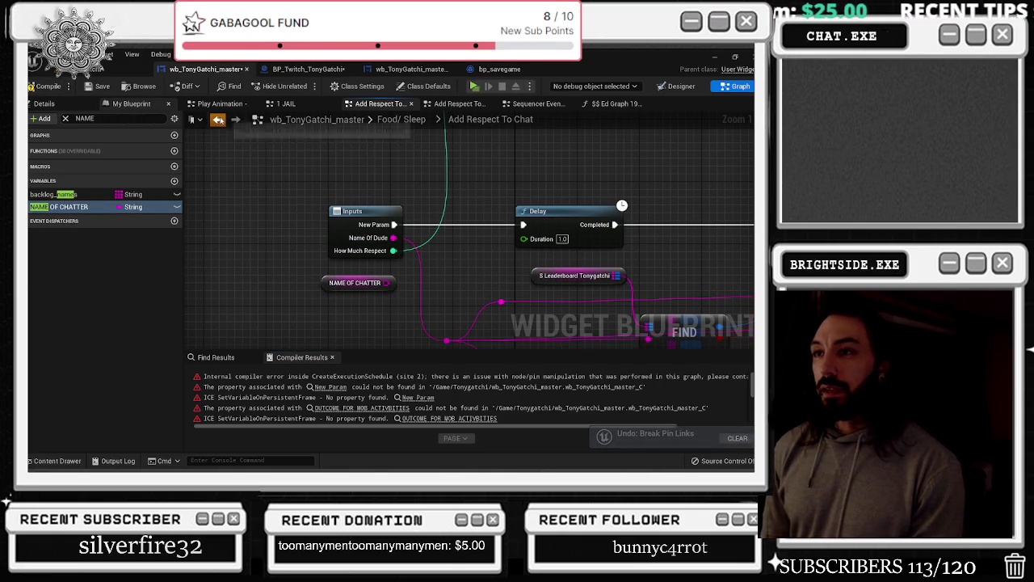
# Back in Food/ Sleep, reposition the Add Respect To Chat node, then compile and save
pyautogui.click(216, 119)
pyautogui.scroll(-3, 403, 233)
pyautogui.moveTo(445, 206); pyautogui.dragTo(470, 201)
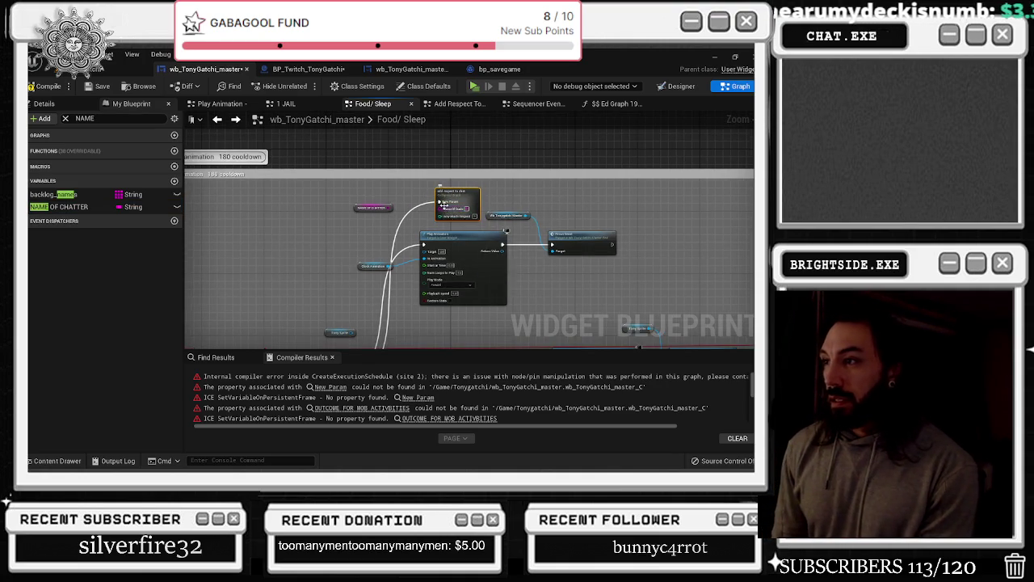
pyautogui.scroll(2, 450, 213)
pyautogui.moveTo(437, 192)
pyautogui.mouseDown()
pyautogui.moveTo(485, 194)
pyautogui.moveTo(413, 181)
pyautogui.mouseUp()
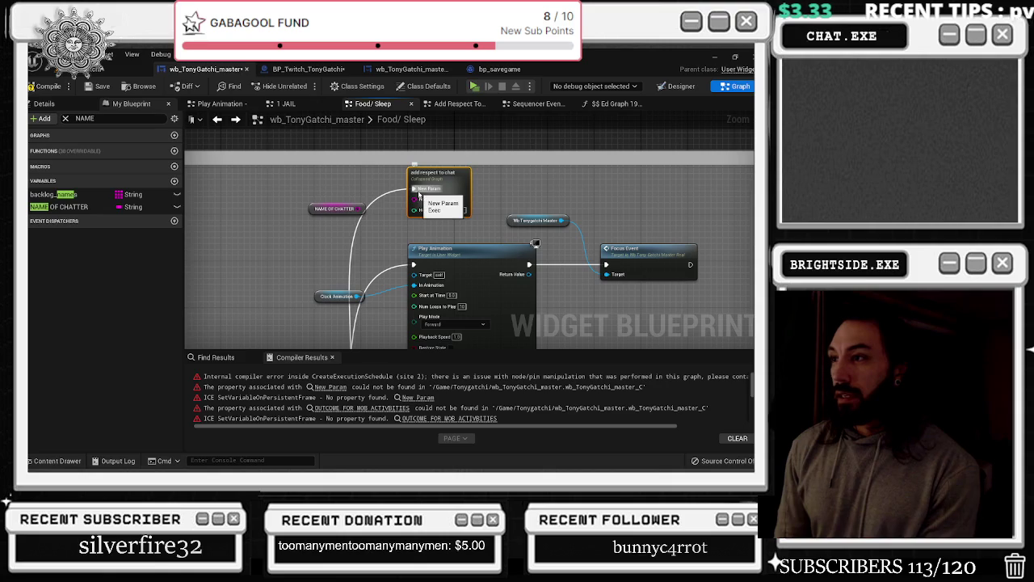
pyautogui.click(68, 207)
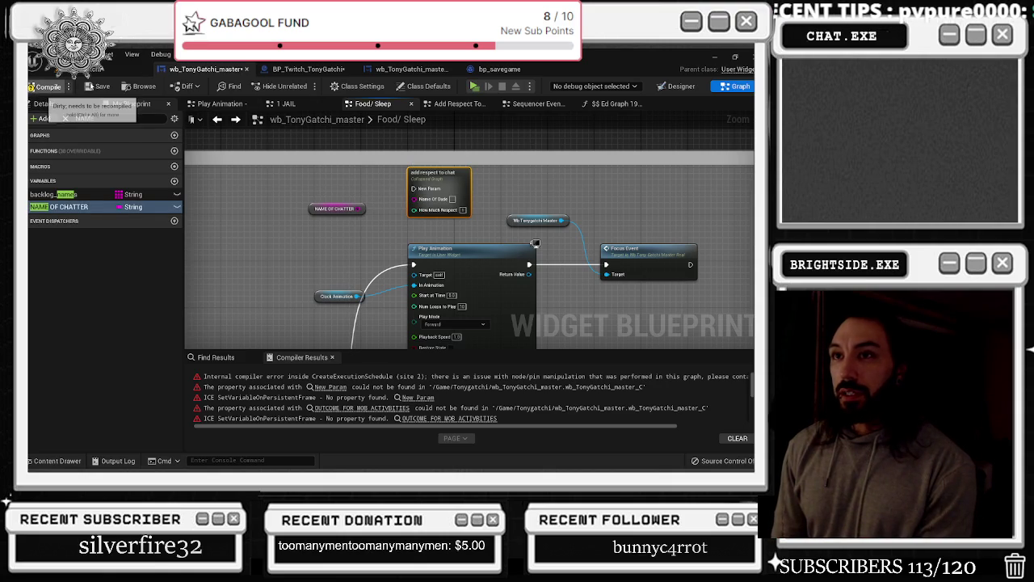
pyautogui.click(94, 87)
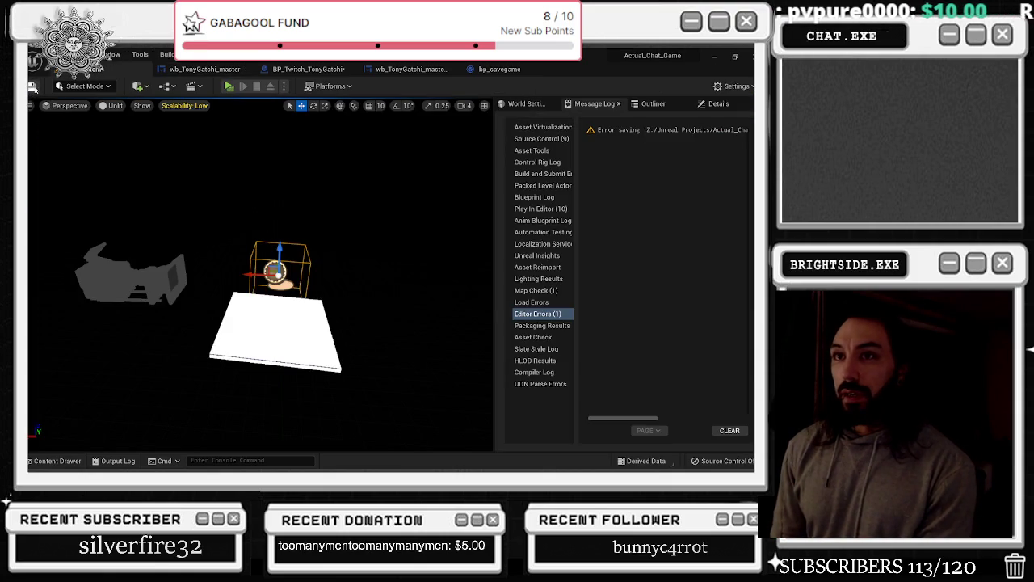
# Play in the editor so the TonyGatchi window shows Tony's animated pixel sprite
pyautogui.click(229, 85)
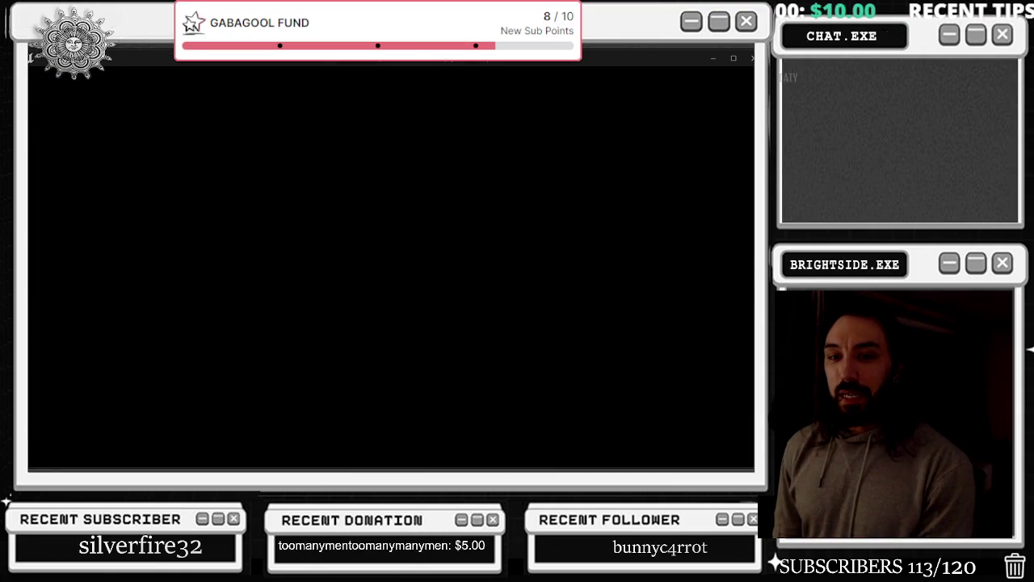
pyautogui.hotkey('alt', 'Tab')
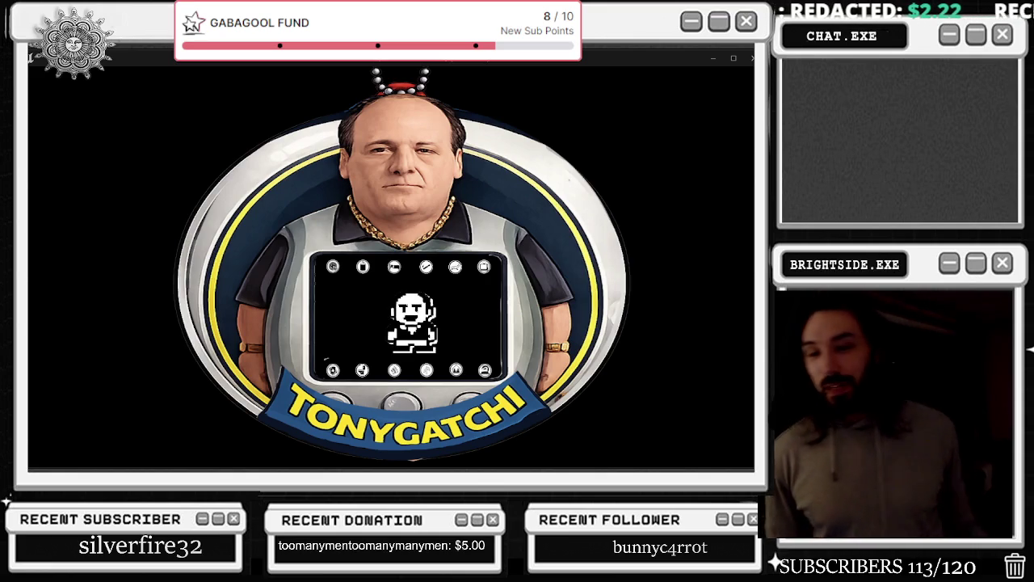
pyautogui.hotkey('alt', 'Tab')
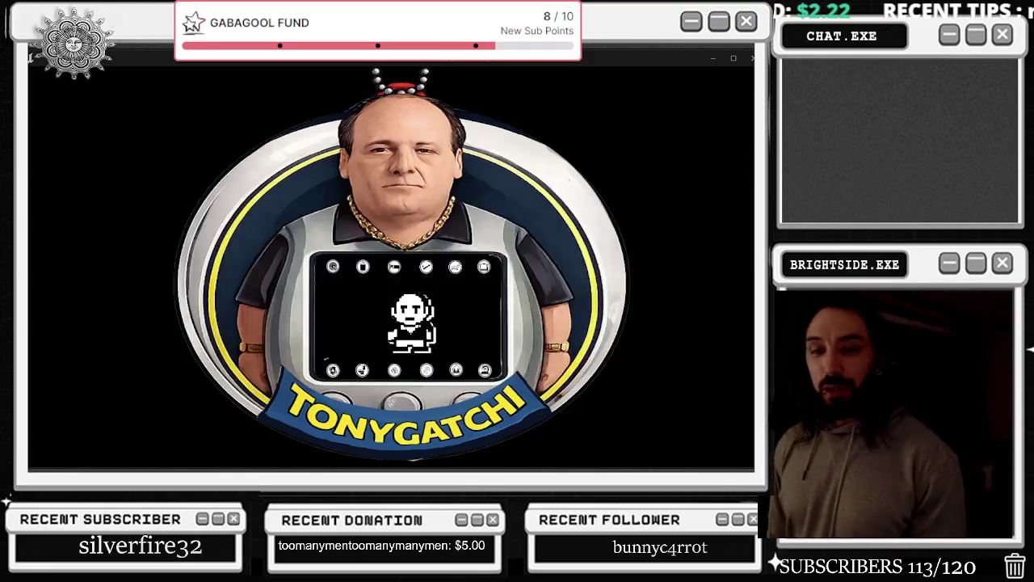
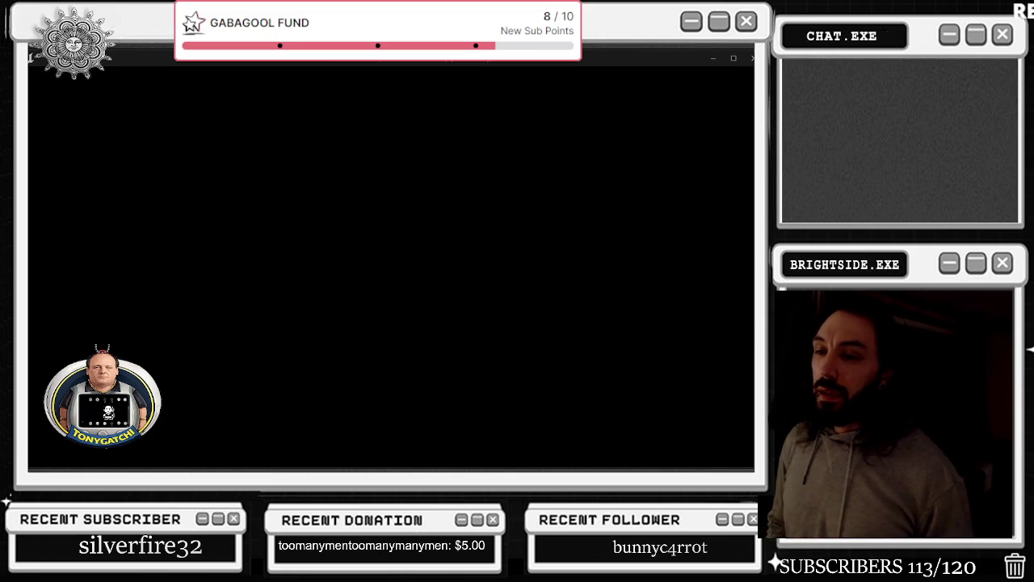
# Stop the game preview and return to the wb_TonyGatchi_master Food/ Sleep graph
pyautogui.press('Escape')
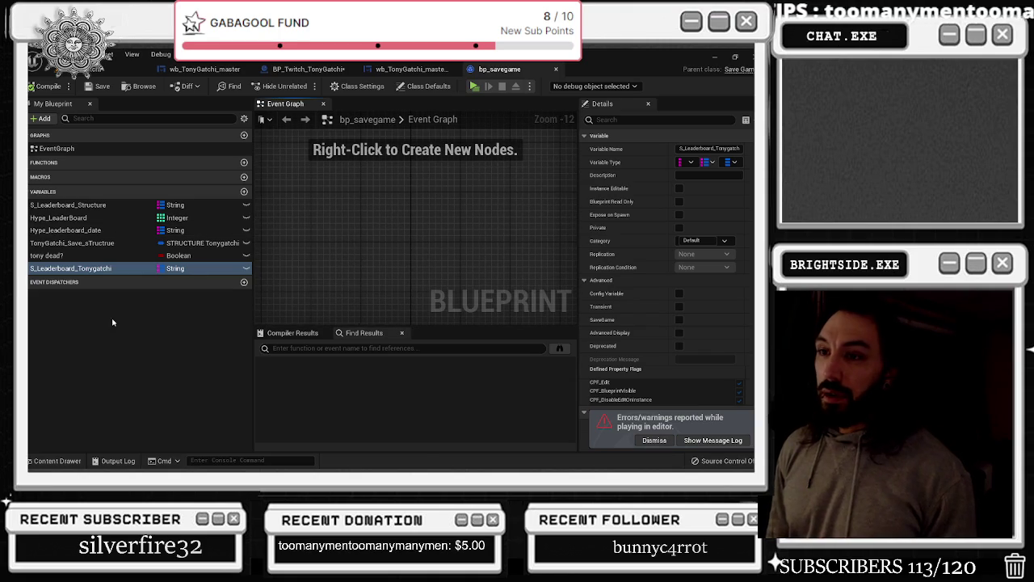
pyautogui.click(204, 69)
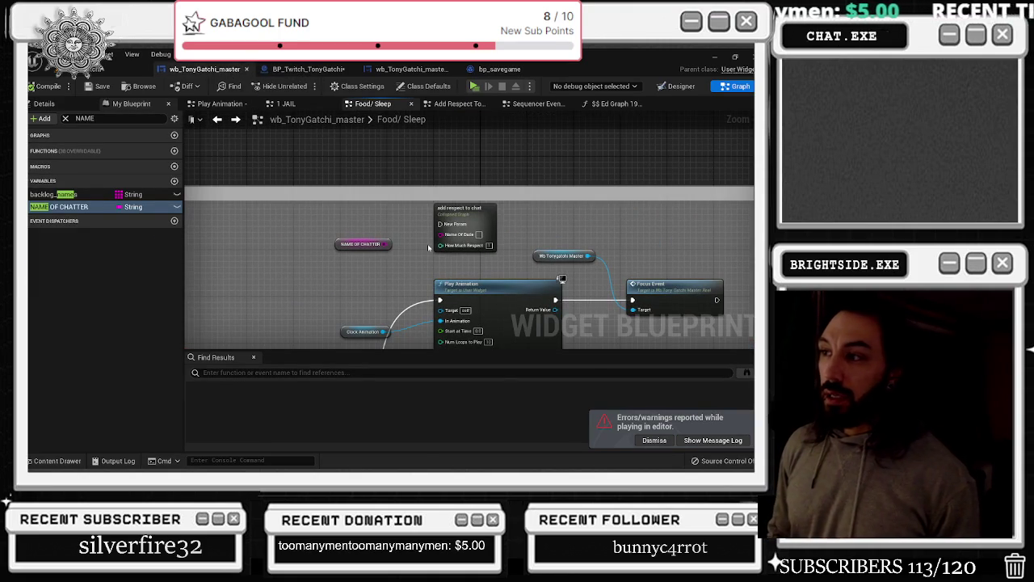
pyautogui.scroll(-2, 429, 247)
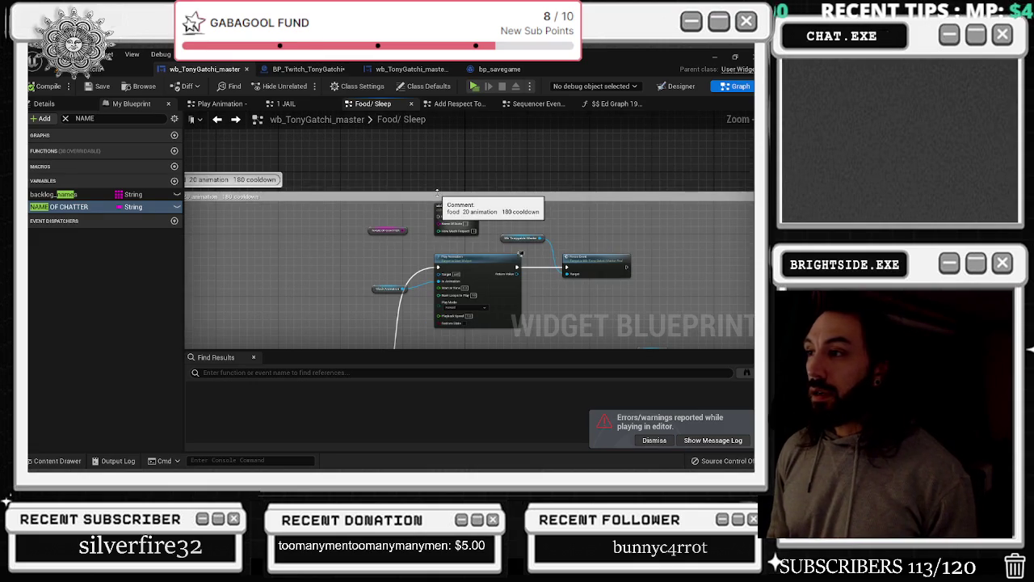
# Open the add respect to chat collapsed graph and move its ADD node up and right
pyautogui.doubleClick(465, 210)
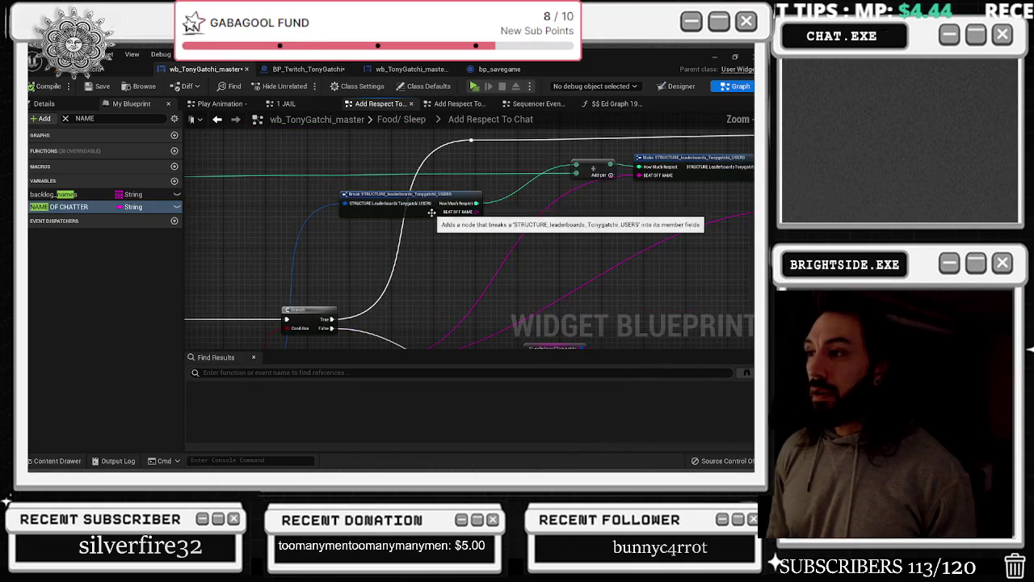
pyautogui.scroll(-3, 424, 220)
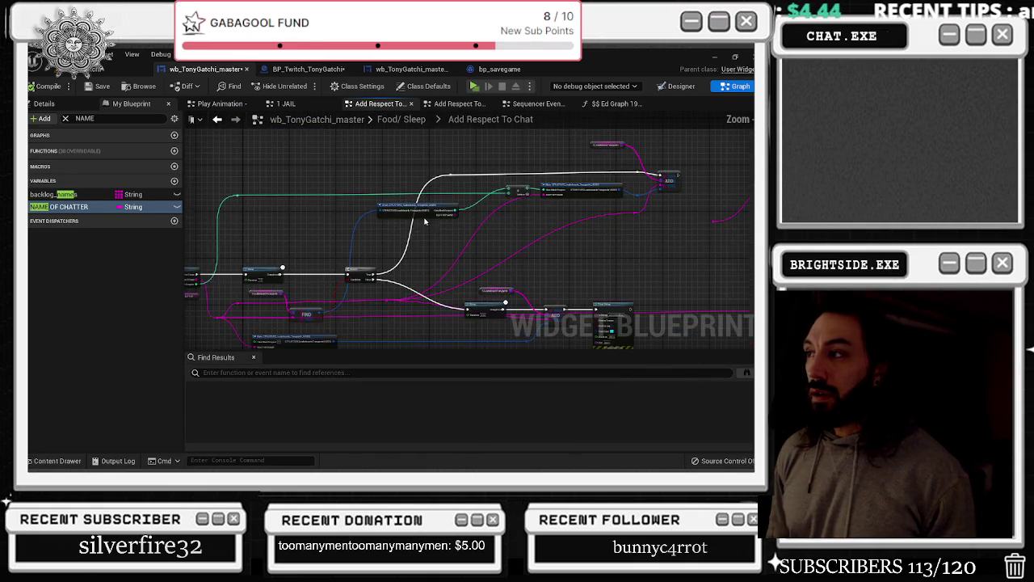
pyautogui.scroll(5, 464, 209)
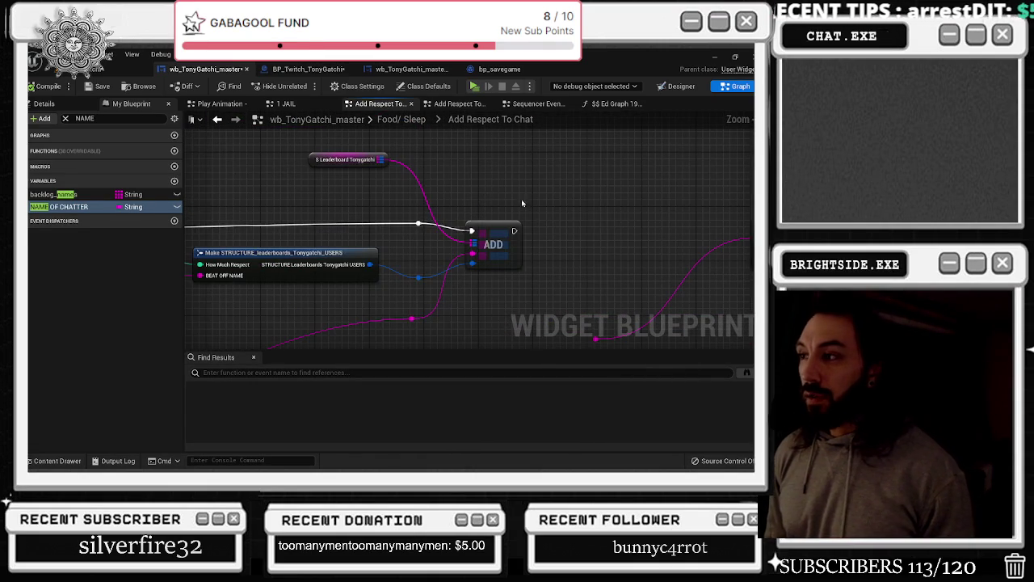
pyautogui.moveTo(499, 227); pyautogui.dragTo(519, 216)
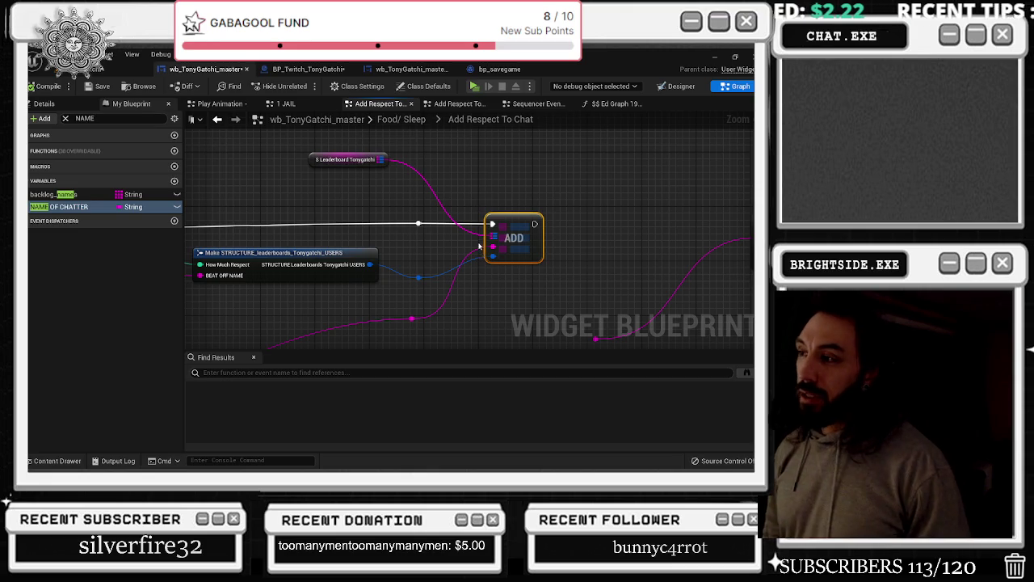
pyautogui.scroll(-4, 469, 254)
pyautogui.moveTo(455, 270); pyautogui.dragTo(513, 207)
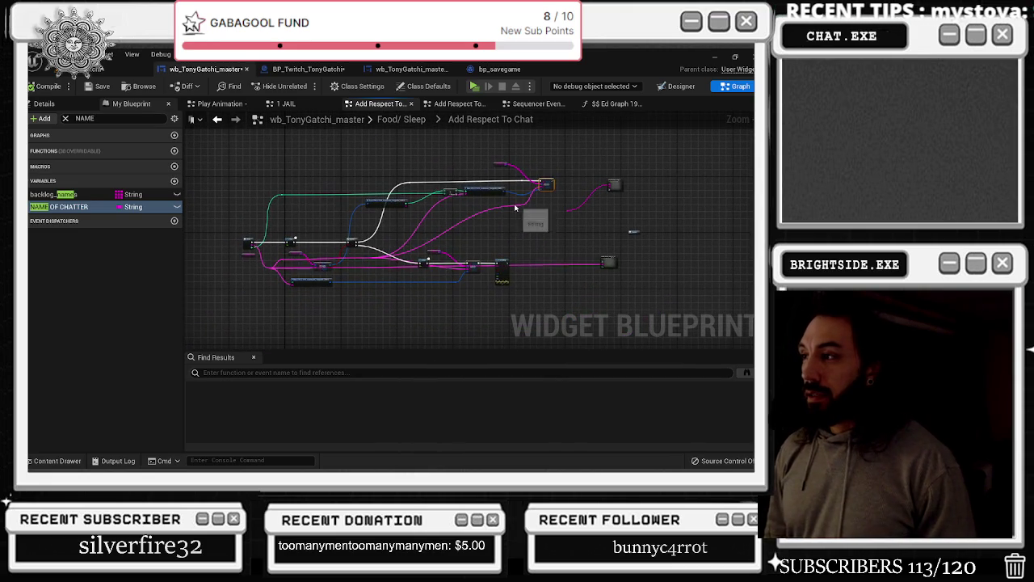
pyautogui.scroll(4, 513, 207)
# Slide the leaderboard reroute point left and move the Leaderboard Tonygatchi, FIND and Branch nodes
pyautogui.click(534, 212)
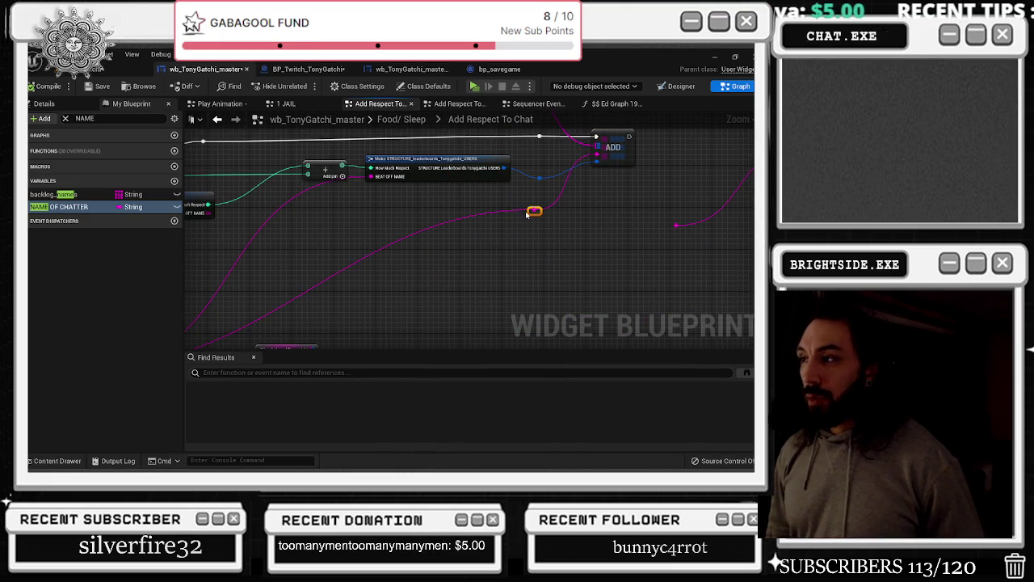
pyautogui.moveTo(531, 210)
pyautogui.mouseDown()
pyautogui.moveTo(550, 228)
pyautogui.moveTo(534, 212)
pyautogui.moveTo(368, 202)
pyautogui.moveTo(358, 171)
pyautogui.moveTo(272, 159)
pyautogui.moveTo(489, 226)
pyautogui.mouseUp()
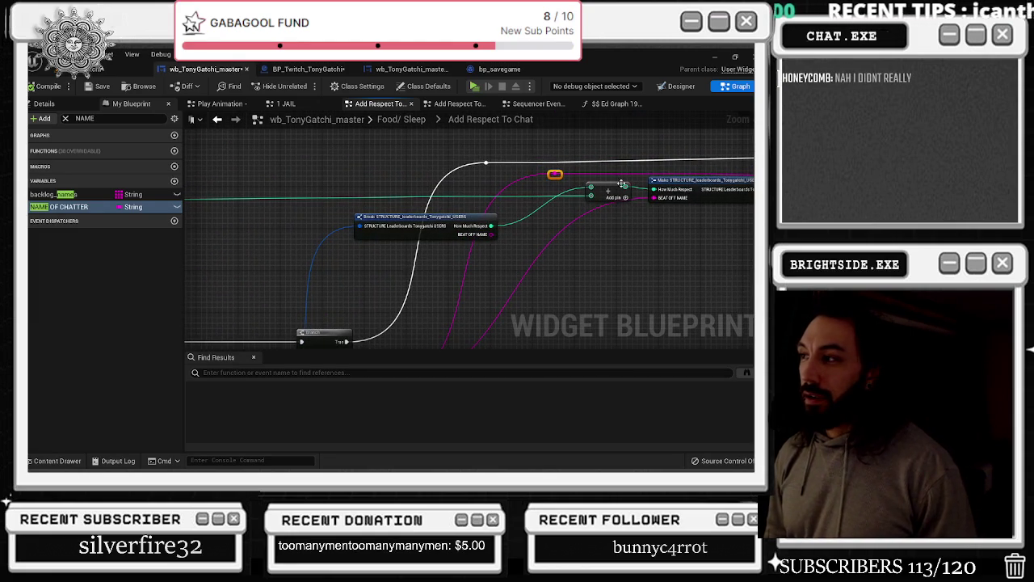
pyautogui.scroll(-6, 383, 232)
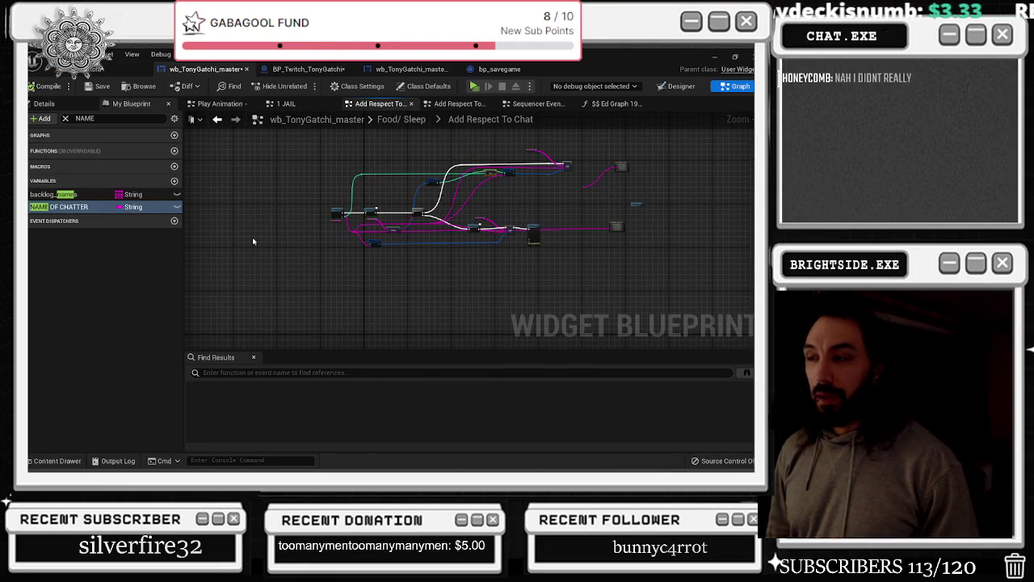
pyautogui.scroll(8, 381, 219)
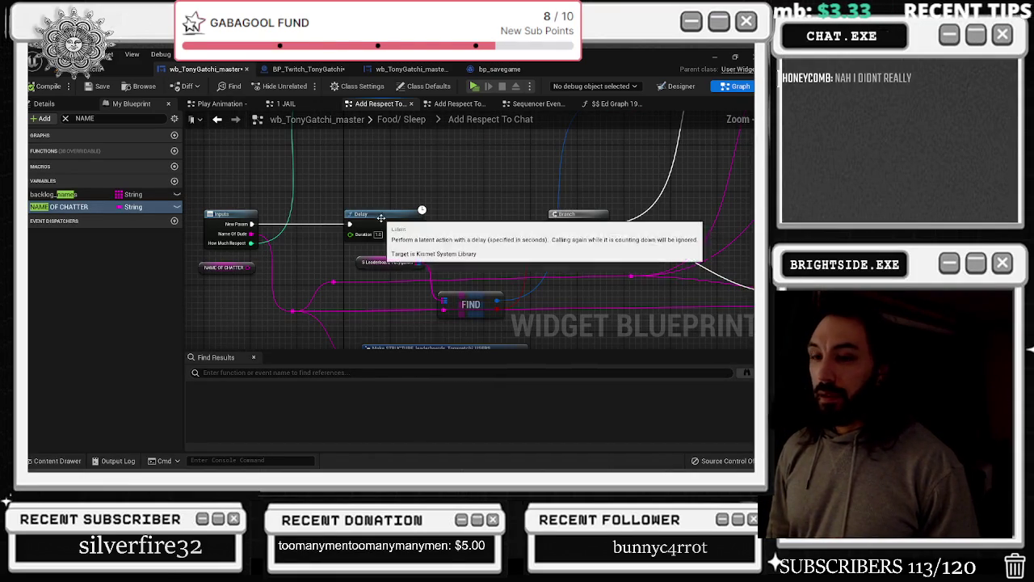
pyautogui.moveTo(381, 218); pyautogui.dragTo(339, 181)
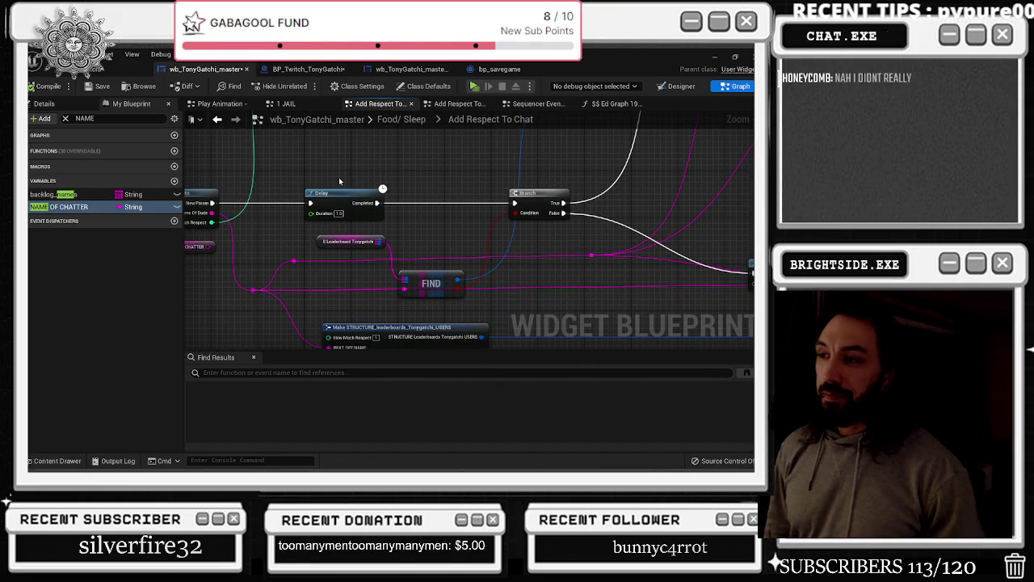
pyautogui.moveTo(323, 241); pyautogui.dragTo(273, 247)
pyautogui.moveTo(432, 274)
pyautogui.mouseDown()
pyautogui.moveTo(374, 270)
pyautogui.moveTo(420, 261)
pyautogui.mouseUp()
pyautogui.click(360, 267)
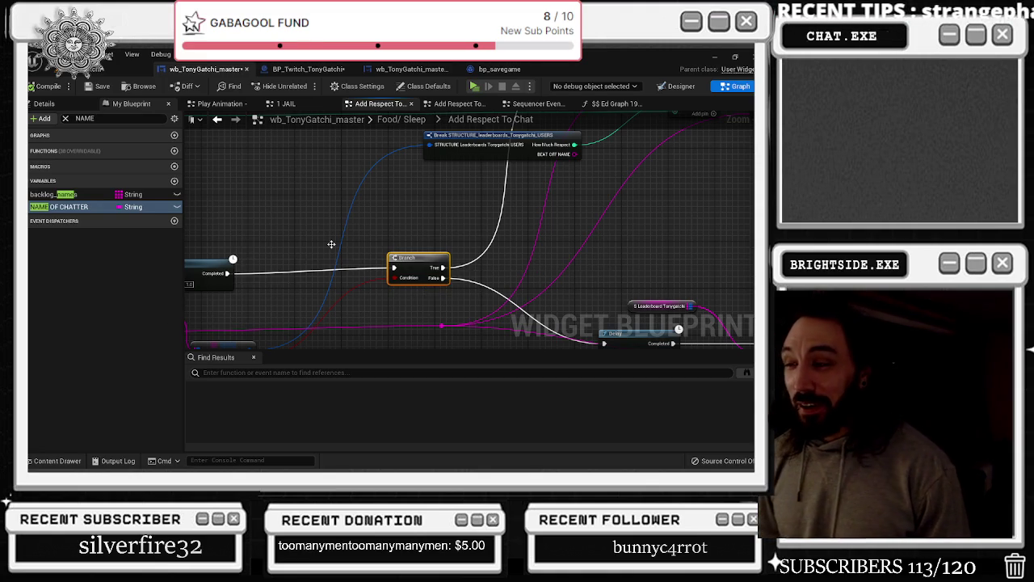
pyautogui.moveTo(436, 267)
pyautogui.mouseDown()
pyautogui.moveTo(440, 275)
pyautogui.moveTo(408, 260)
pyautogui.mouseUp()
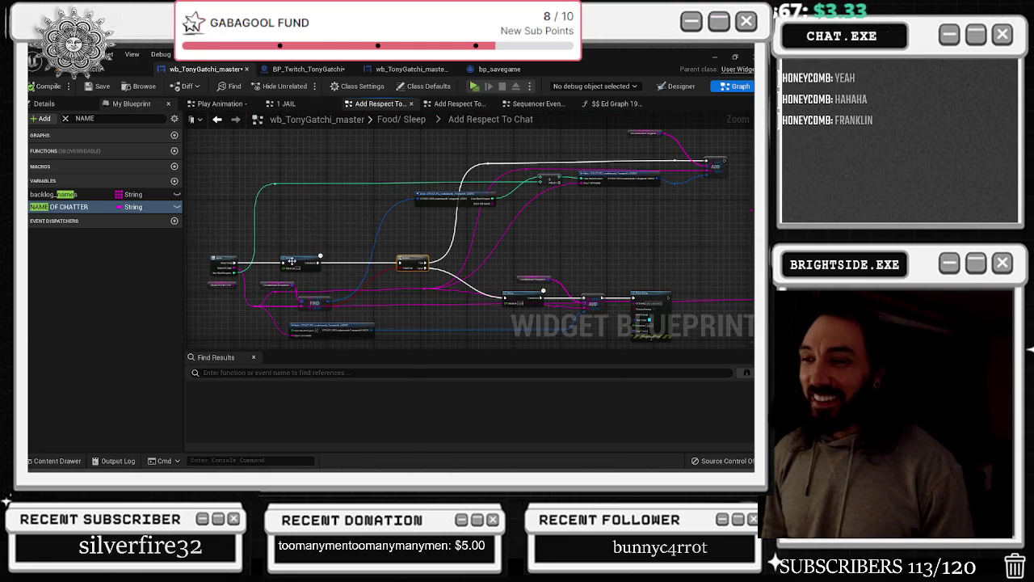
# Reposition the Delay node, trying it to the right and then back left
pyautogui.scroll(3, 292, 259)
pyautogui.moveTo(297, 259); pyautogui.dragTo(343, 262)
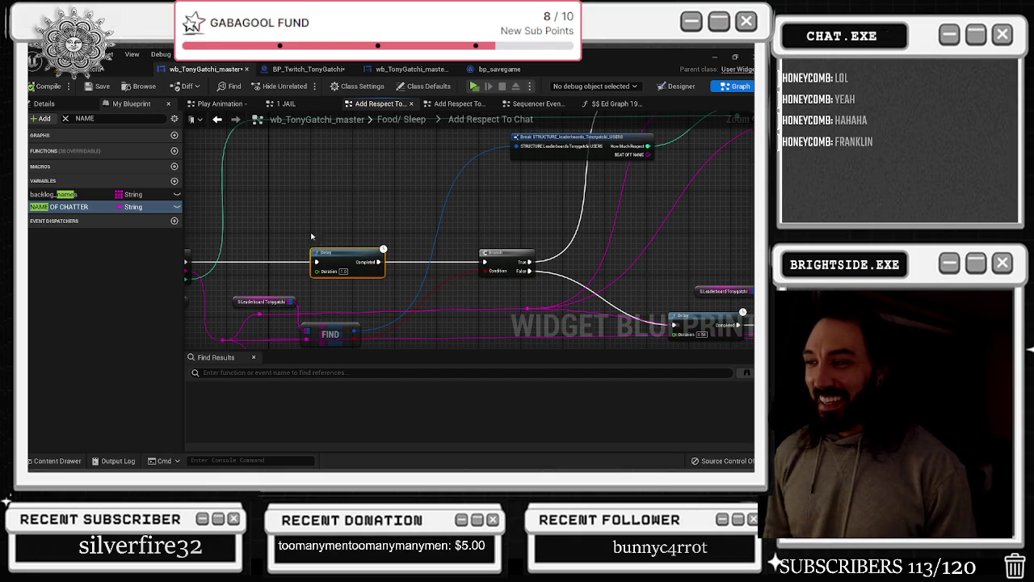
pyautogui.scroll(-3, 336, 230)
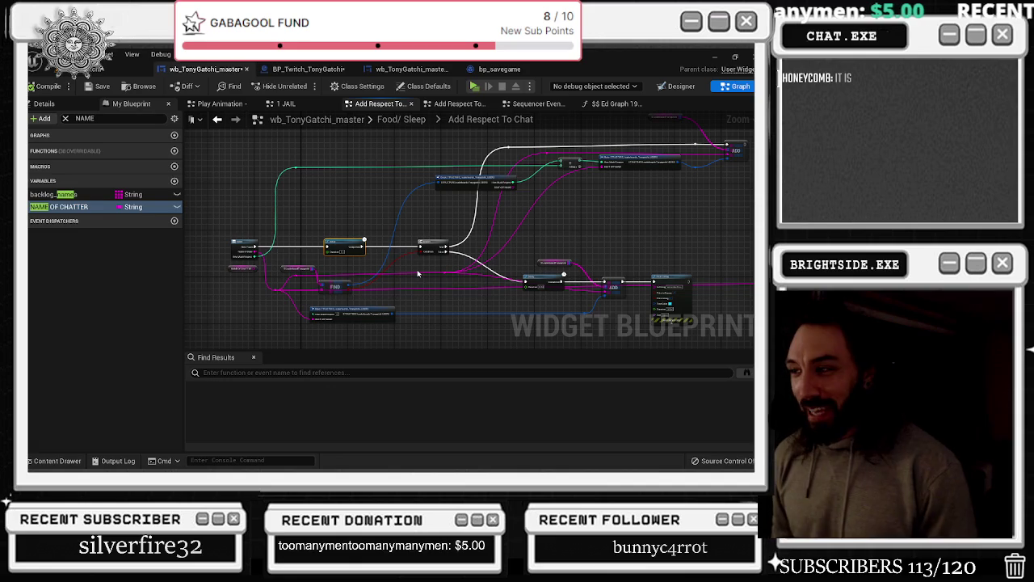
pyautogui.moveTo(541, 213); pyautogui.dragTo(485, 199)
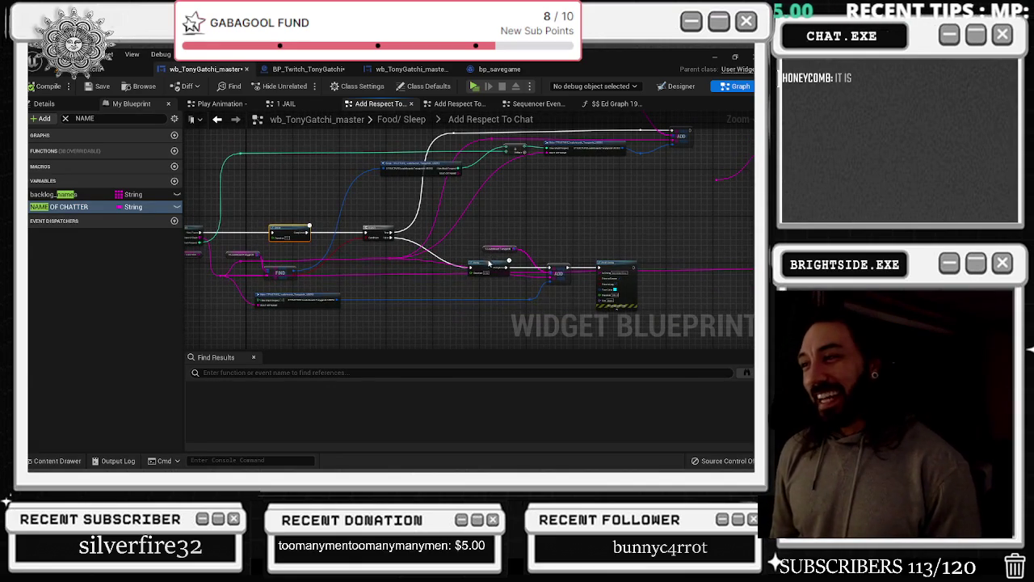
pyautogui.moveTo(453, 272); pyautogui.dragTo(417, 269)
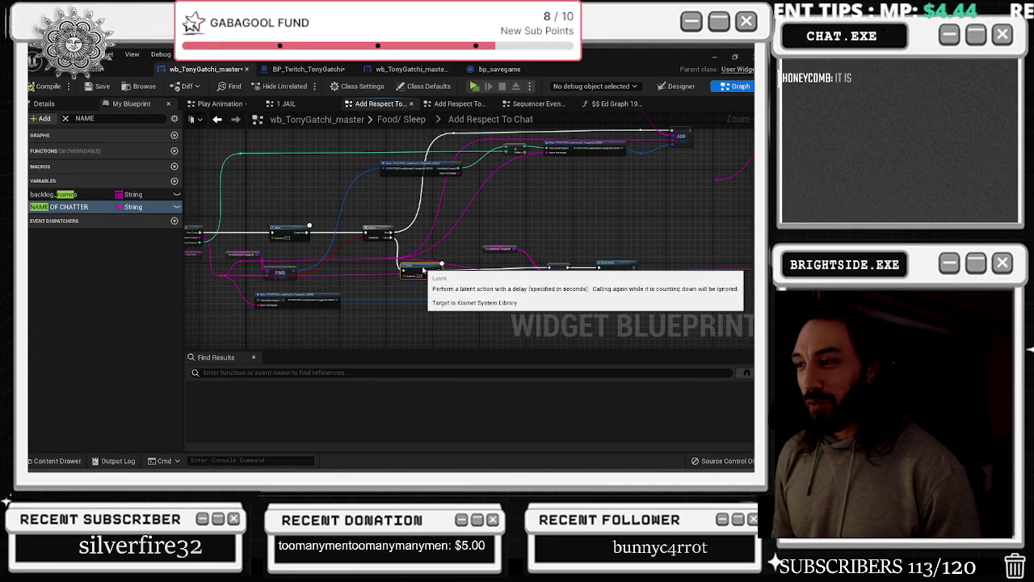
# Add a reroute point left of ADD on the pink leaderboard wire and move S_Leaderboard Tonygatchi below ADD
pyautogui.moveTo(501, 234)
pyautogui.mouseDown()
pyautogui.moveTo(564, 273)
pyautogui.moveTo(526, 266)
pyautogui.mouseUp()
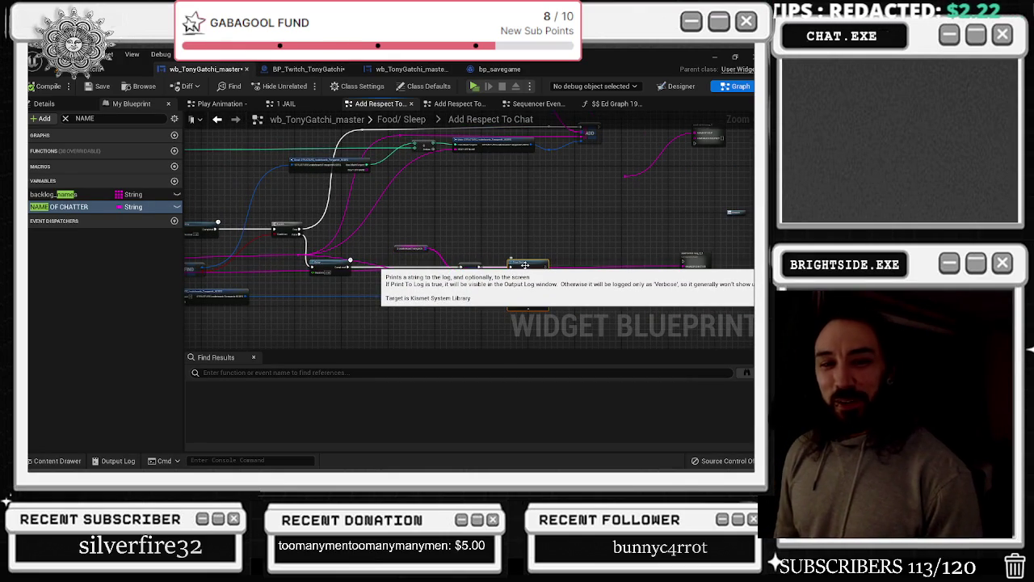
pyautogui.moveTo(394, 227)
pyautogui.mouseDown()
pyautogui.moveTo(504, 271)
pyautogui.moveTo(555, 312)
pyautogui.mouseUp()
pyautogui.scroll(2, 377, 247)
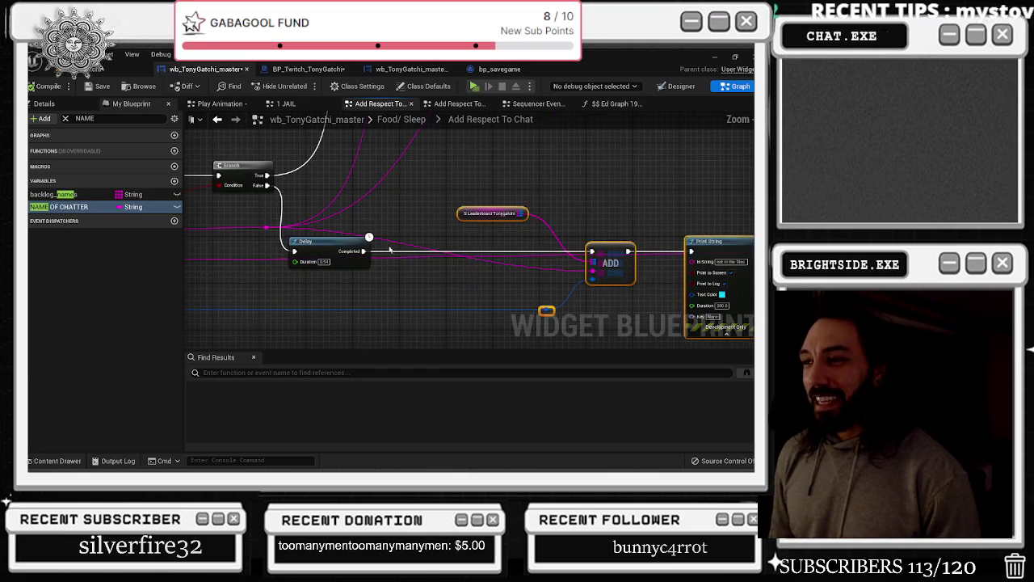
pyautogui.doubleClick(388, 241)
pyautogui.moveTo(388, 246)
pyautogui.mouseDown()
pyautogui.moveTo(429, 235)
pyautogui.moveTo(564, 236)
pyautogui.mouseUp()
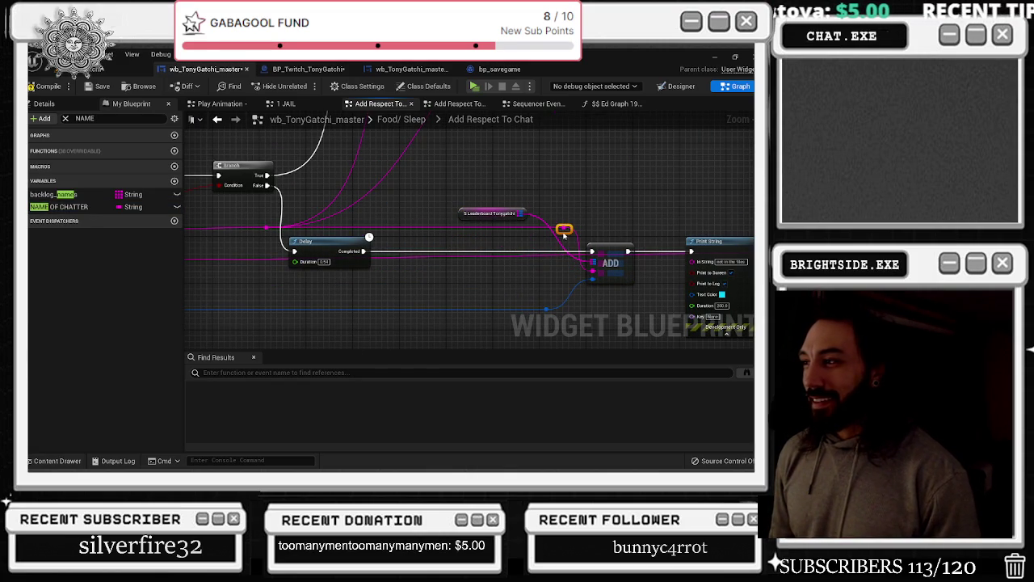
pyautogui.moveTo(462, 216); pyautogui.dragTo(485, 287)
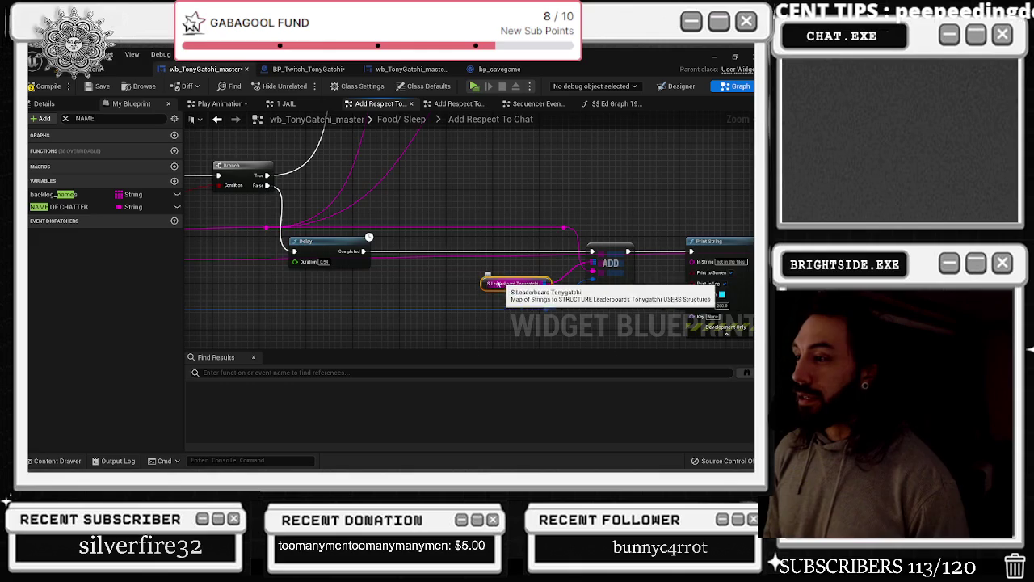
# Move the send twitch msg_2_2 node down-left and nudge the reroute point near the upper ADD
pyautogui.scroll(-2, 461, 273)
pyautogui.moveTo(563, 237)
pyautogui.mouseDown()
pyautogui.moveTo(596, 227)
pyautogui.moveTo(524, 289)
pyautogui.mouseUp()
pyautogui.moveTo(610, 265); pyautogui.dragTo(549, 280)
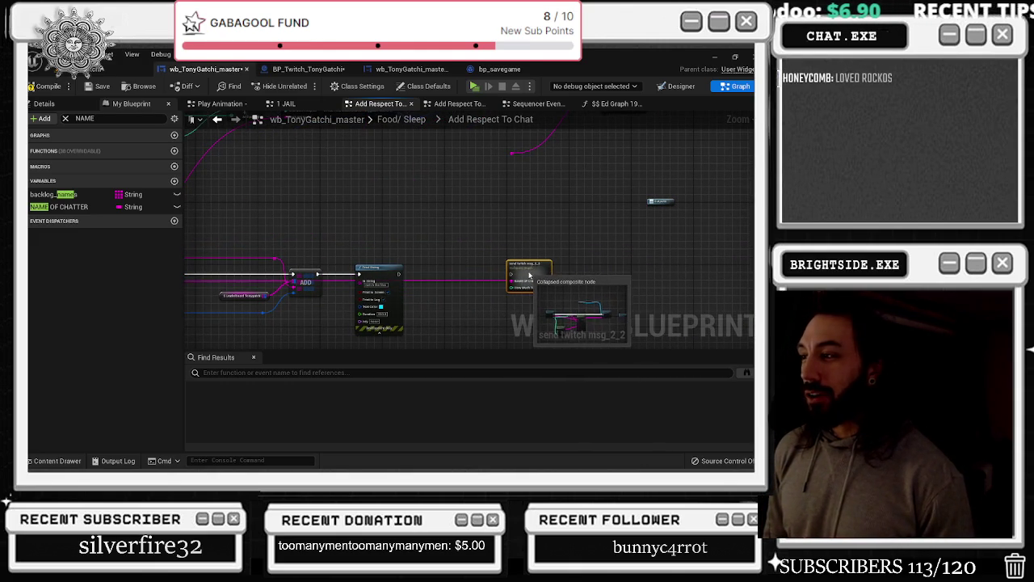
pyautogui.moveTo(432, 276)
pyautogui.mouseDown()
pyautogui.moveTo(619, 256)
pyautogui.moveTo(628, 268)
pyautogui.mouseUp()
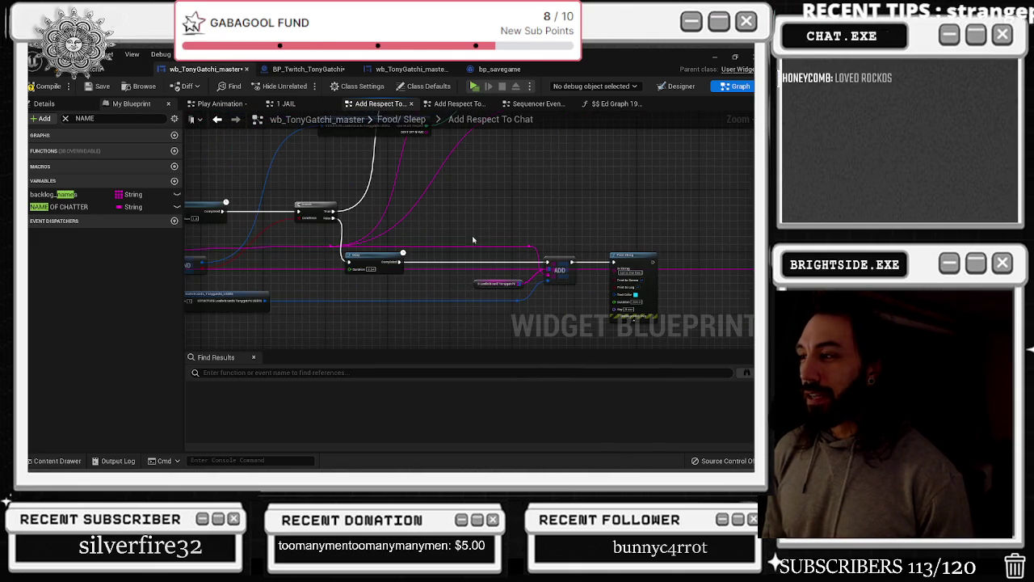
pyautogui.moveTo(466, 286); pyautogui.dragTo(417, 336)
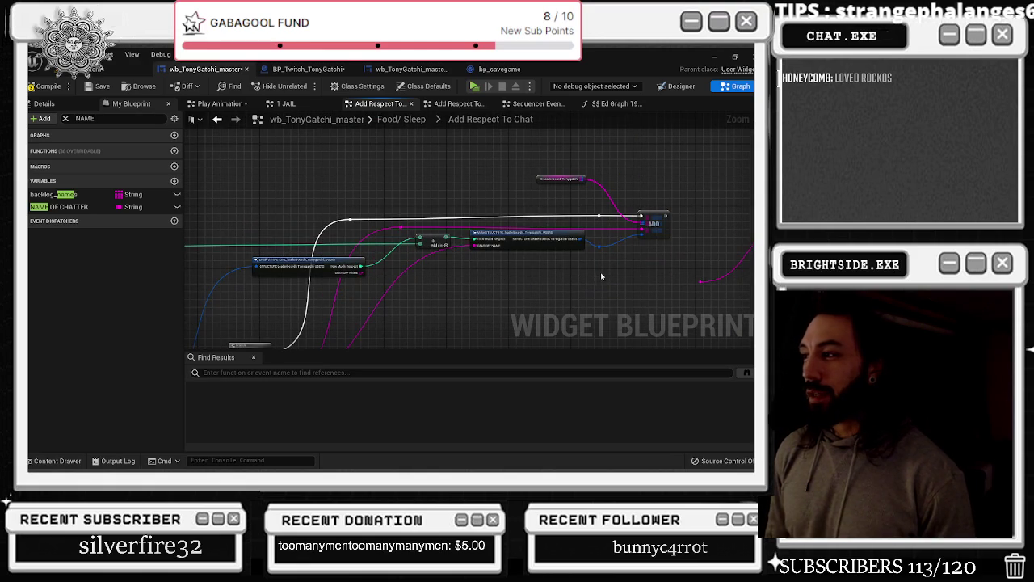
pyautogui.moveTo(612, 245); pyautogui.dragTo(611, 240)
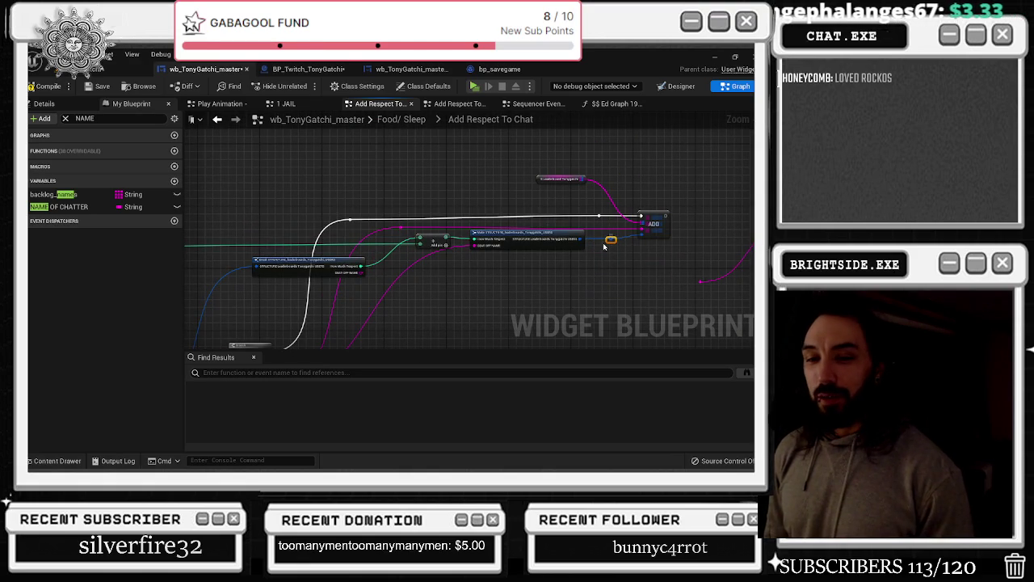
# Shift FIND right, drop the reroute point onto the pink wire beside it, and return to Food/ Sleep
pyautogui.moveTo(415, 270)
pyautogui.mouseDown()
pyautogui.moveTo(485, 320)
pyautogui.moveTo(593, 192)
pyautogui.mouseUp()
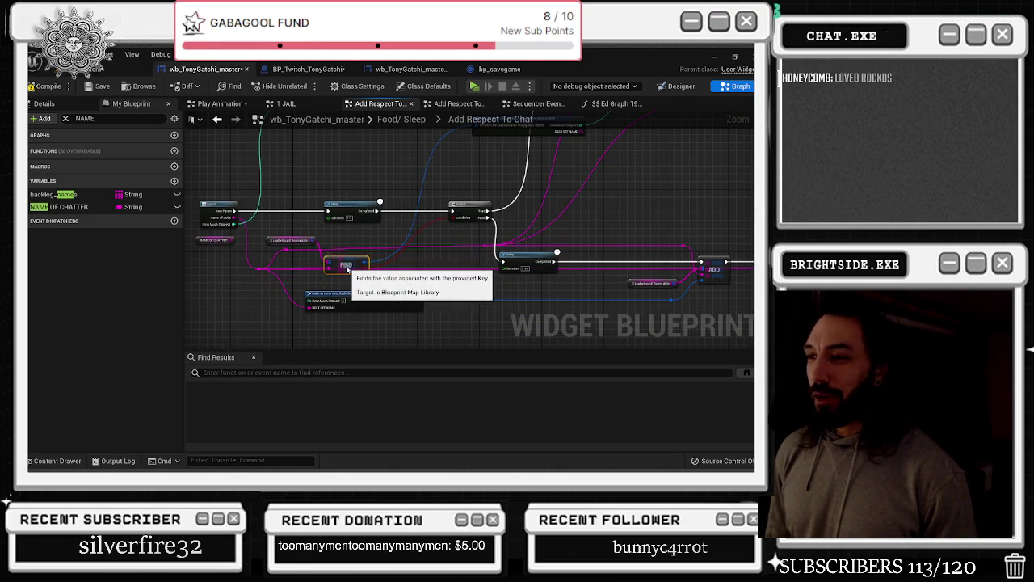
pyautogui.moveTo(355, 264); pyautogui.dragTo(374, 264)
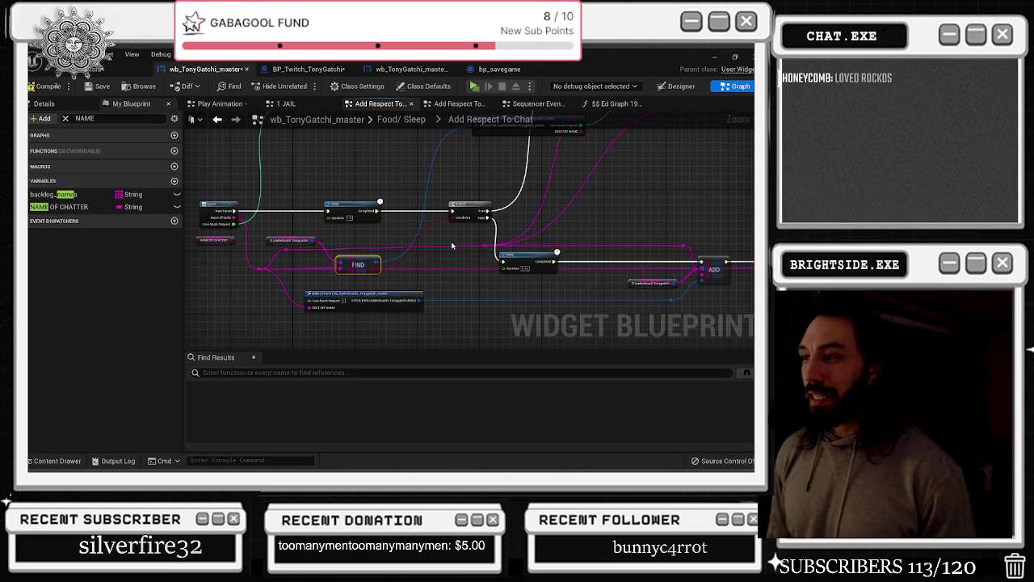
pyautogui.click(434, 219)
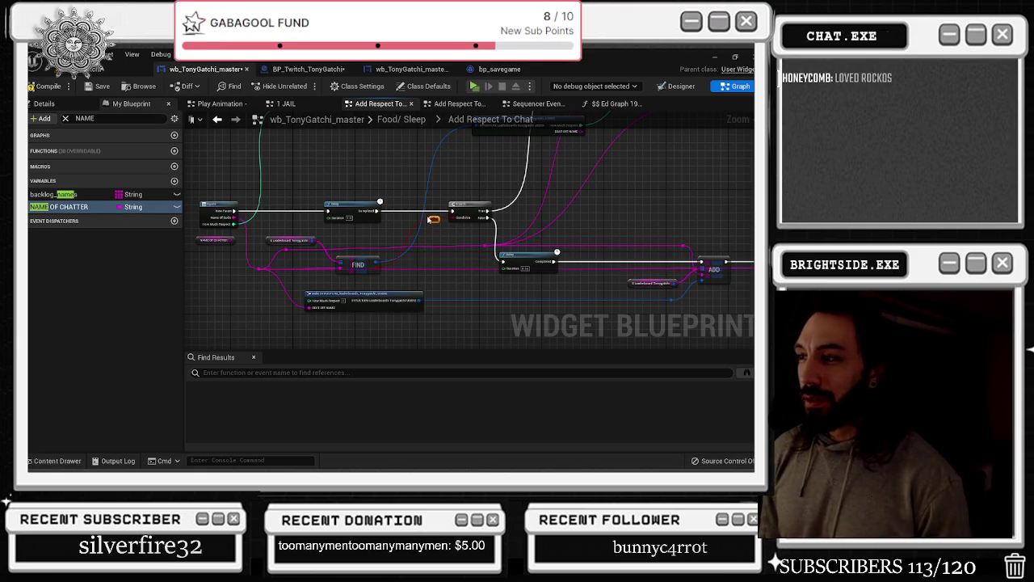
pyautogui.moveTo(428, 219); pyautogui.dragTo(431, 271)
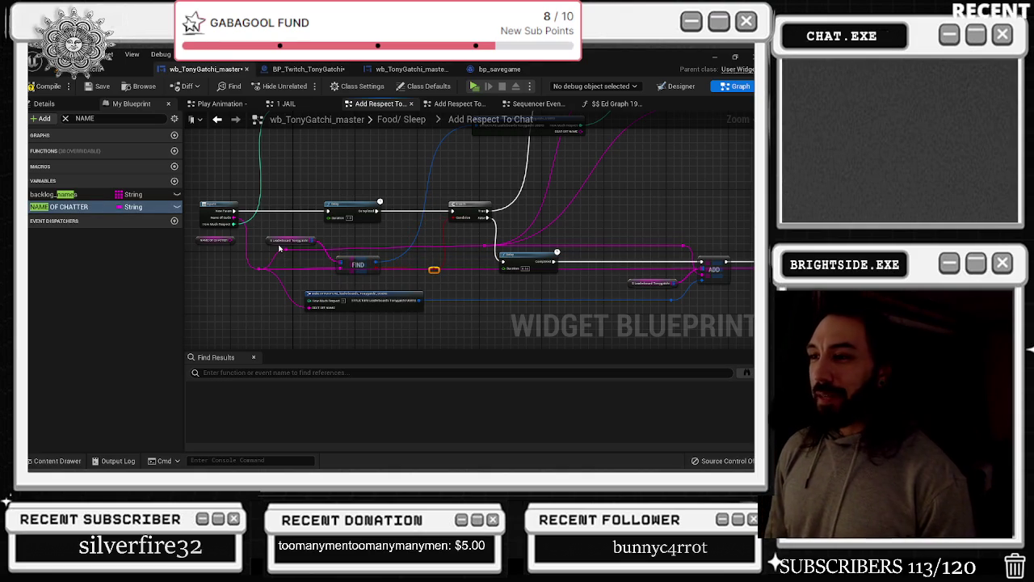
pyautogui.moveTo(362, 180); pyautogui.dragTo(400, 282)
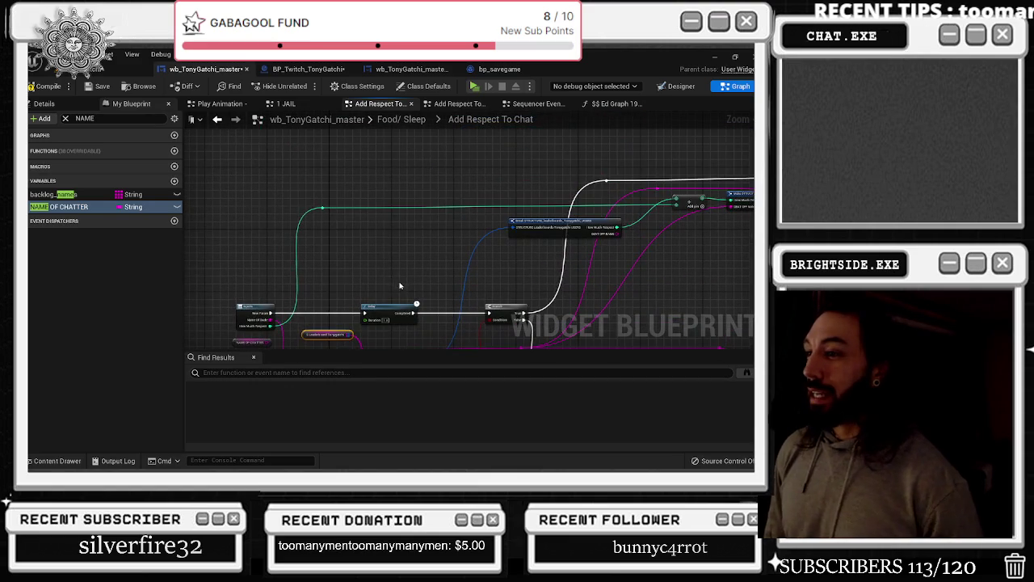
pyautogui.click(217, 118)
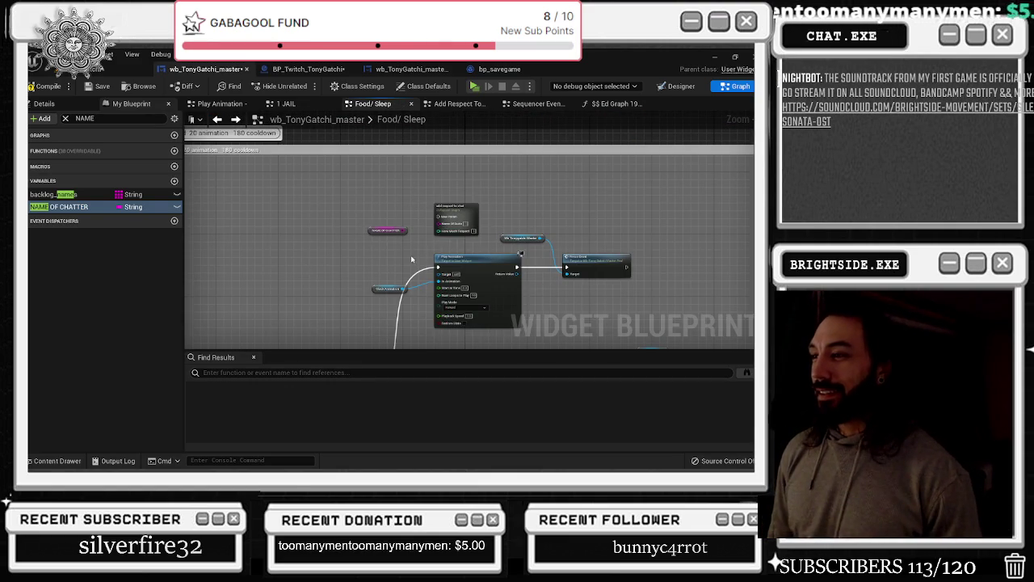
# Move the Play Animation and Focus Event nodes left in the Food/ Sleep graph
pyautogui.moveTo(412, 254); pyautogui.dragTo(429, 165)
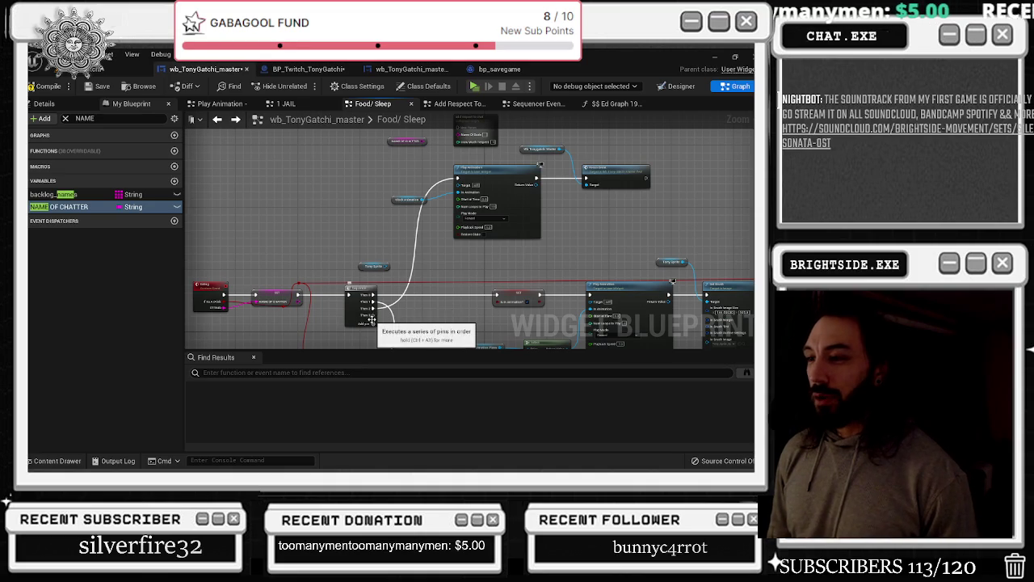
pyautogui.click(270, 298)
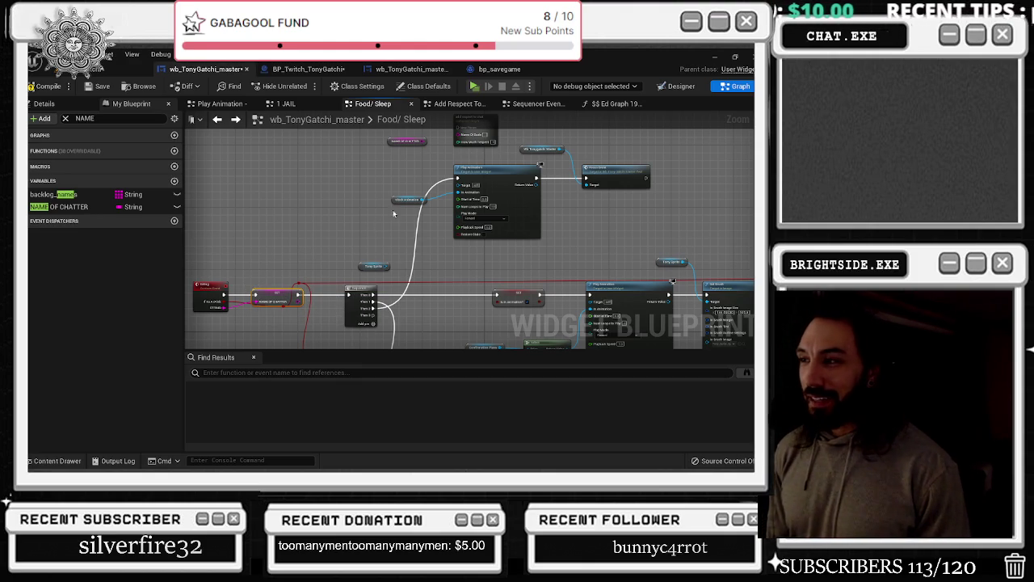
pyautogui.moveTo(394, 202); pyautogui.dragTo(325, 198)
pyautogui.moveTo(490, 166)
pyautogui.mouseDown()
pyautogui.moveTo(443, 166)
pyautogui.moveTo(456, 169)
pyautogui.mouseUp()
pyautogui.moveTo(588, 169); pyautogui.dragTo(510, 160)
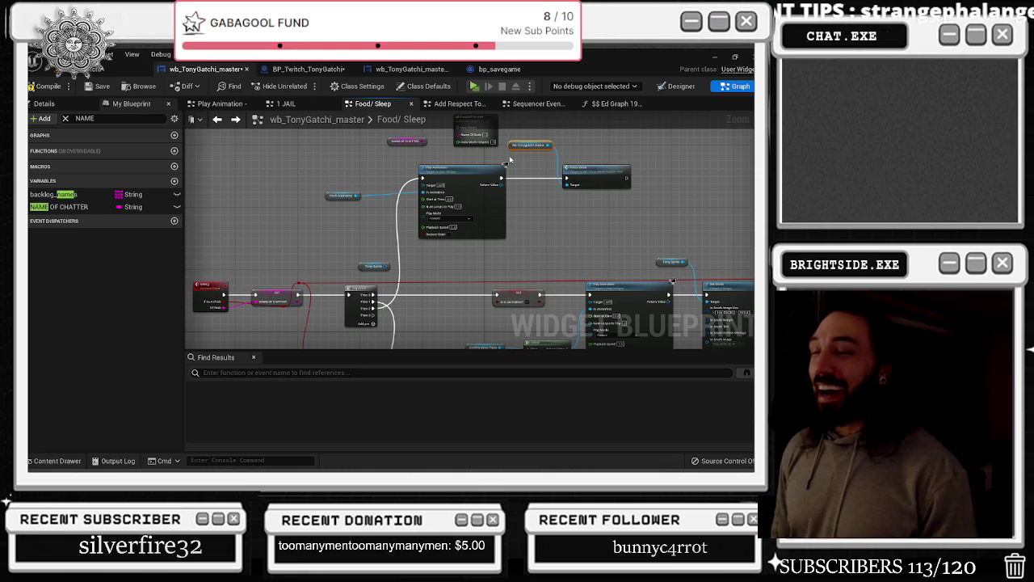
pyautogui.moveTo(586, 196); pyautogui.dragTo(518, 279)
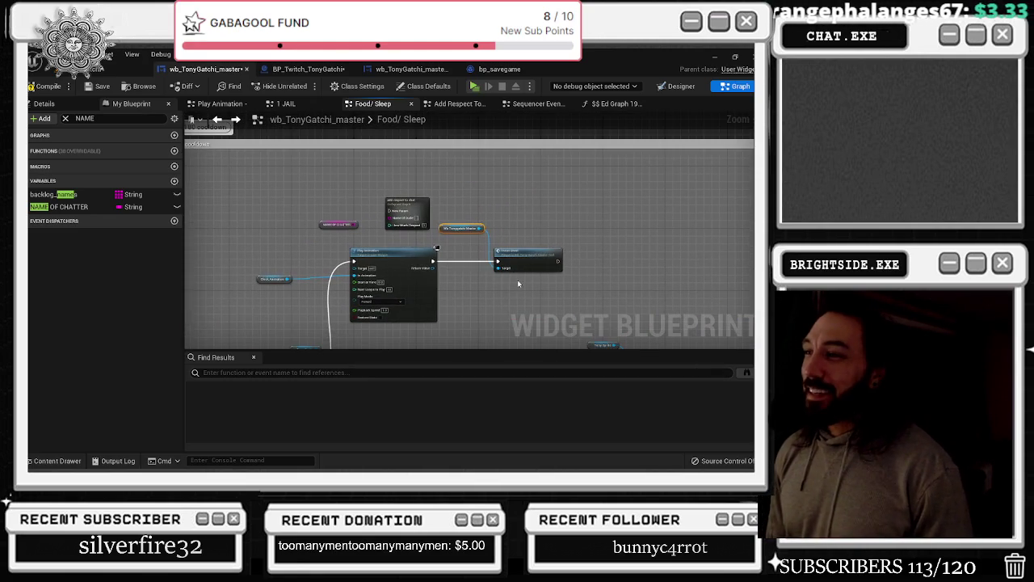
pyautogui.moveTo(430, 260); pyautogui.dragTo(459, 187)
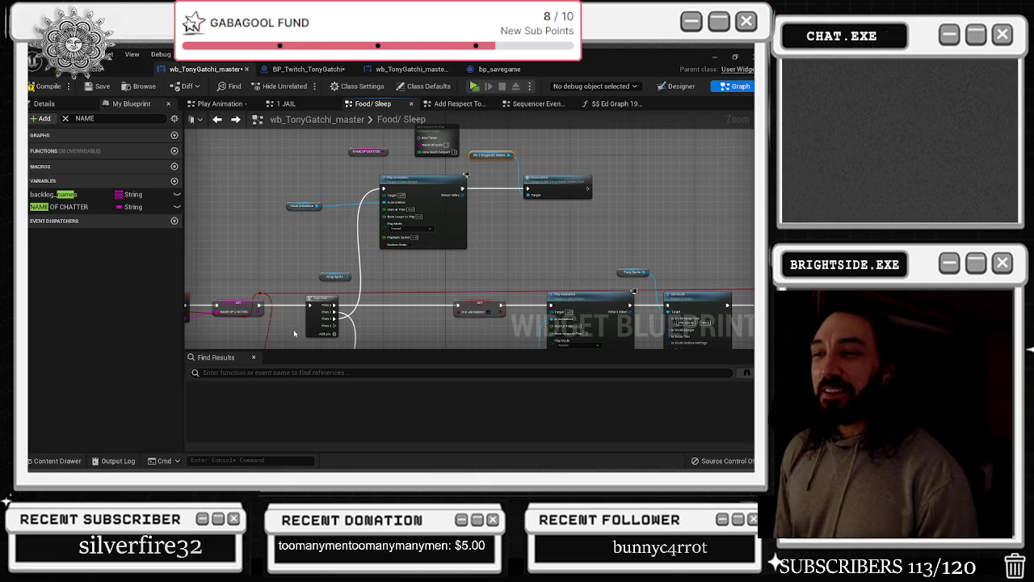
pyautogui.moveTo(317, 275)
pyautogui.mouseDown()
pyautogui.moveTo(383, 242)
pyautogui.moveTo(353, 275)
pyautogui.mouseUp()
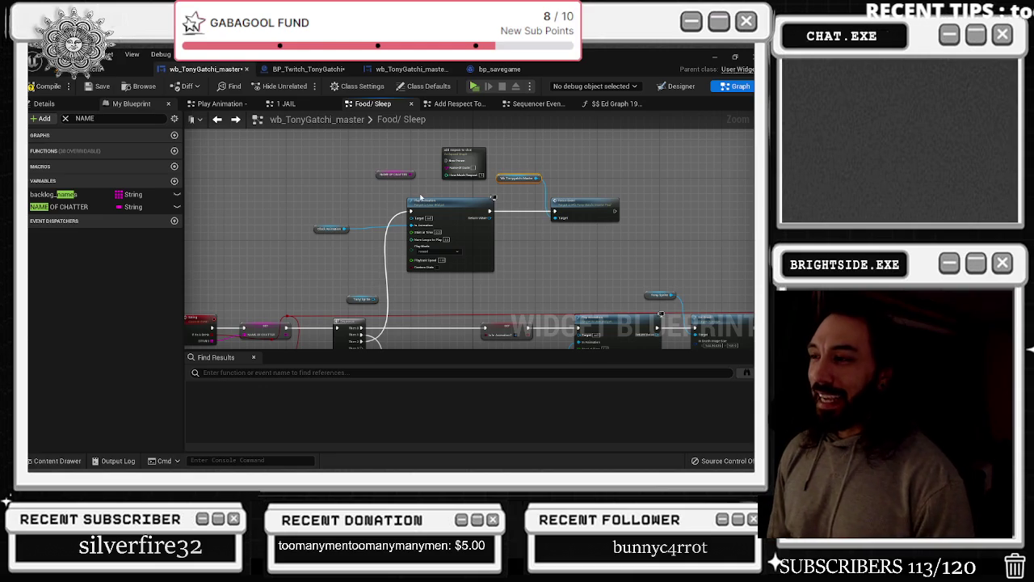
pyautogui.moveTo(427, 200); pyautogui.dragTo(443, 202)
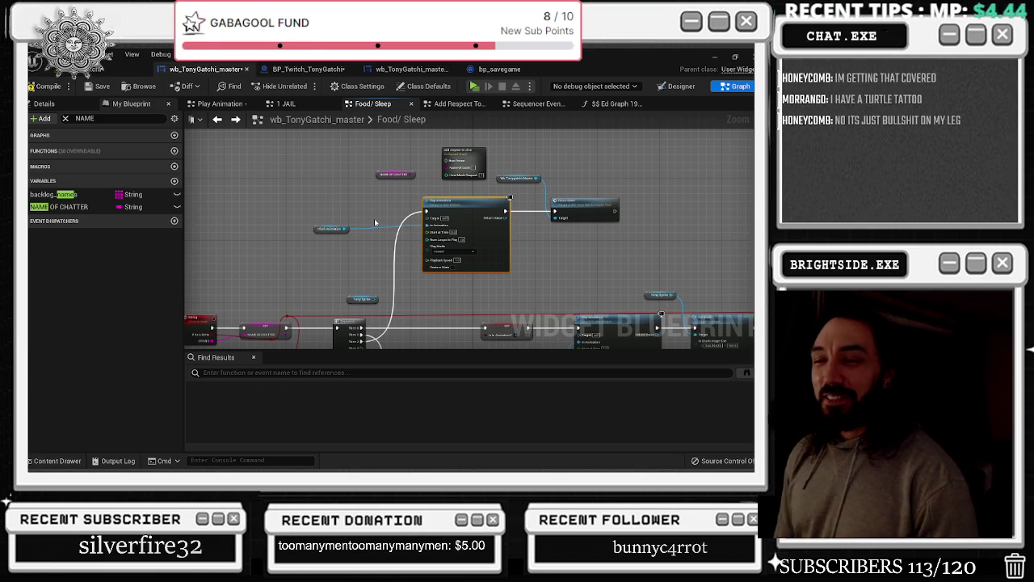
# Nudge the small reroute point beside Set NAME OF CHATTER slightly to the right
pyautogui.click(283, 316)
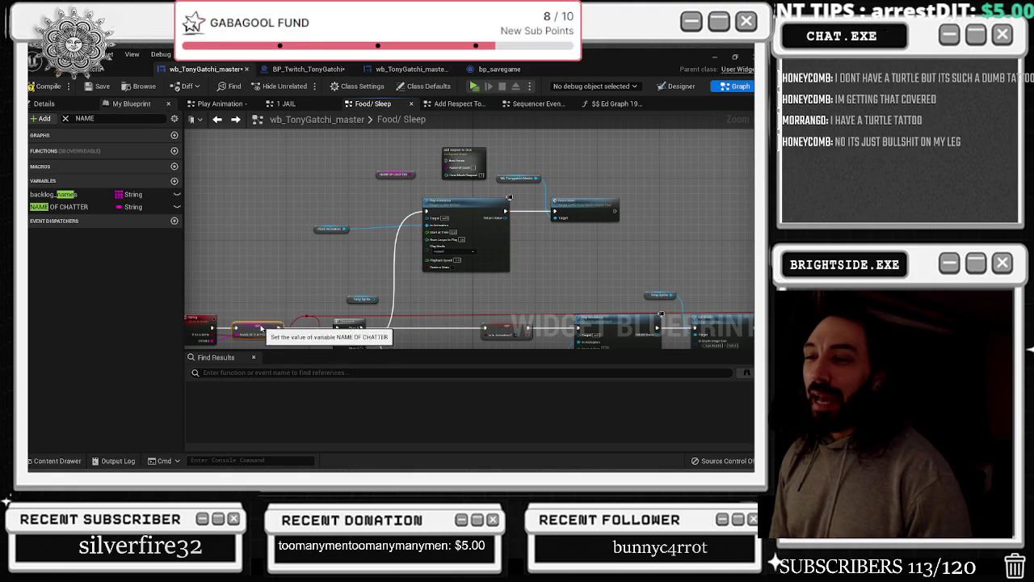
pyautogui.click(270, 338)
pyautogui.moveTo(272, 345); pyautogui.dragTo(274, 272)
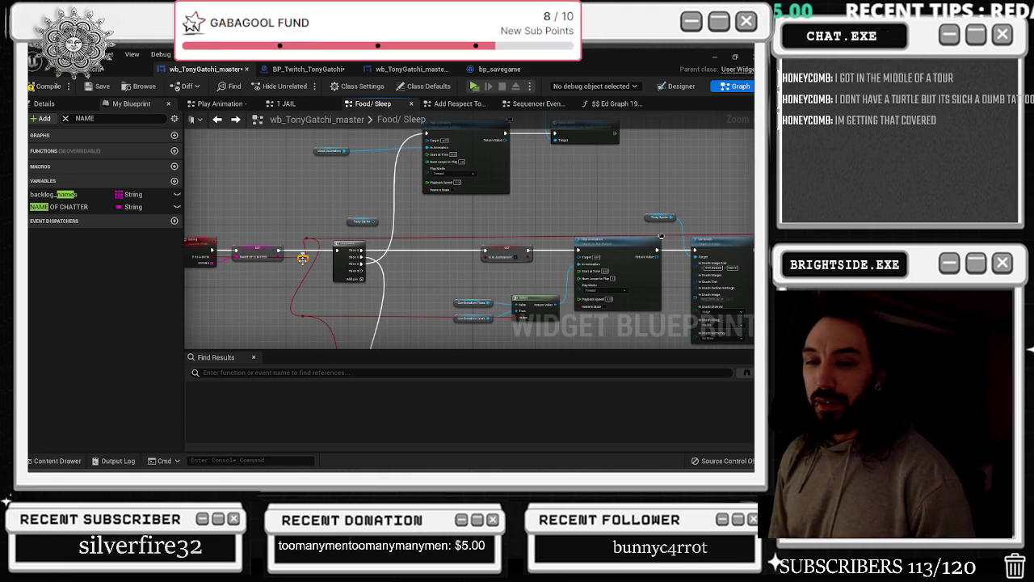
pyautogui.moveTo(447, 245); pyautogui.dragTo(397, 278)
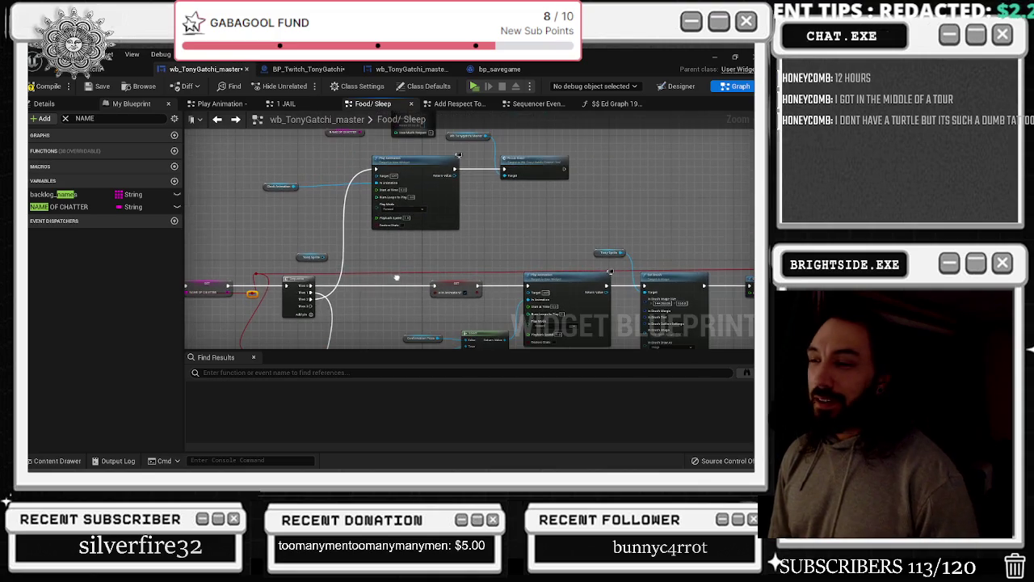
pyautogui.moveTo(254, 277); pyautogui.dragTo(261, 280)
pyautogui.moveTo(336, 249); pyautogui.dragTo(327, 324)
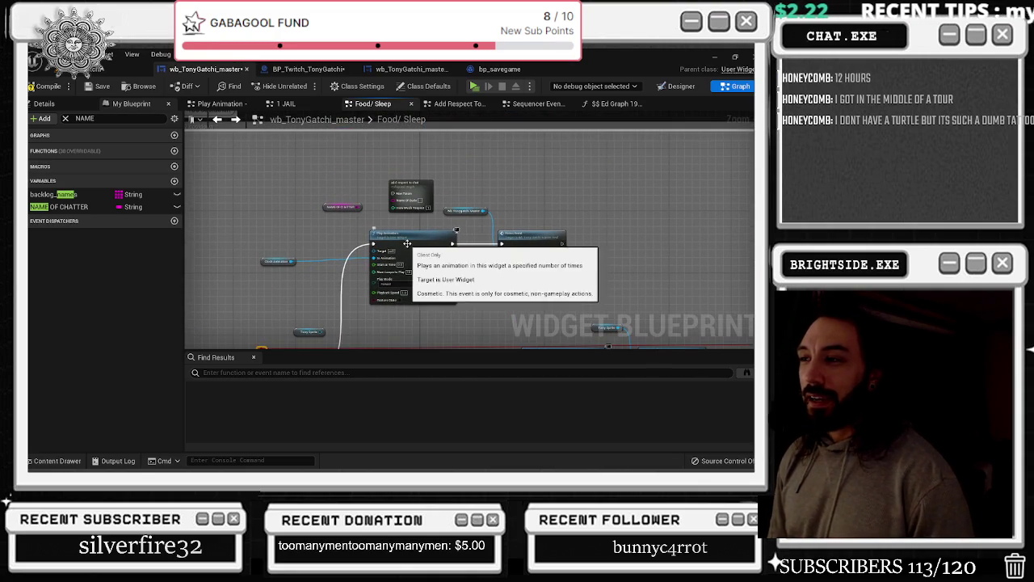
pyautogui.scroll(3, 293, 244)
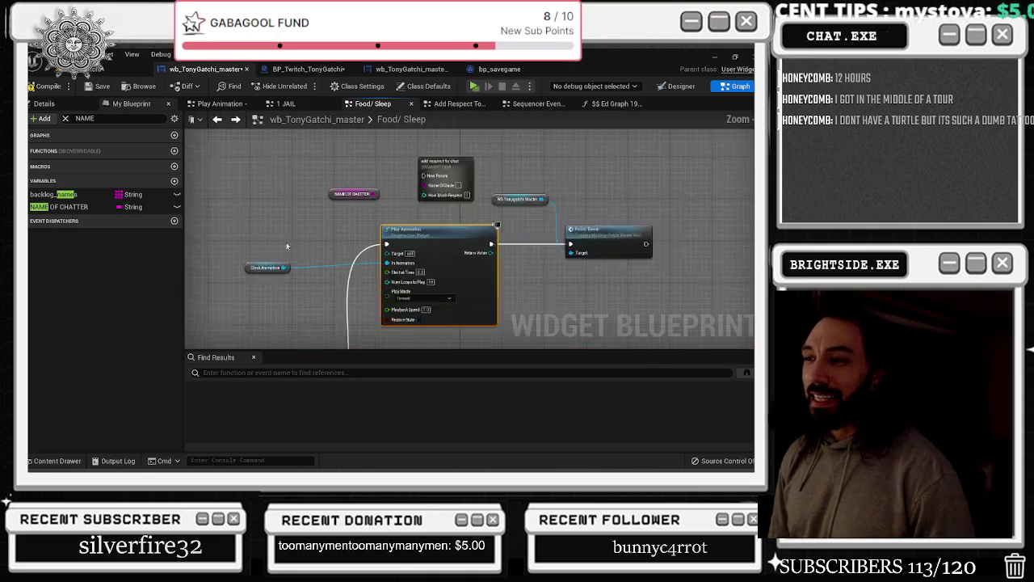
pyautogui.click(243, 269)
# Drag the Clock Animation node up and right so it sits beside Play Animation
pyautogui.moveTo(243, 270); pyautogui.dragTo(337, 214)
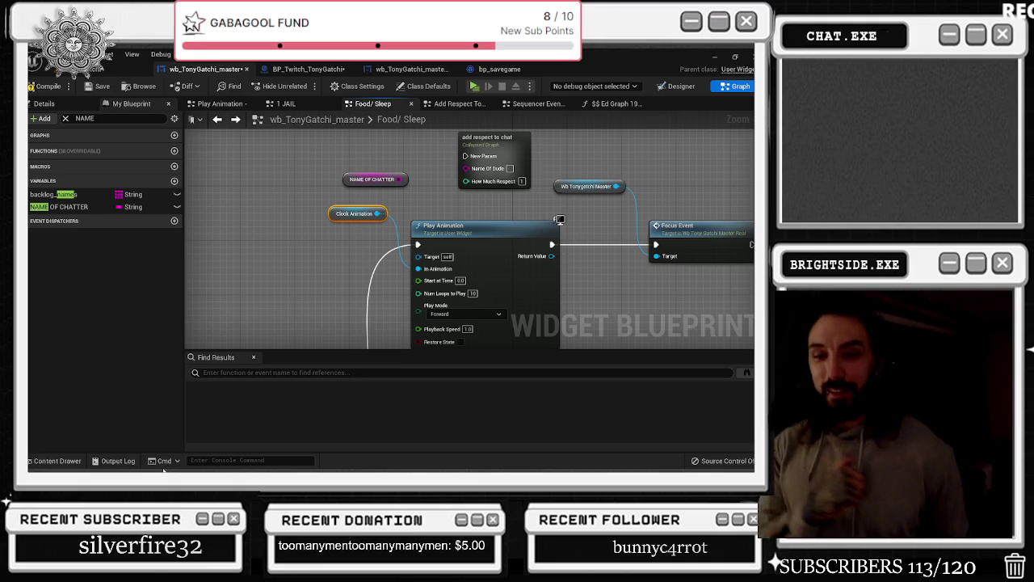
# Nudge the Play Animation node up and to the right
pyautogui.moveTo(337, 291); pyautogui.dragTo(202, 262)
pyautogui.moveTo(338, 208)
pyautogui.mouseDown()
pyautogui.moveTo(358, 194)
pyautogui.moveTo(351, 201)
pyautogui.mouseUp()
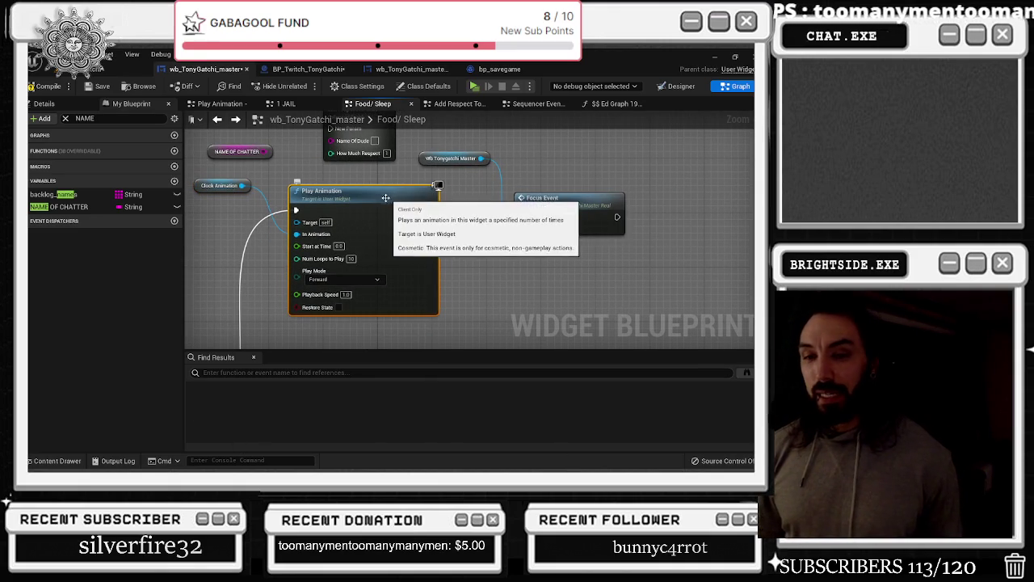
pyautogui.moveTo(414, 195); pyautogui.dragTo(421, 202)
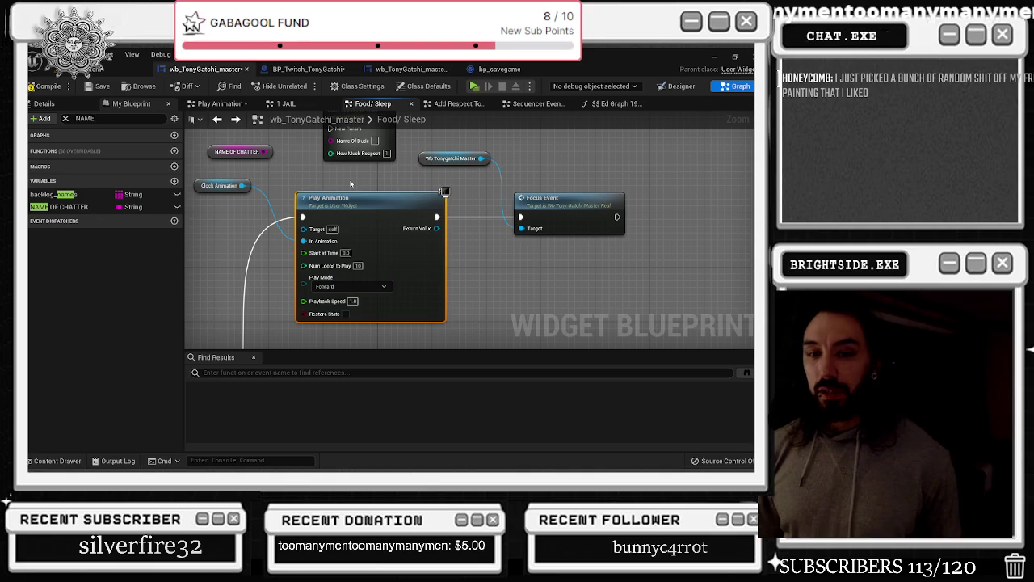
pyautogui.scroll(-2, 369, 240)
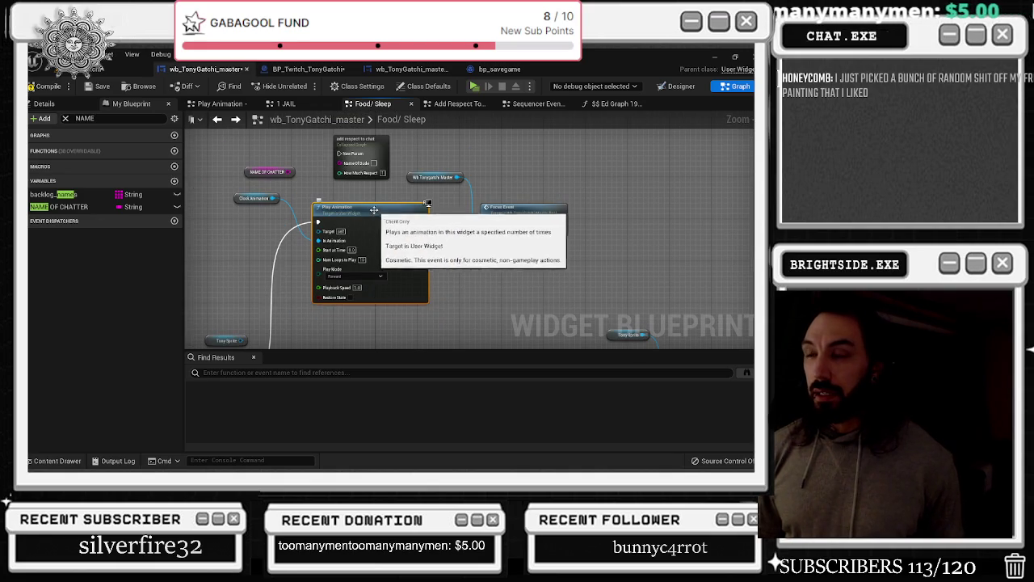
# Inspect the Inputs, Delay, Branch and FIND nodes inside add respect to chat, then return to Food/ Sleep
pyautogui.doubleClick(354, 164)
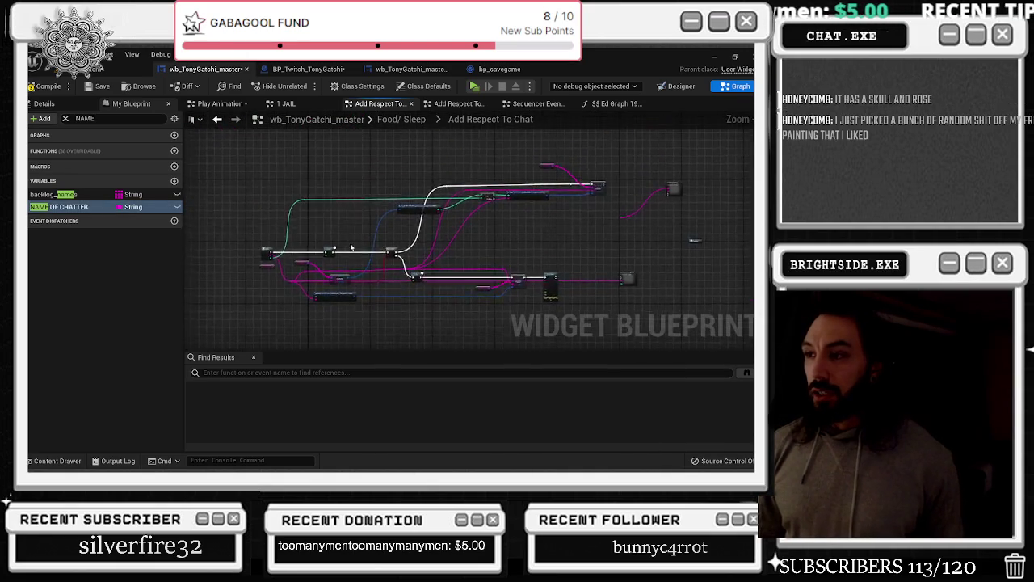
pyautogui.moveTo(443, 204); pyautogui.dragTo(282, 271)
pyautogui.moveTo(426, 234); pyautogui.dragTo(582, 149)
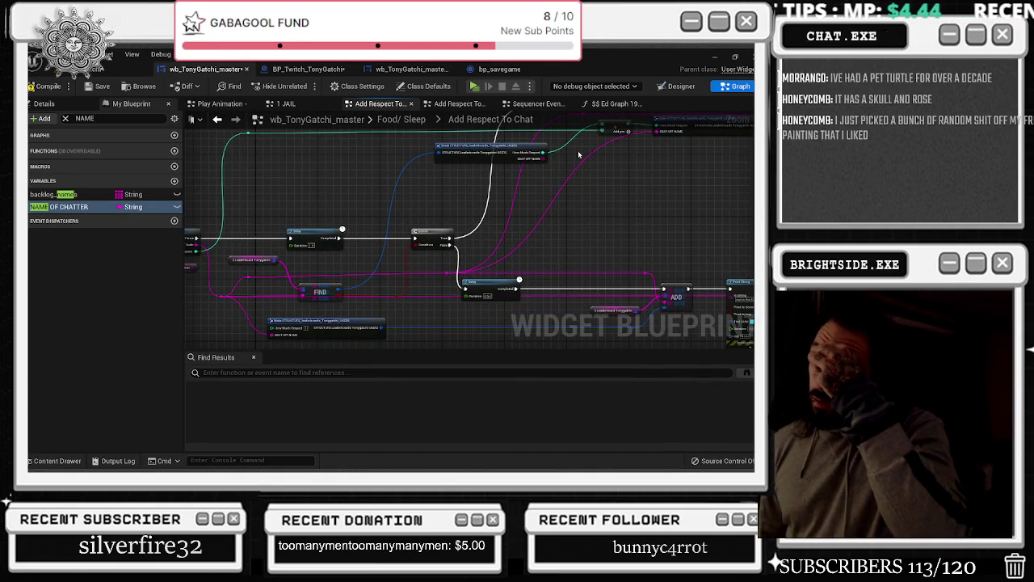
pyautogui.scroll(3, 250, 312)
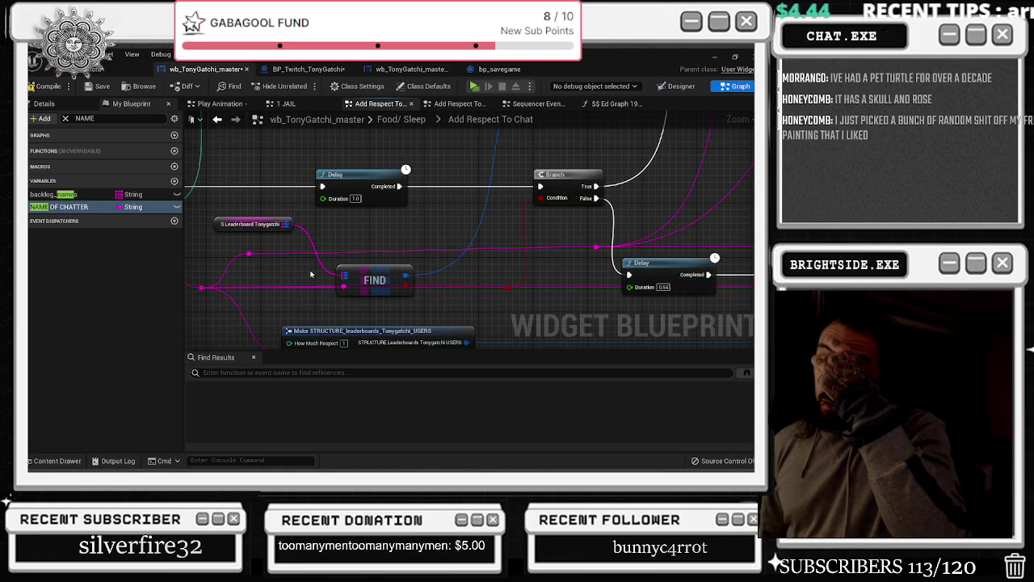
pyautogui.scroll(-2, 379, 245)
pyautogui.moveTo(379, 245)
pyautogui.mouseDown()
pyautogui.moveTo(474, 262)
pyautogui.moveTo(491, 216)
pyautogui.moveTo(450, 219)
pyautogui.moveTo(464, 264)
pyautogui.mouseUp()
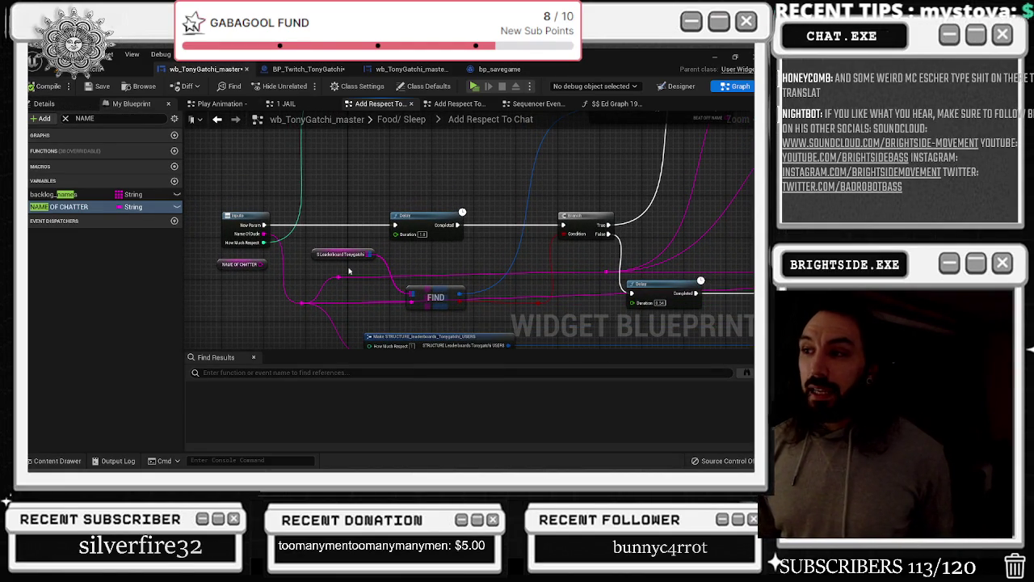
pyautogui.click(216, 119)
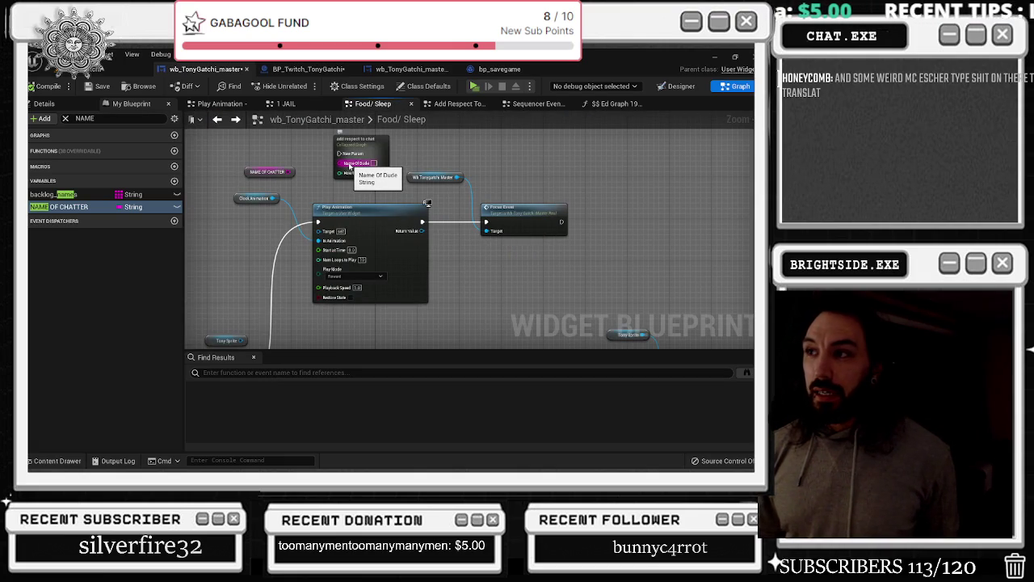
# Link NAME OF CHATTER to the Name Of Dude input and compile the widget blueprint
pyautogui.scroll(2, 303, 173)
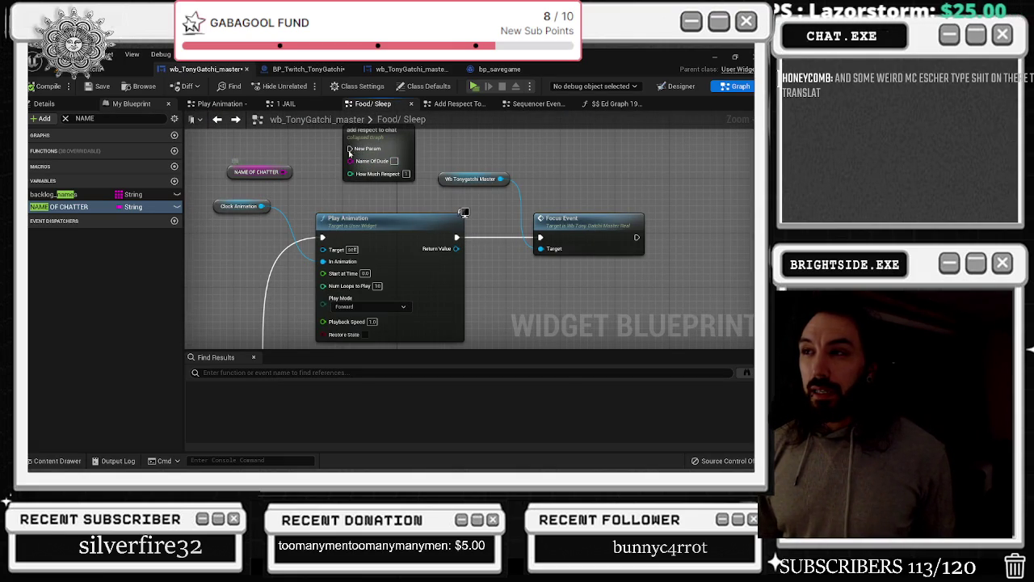
pyautogui.moveTo(284, 172)
pyautogui.mouseDown()
pyautogui.moveTo(368, 165)
pyautogui.moveTo(350, 160)
pyautogui.mouseUp()
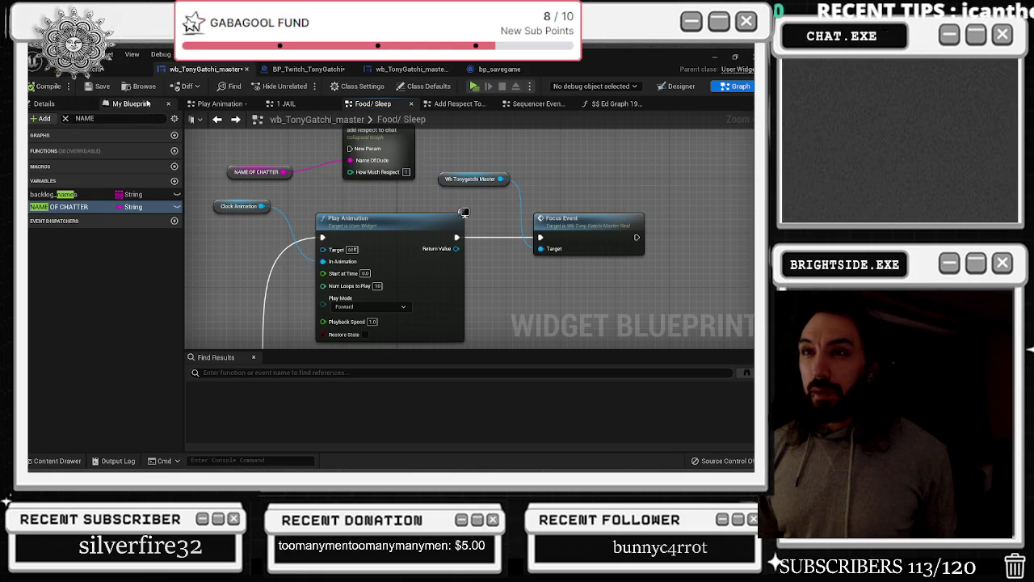
pyautogui.scroll(-5, 378, 222)
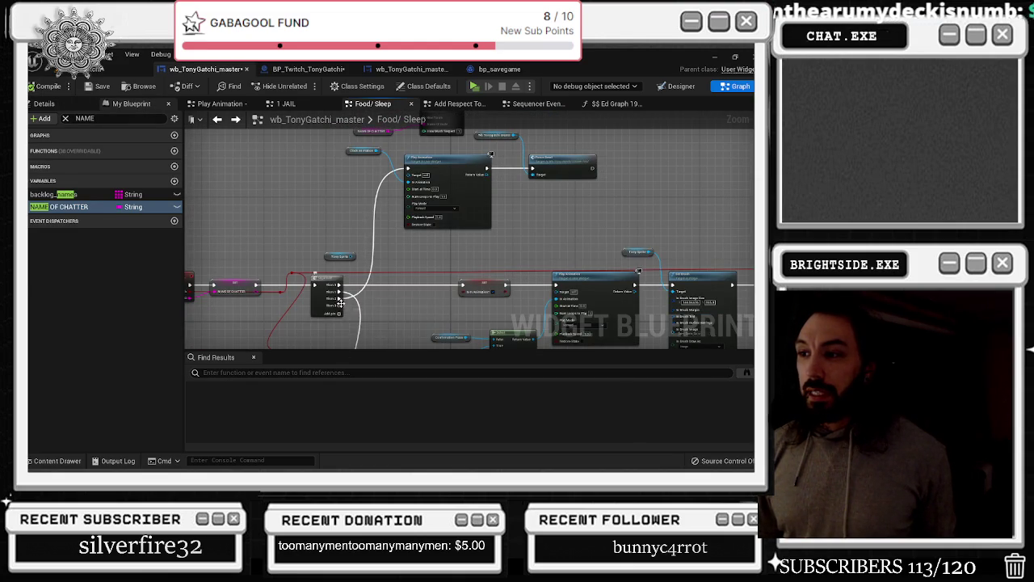
pyautogui.moveTo(368, 167); pyautogui.dragTo(368, 227)
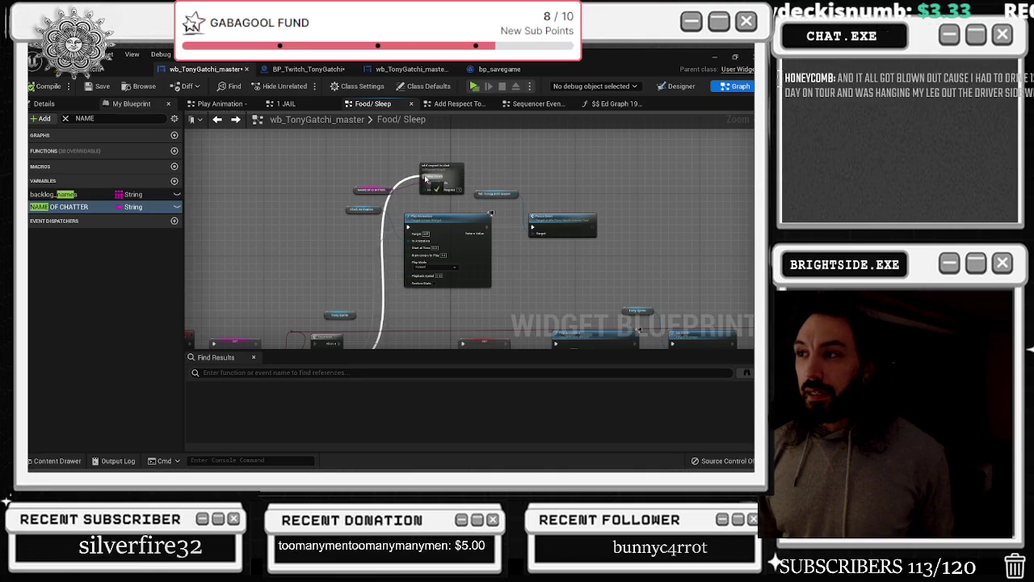
pyautogui.press('F7')
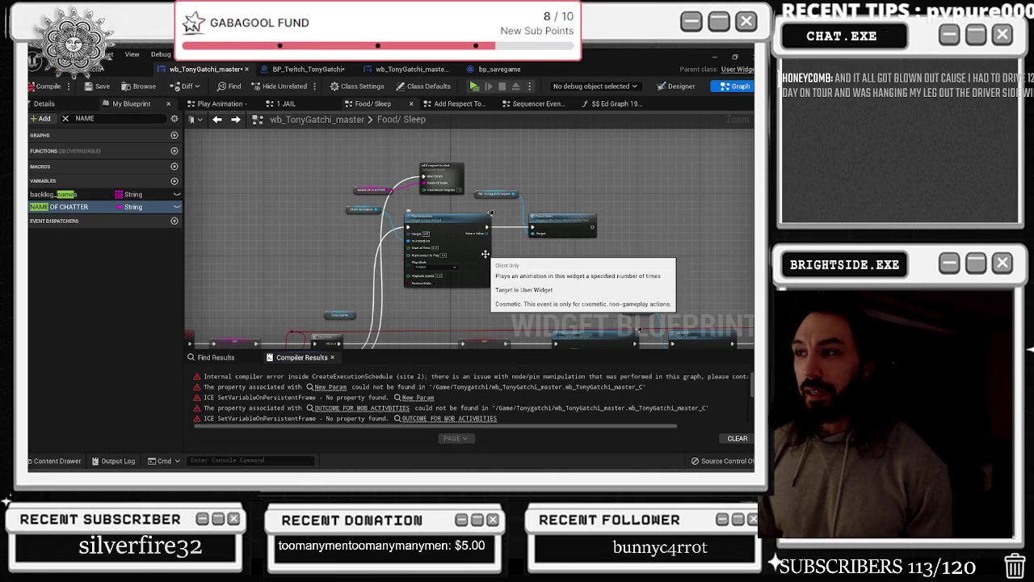
# Undo that pin link and recompile wb_TonyGatchi_master
pyautogui.hotkey('ctrl', 'z')
pyautogui.click(449, 182)
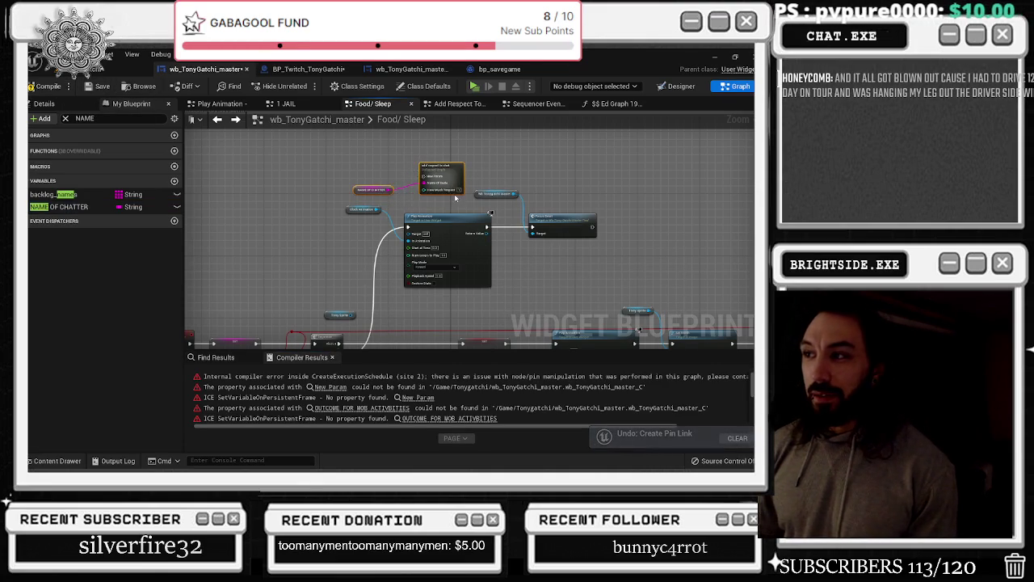
pyautogui.scroll(-3, 456, 190)
pyautogui.scroll(-1, 456, 189)
pyautogui.click(45, 87)
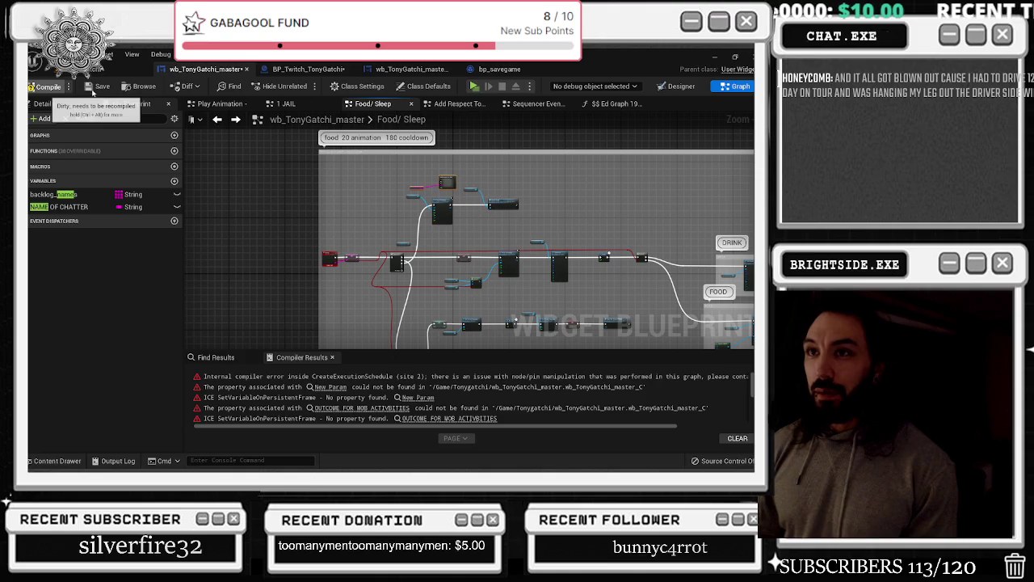
# Wire Focus Event's exec output into add respect to chat and compile to check errors
pyautogui.scroll(5, 594, 208)
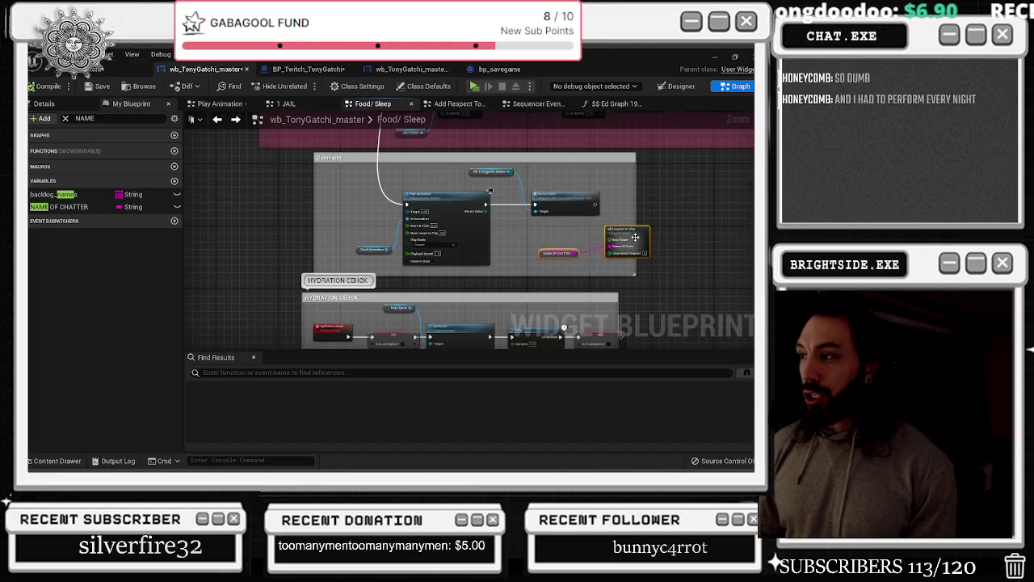
pyautogui.click(594, 209)
pyautogui.moveTo(552, 190); pyautogui.dragTo(584, 251)
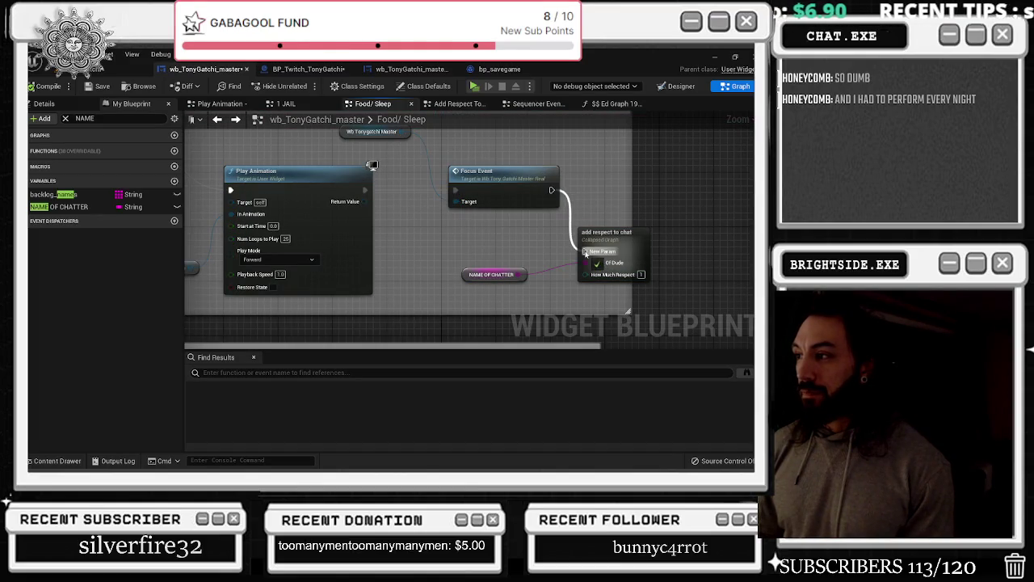
pyautogui.click(44, 87)
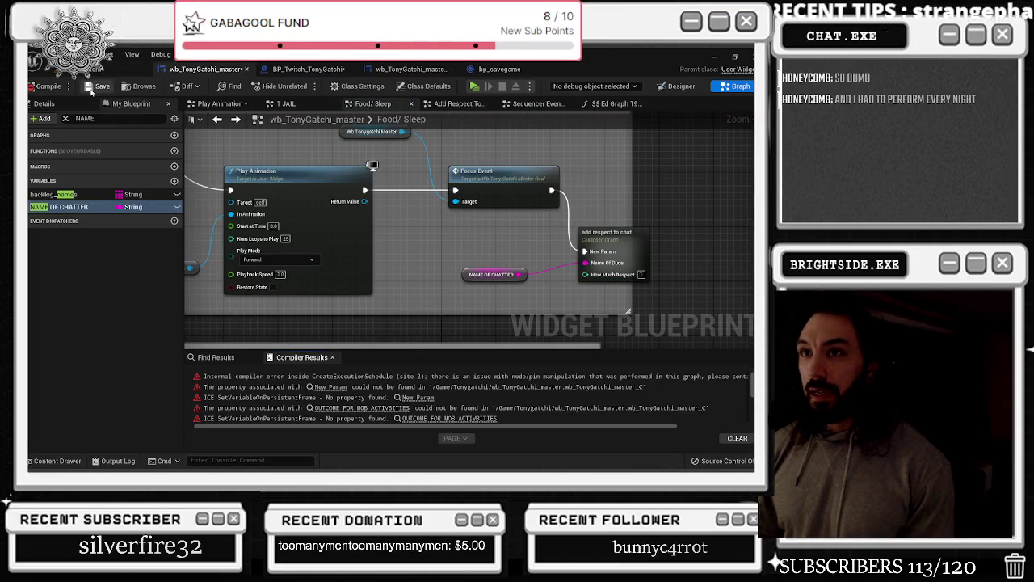
pyautogui.moveTo(565, 243); pyautogui.dragTo(407, 256)
pyautogui.moveTo(295, 300)
pyautogui.mouseDown()
pyautogui.moveTo(473, 258)
pyautogui.moveTo(564, 198)
pyautogui.mouseUp()
pyautogui.click(450, 228)
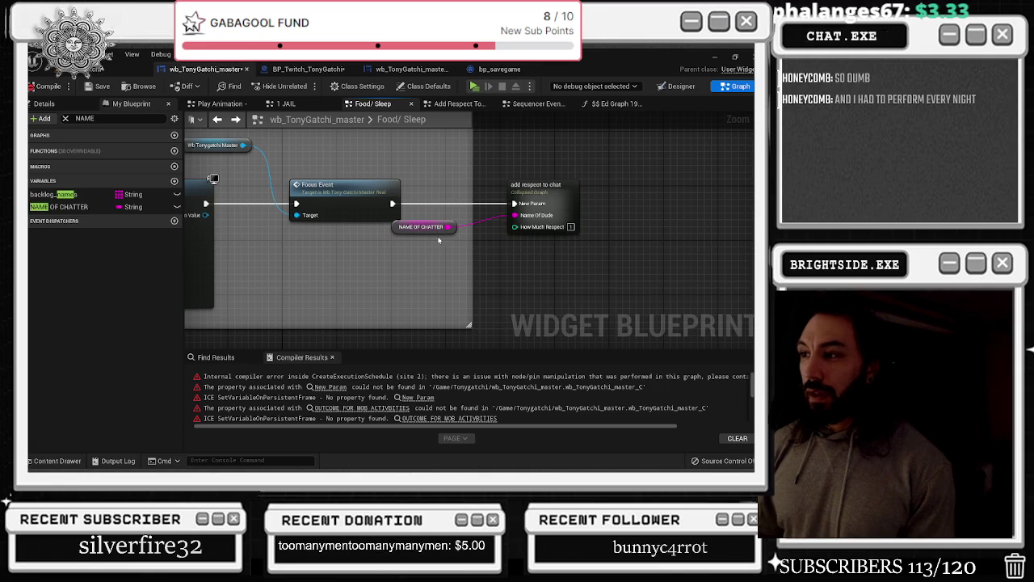
pyautogui.click(44, 86)
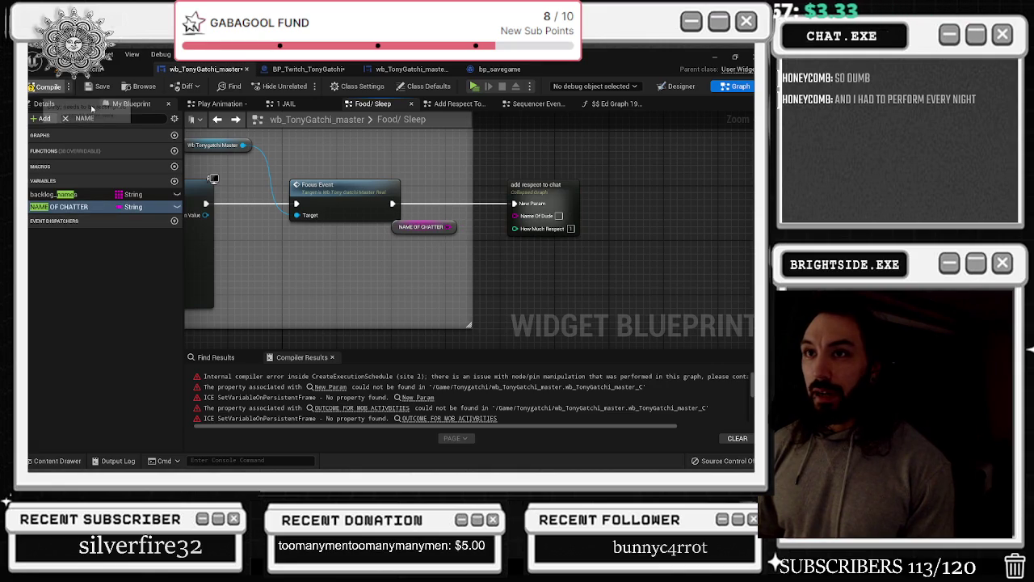
# Set Name Of Dude to POOPFACE by typing FACE, and save the blueprint
pyautogui.click(100, 86)
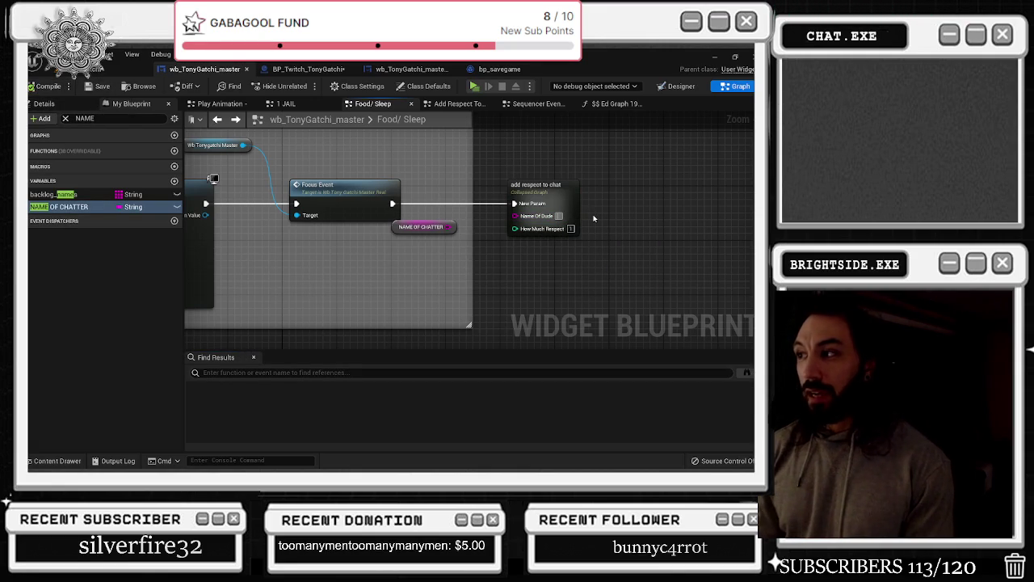
pyautogui.write('POOPFACE')
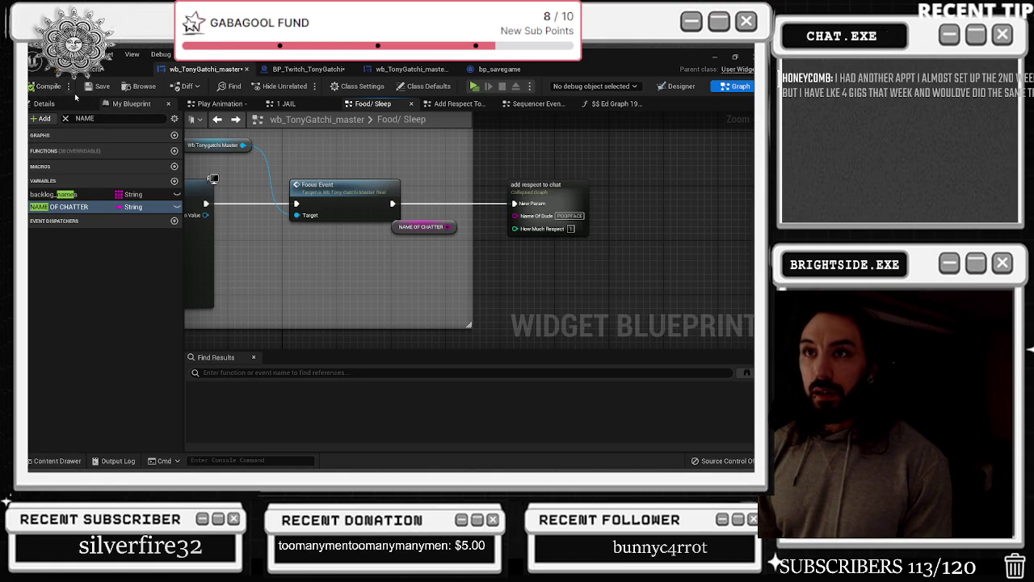
pyautogui.hotkey('ctrl', 's')
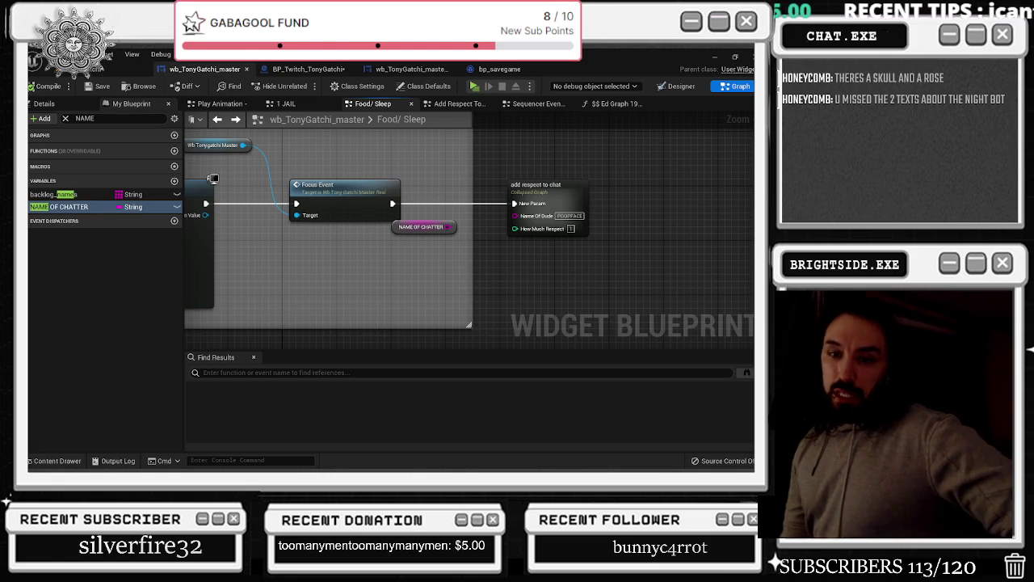
# Open the Windows Alt+Tab switcher to leave the Unreal blueprint editor
pyautogui.hotkey('alt', 'Tab')
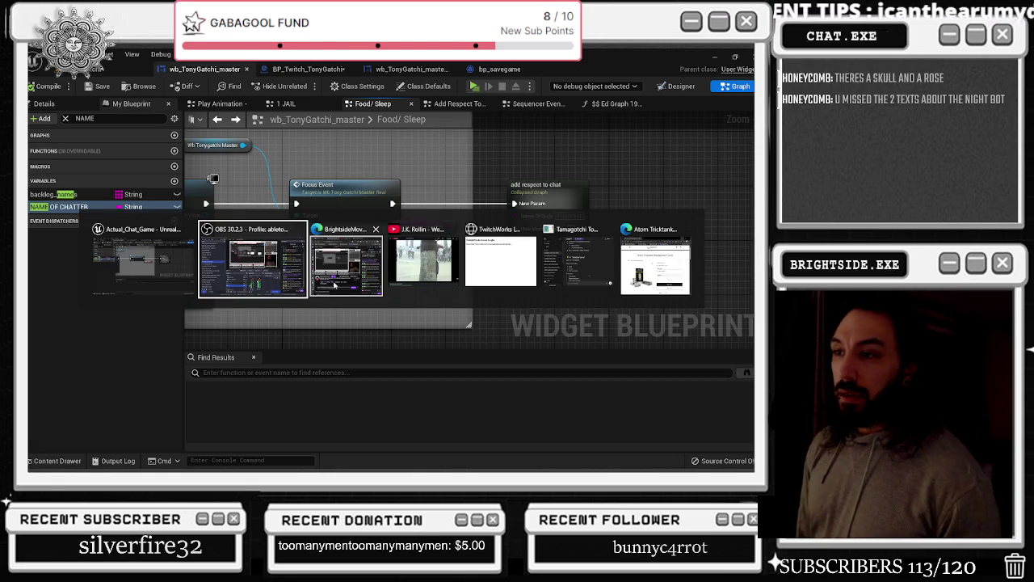
# Search Google for 'MC ESHER' in a new tab and show image results in a maximized window
pyautogui.click(412, 279)
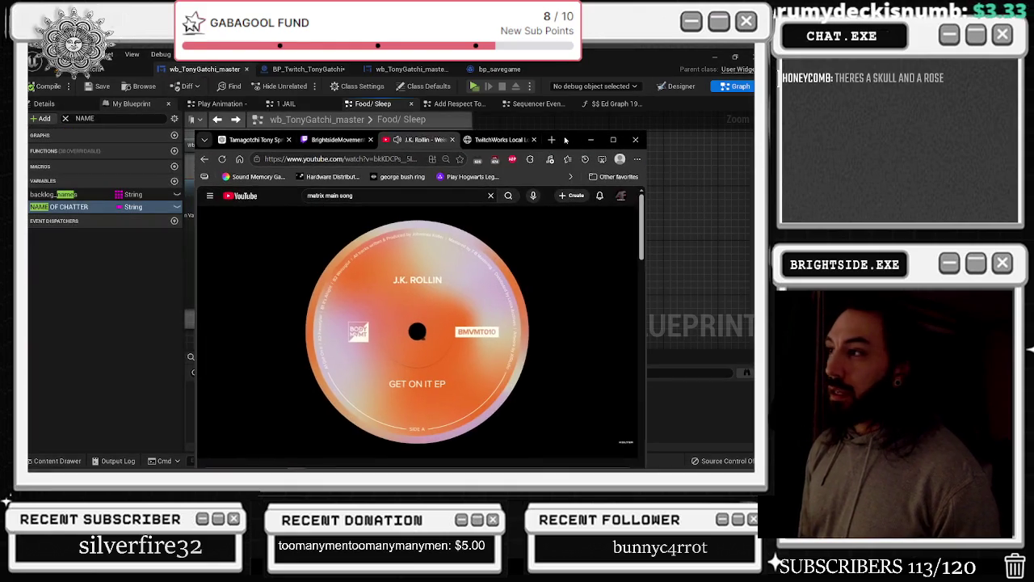
pyautogui.click(553, 140)
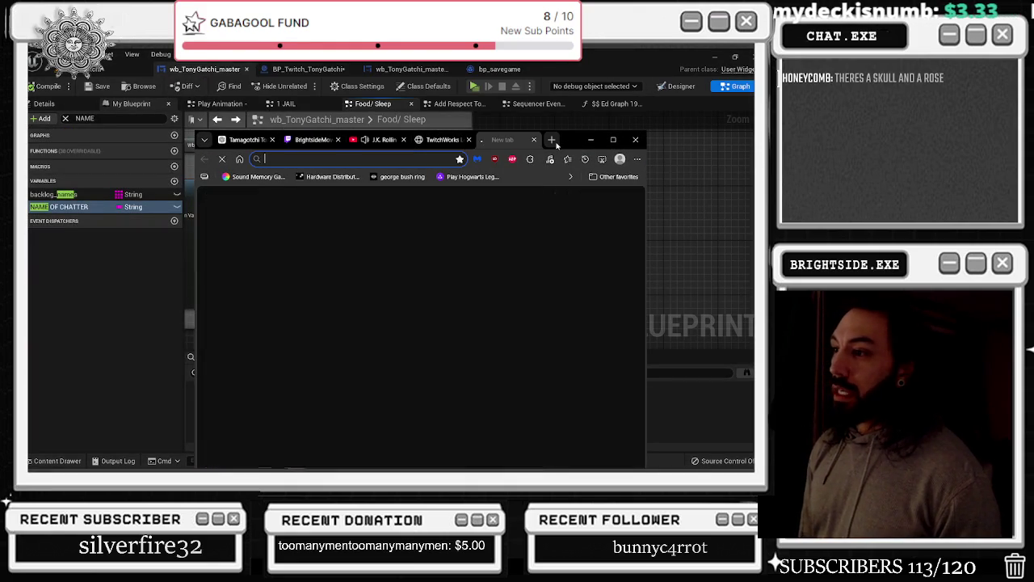
pyautogui.write('MC ES')
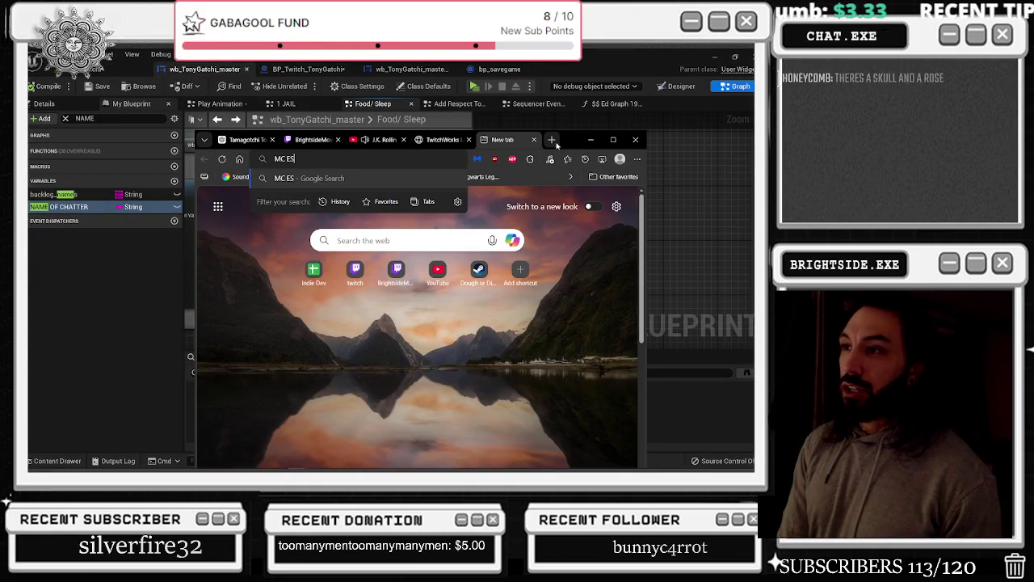
pyautogui.write('HER')
pyautogui.press('Return')
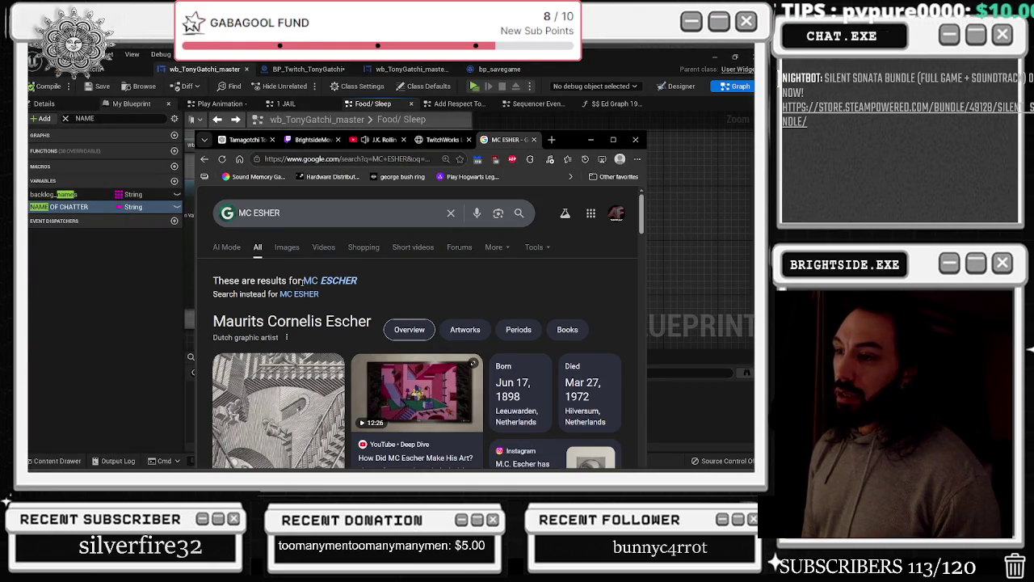
pyautogui.scroll(-1, 302, 286)
pyautogui.scroll(1, 309, 279)
pyautogui.click(288, 247)
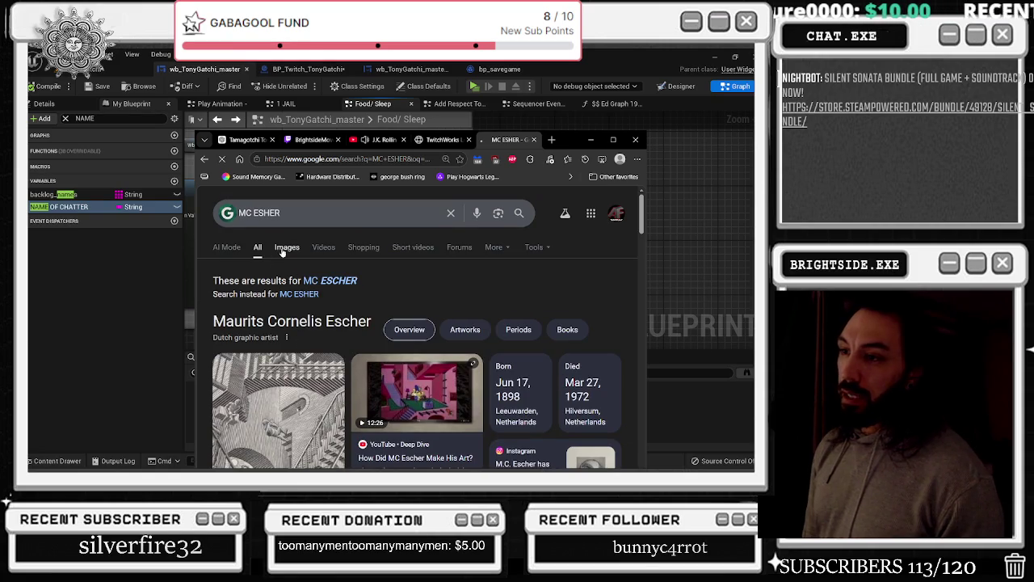
pyautogui.click(613, 140)
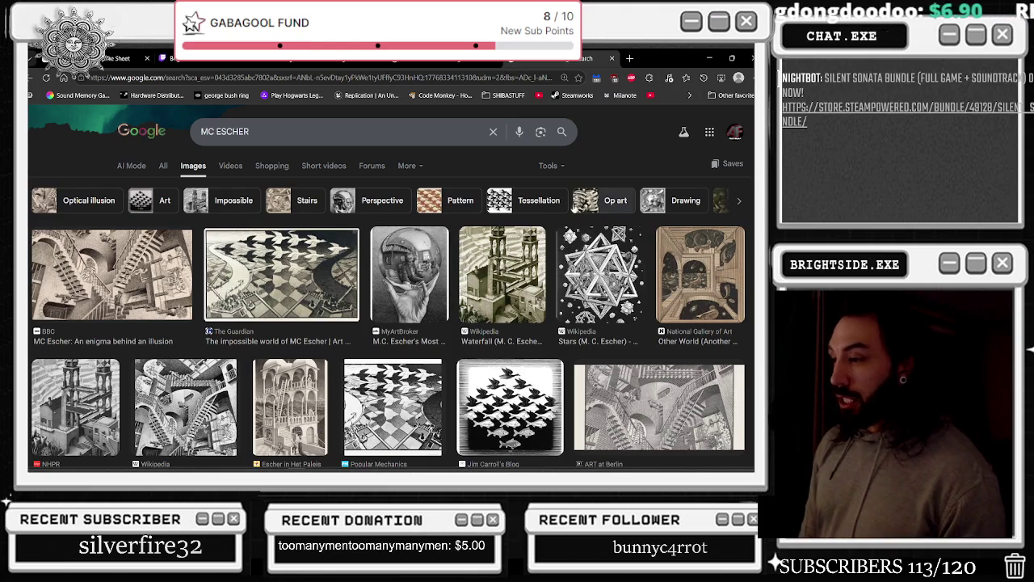
# Preview the Popular Mechanics, Waterfall, Relativity and National Galleries of Scotland Escher images
pyautogui.scroll(-1, 614, 206)
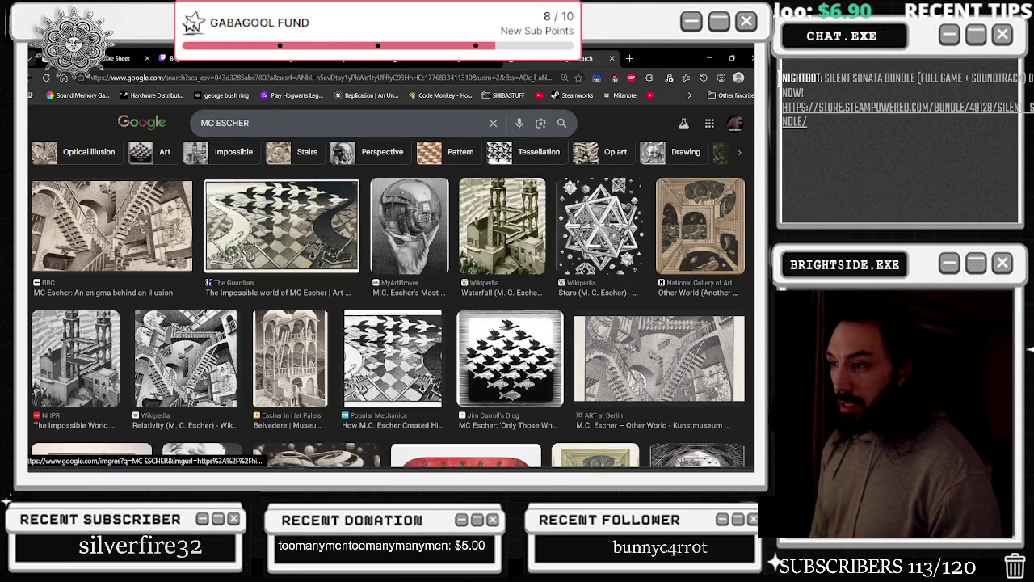
pyautogui.click(394, 344)
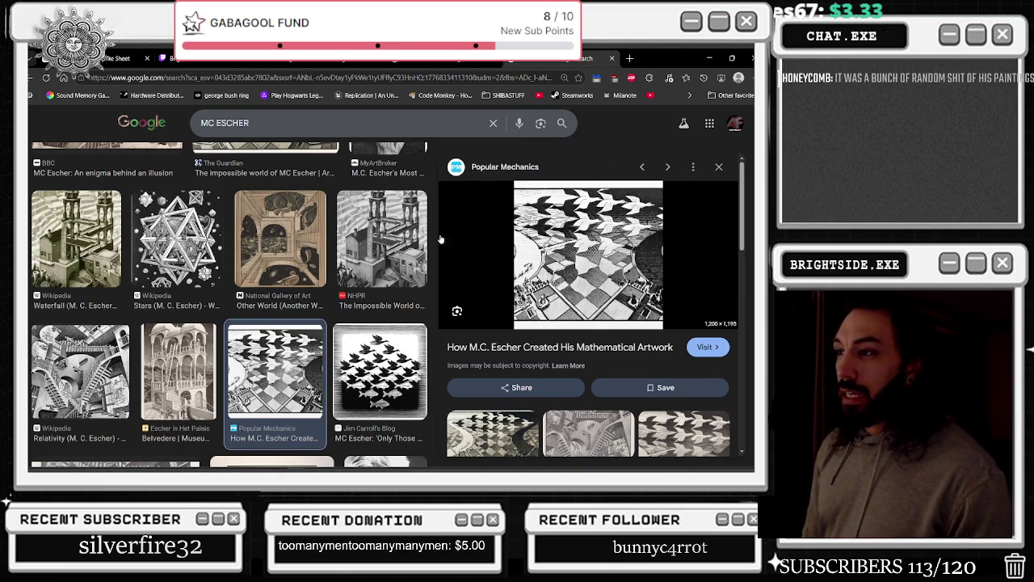
pyautogui.press('Right')
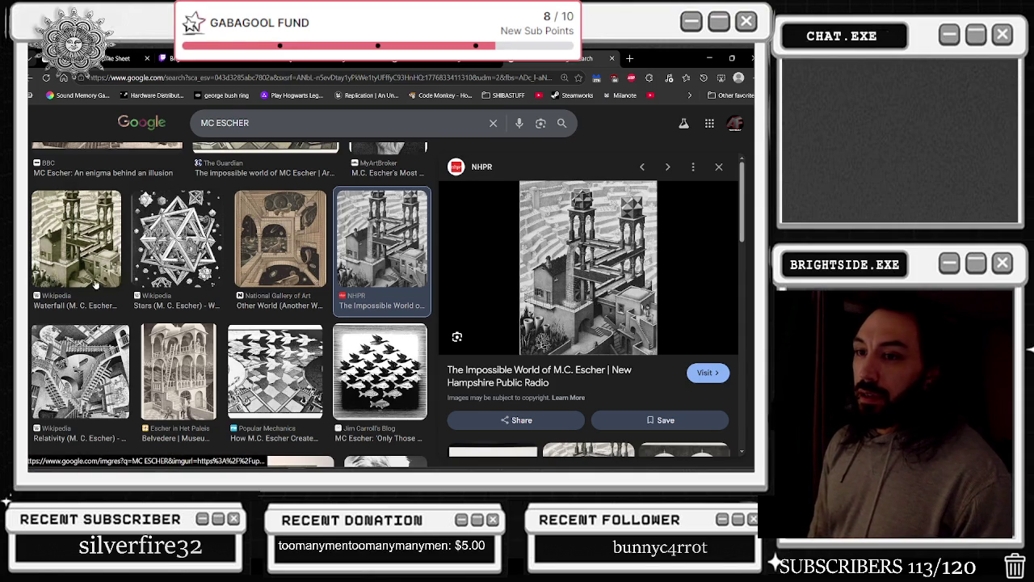
pyautogui.click(77, 373)
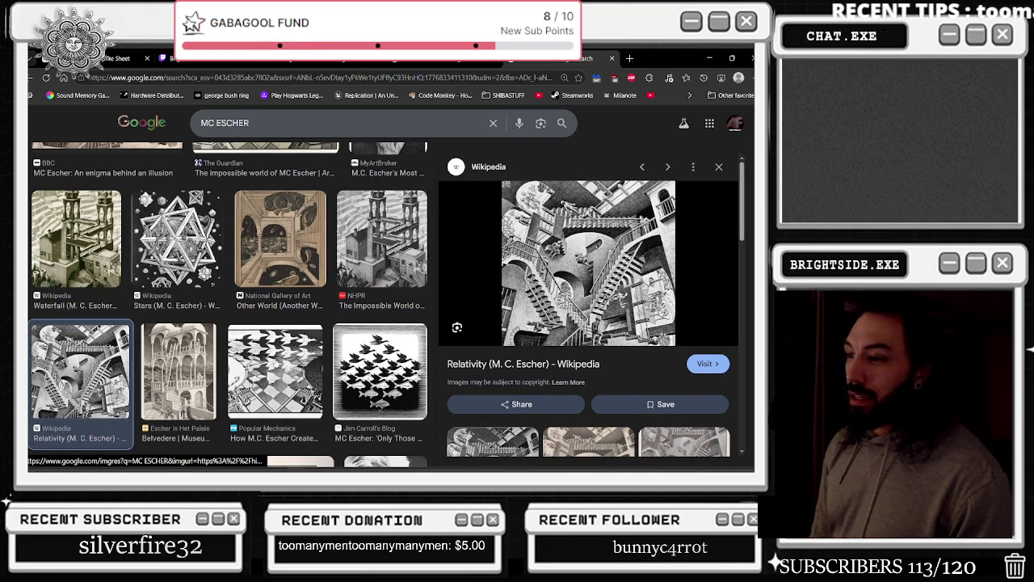
pyautogui.scroll(-3, 288, 403)
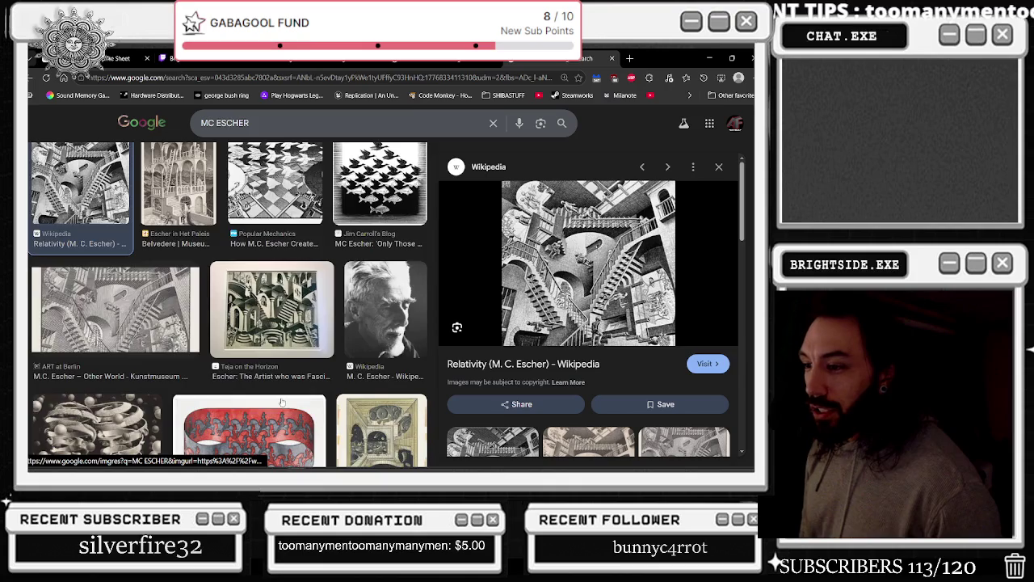
pyautogui.scroll(-3, 281, 401)
pyautogui.click(100, 270)
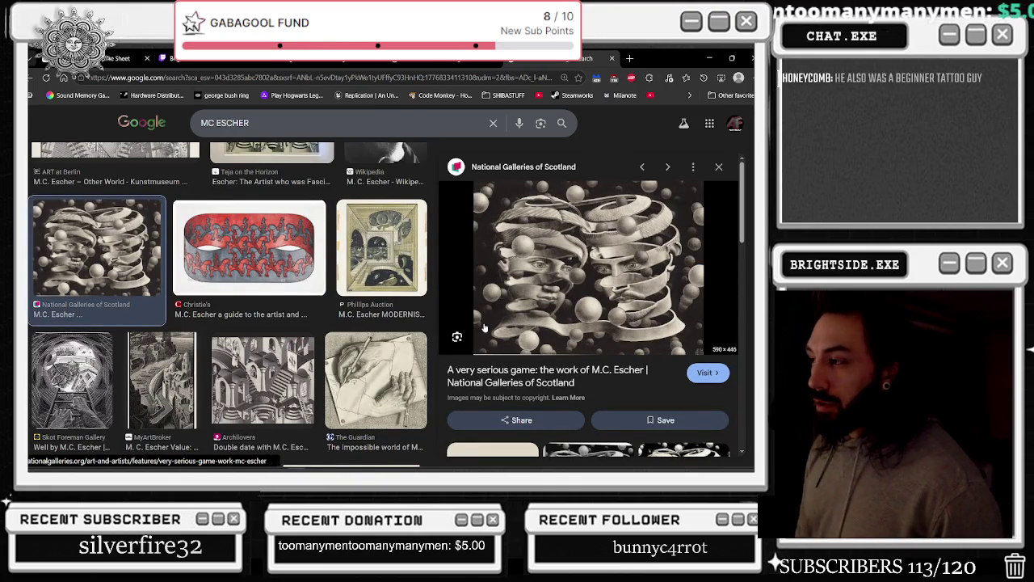
pyautogui.click(307, 127)
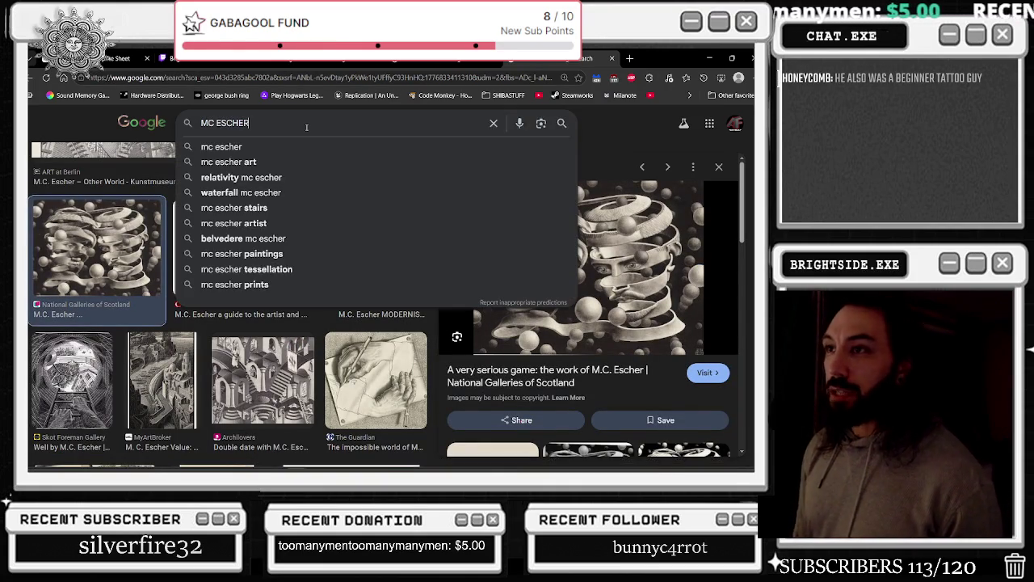
# Extend the search to 'MC ESCHER TATTOO' and preview the Winkt and Next Luxury tattoos
pyautogui.write('TATTOO')
pyautogui.press('Return')
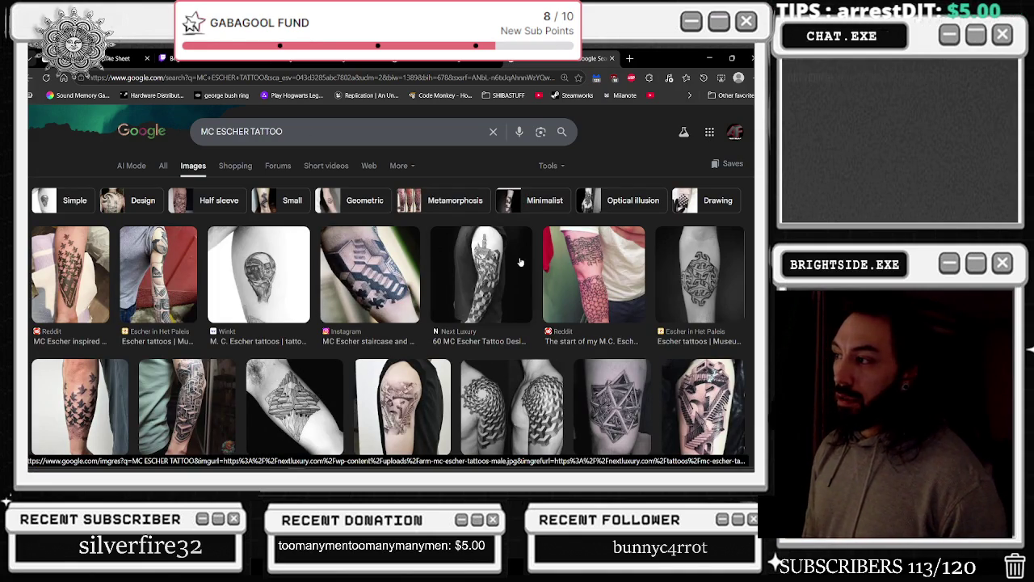
pyautogui.scroll(-1, 520, 262)
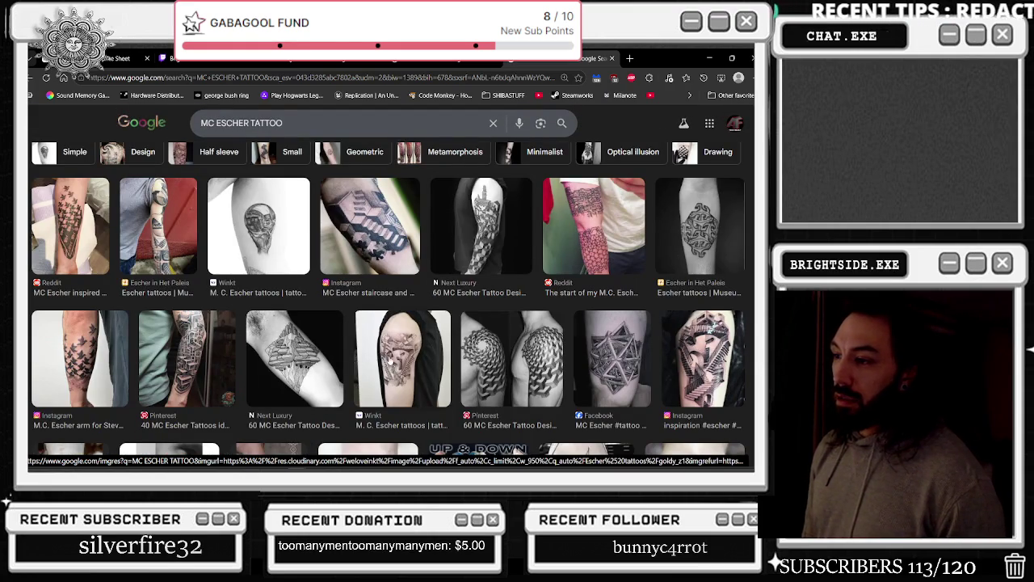
pyautogui.click(364, 370)
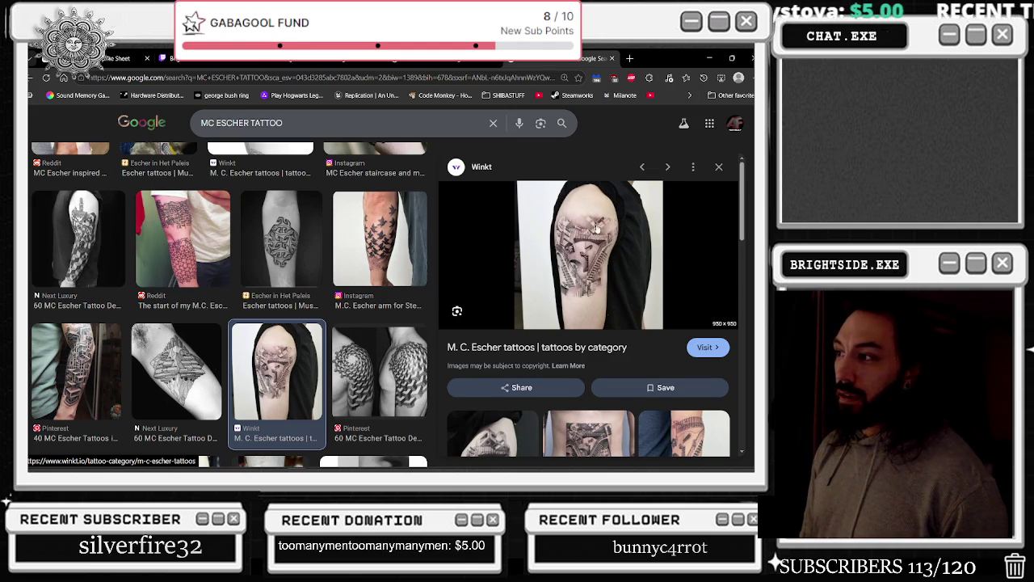
pyautogui.click(58, 299)
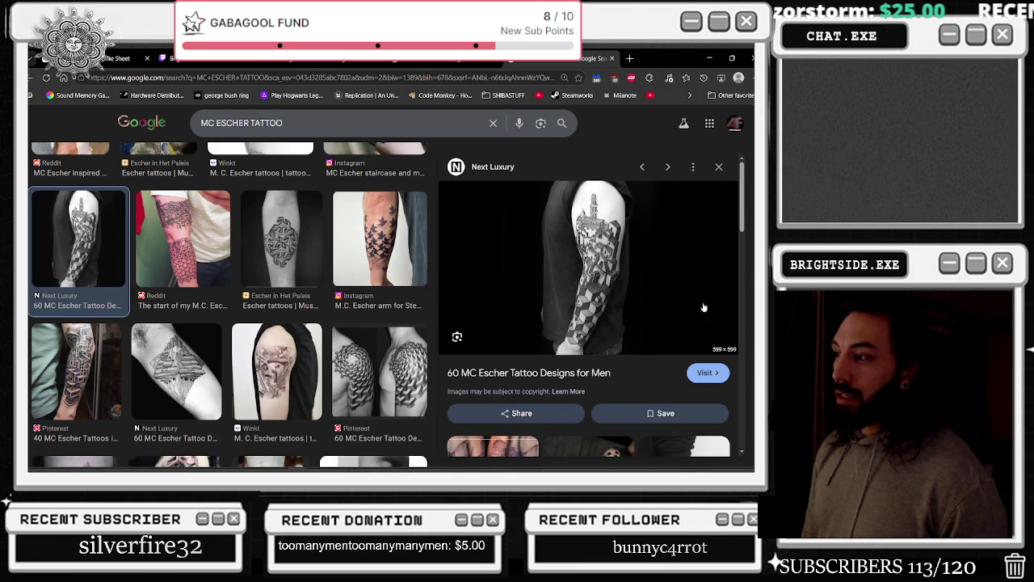
pyautogui.press('Escape')
# Preview the Pinterest sleeve, TikTok sphere spiral and Tattoofilter inner-arm tattoo images
pyautogui.click(80, 392)
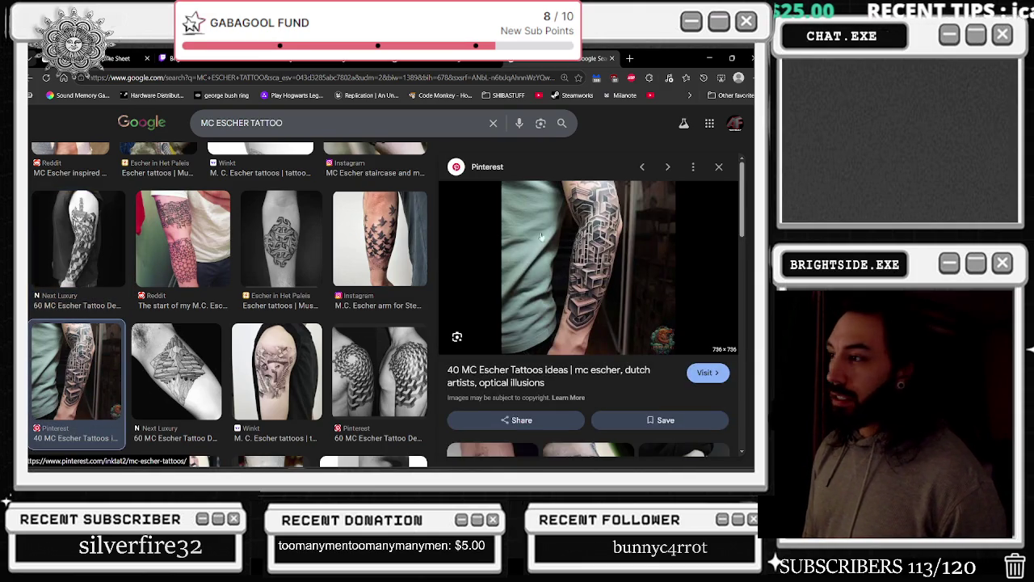
pyautogui.scroll(-3, 317, 293)
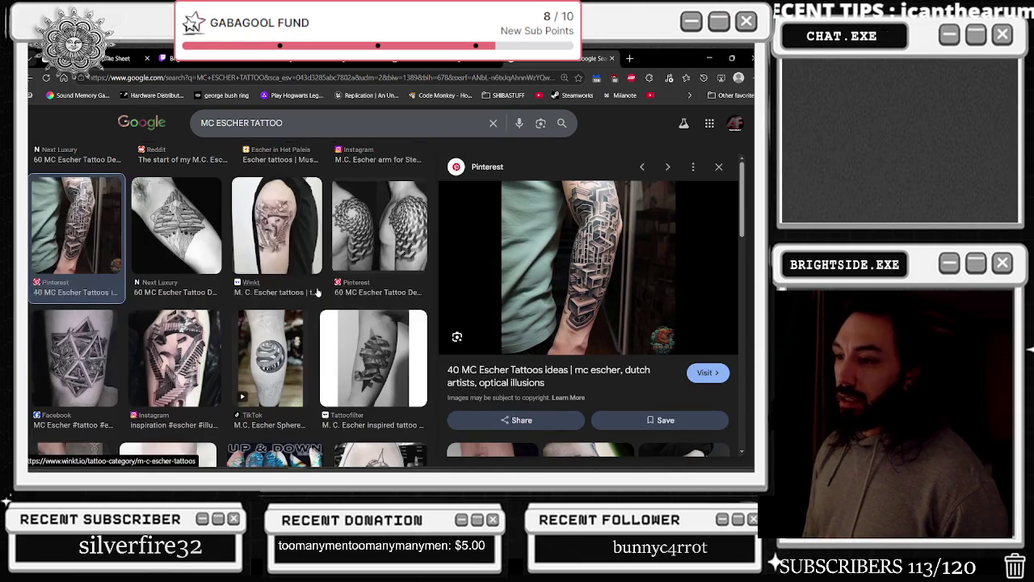
pyautogui.click(257, 372)
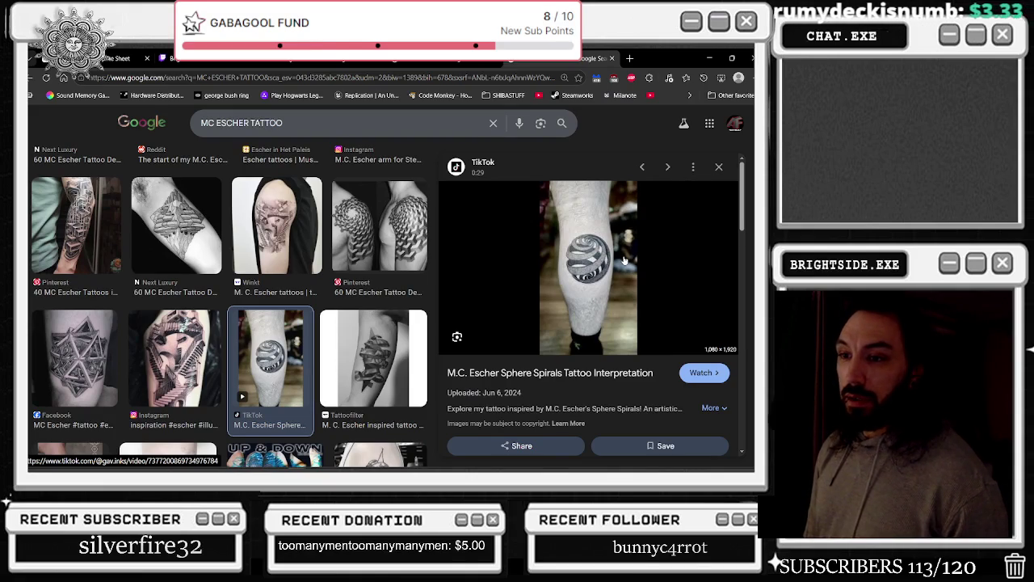
pyautogui.click(366, 373)
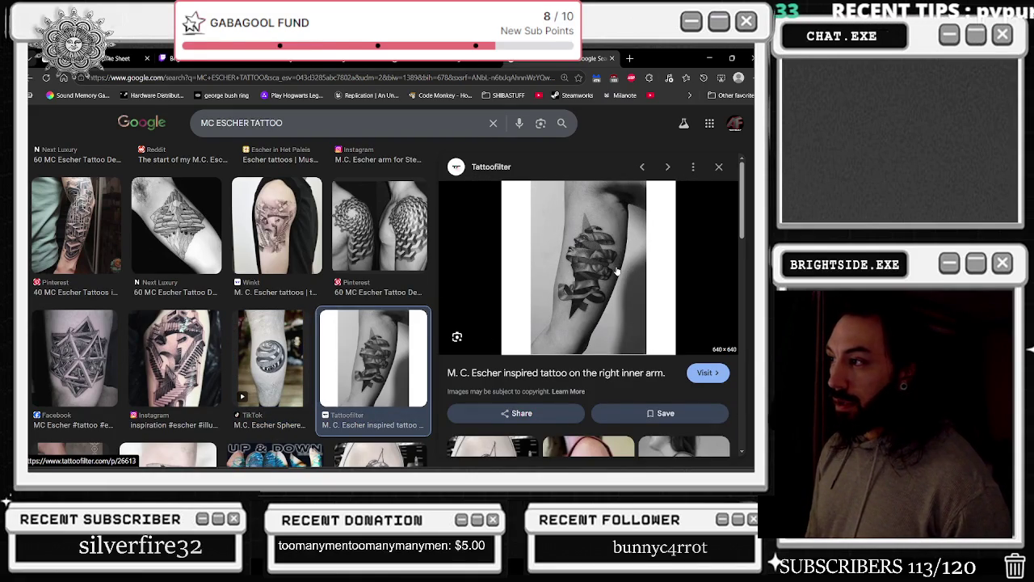
pyautogui.scroll(-5, 620, 270)
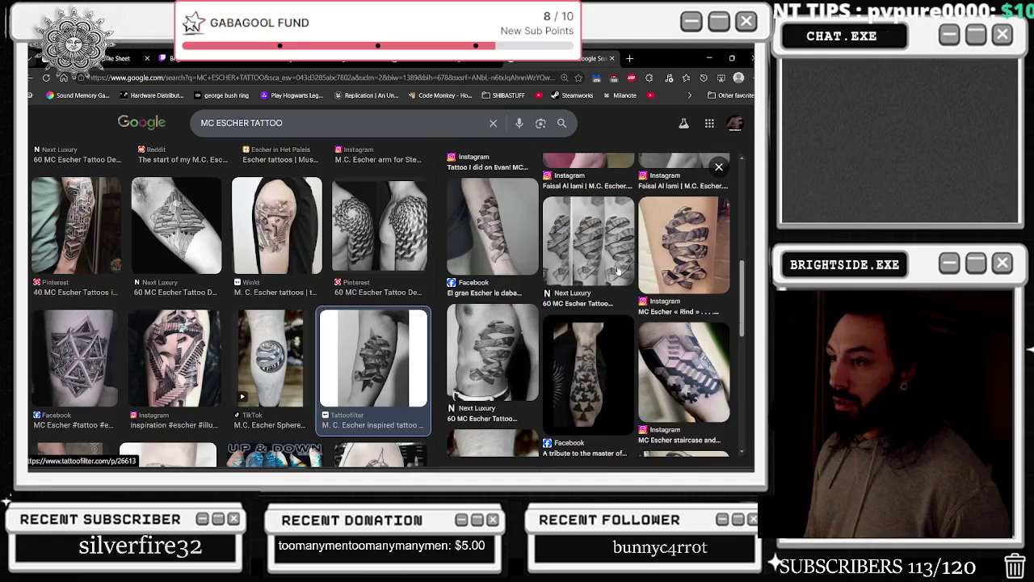
pyautogui.scroll(4, 622, 269)
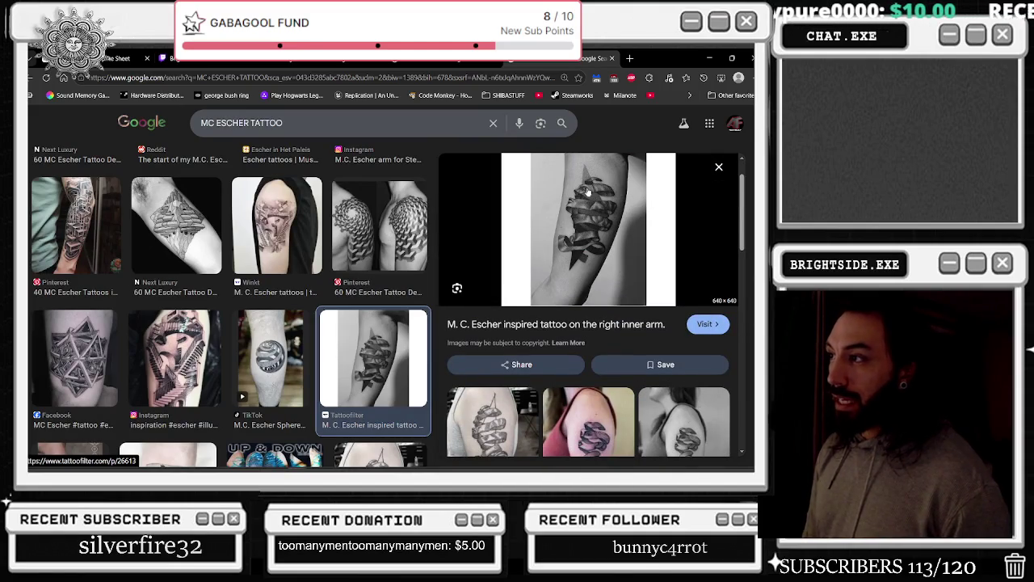
pyautogui.scroll(-2, 589, 202)
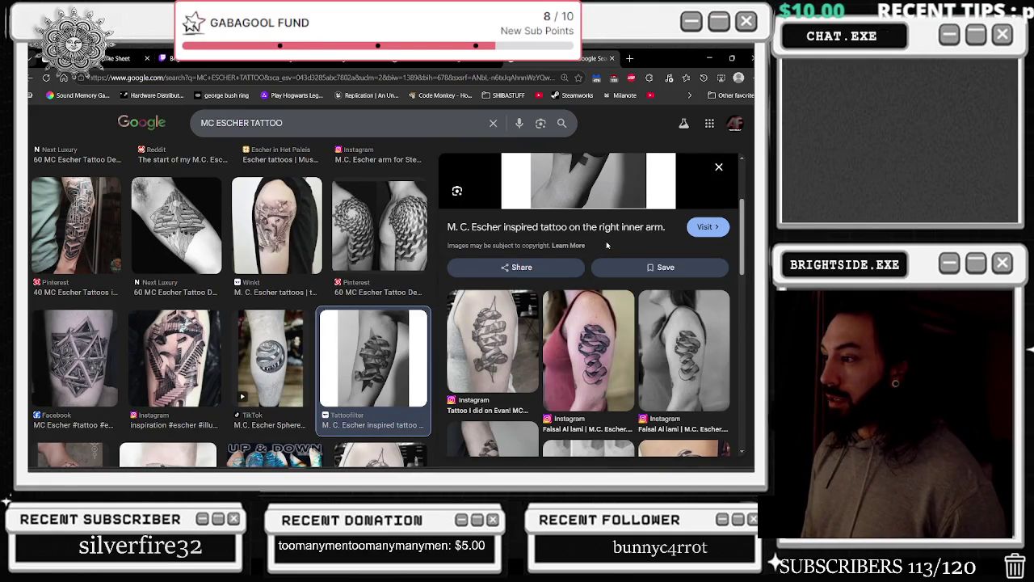
pyautogui.scroll(3, 604, 247)
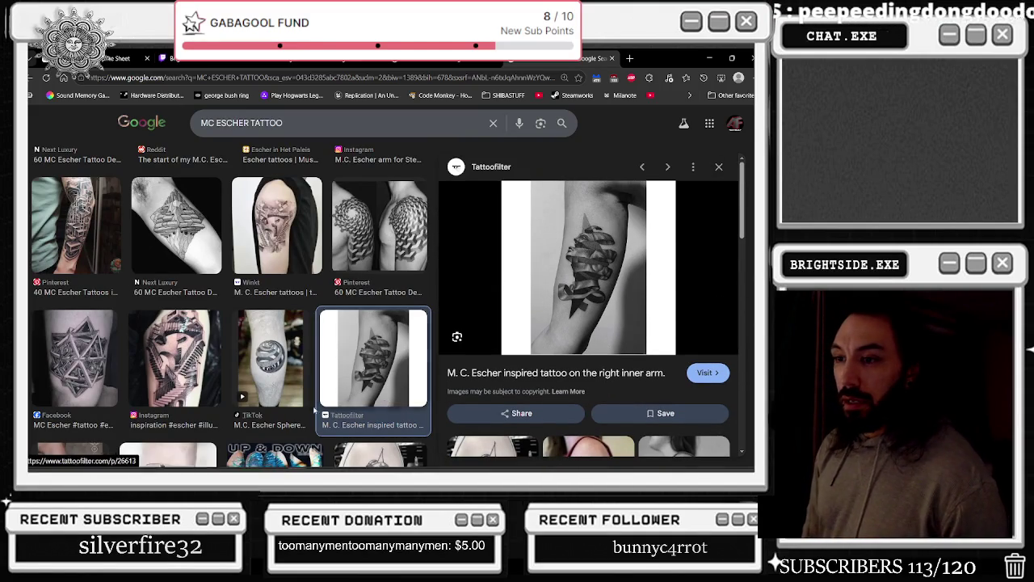
# Preview the Escher triangle back tattoo and scroll further through the tattoo results
pyautogui.scroll(-3, 179, 386)
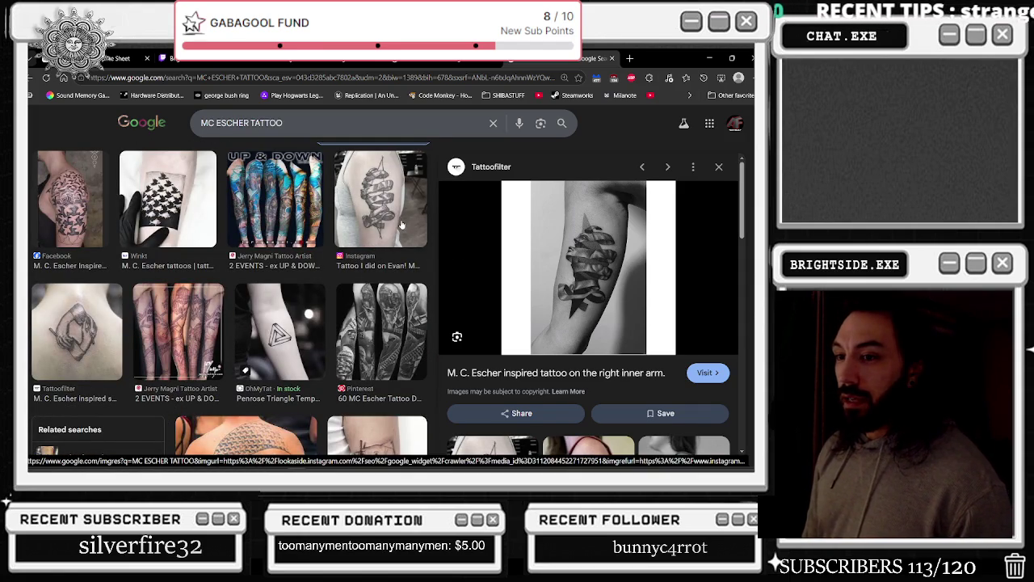
pyautogui.scroll(-3, 400, 230)
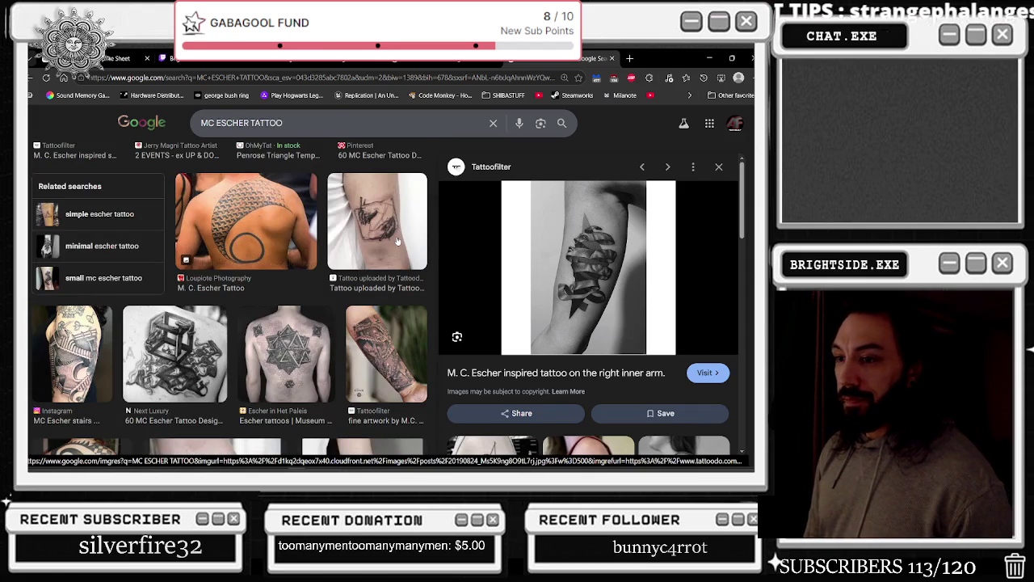
pyautogui.click(307, 362)
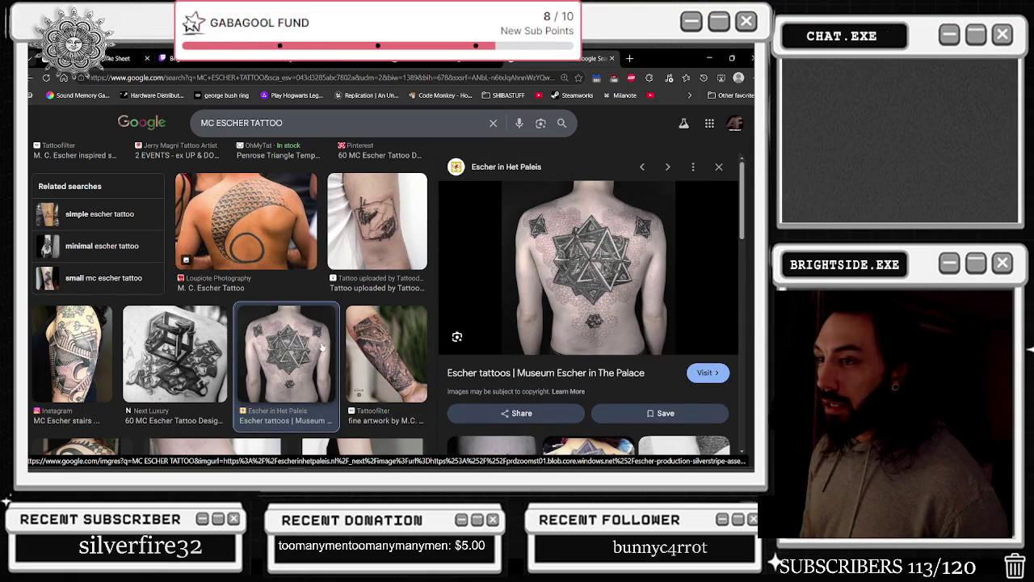
pyautogui.scroll(-3, 359, 324)
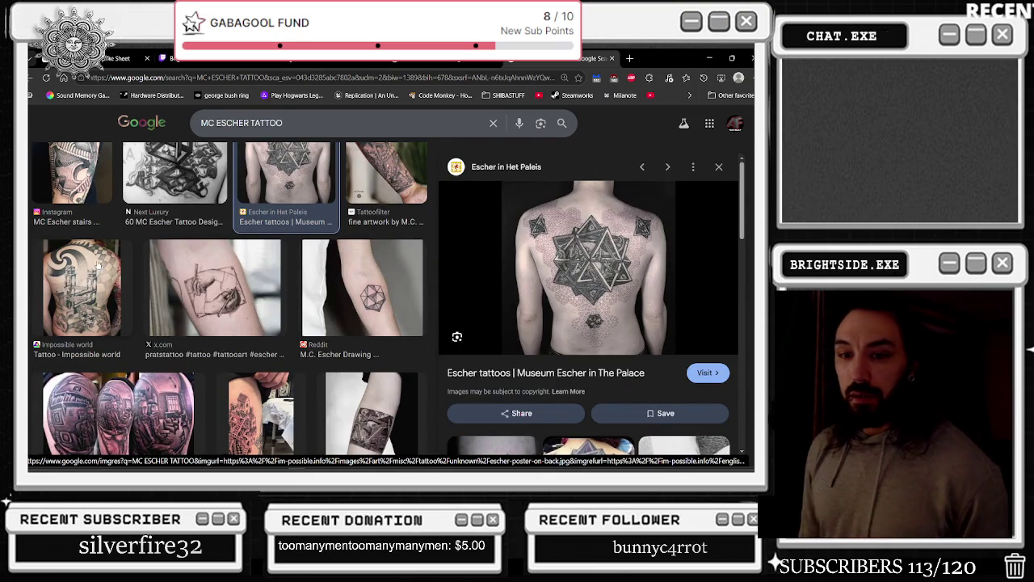
pyautogui.scroll(-3, 303, 300)
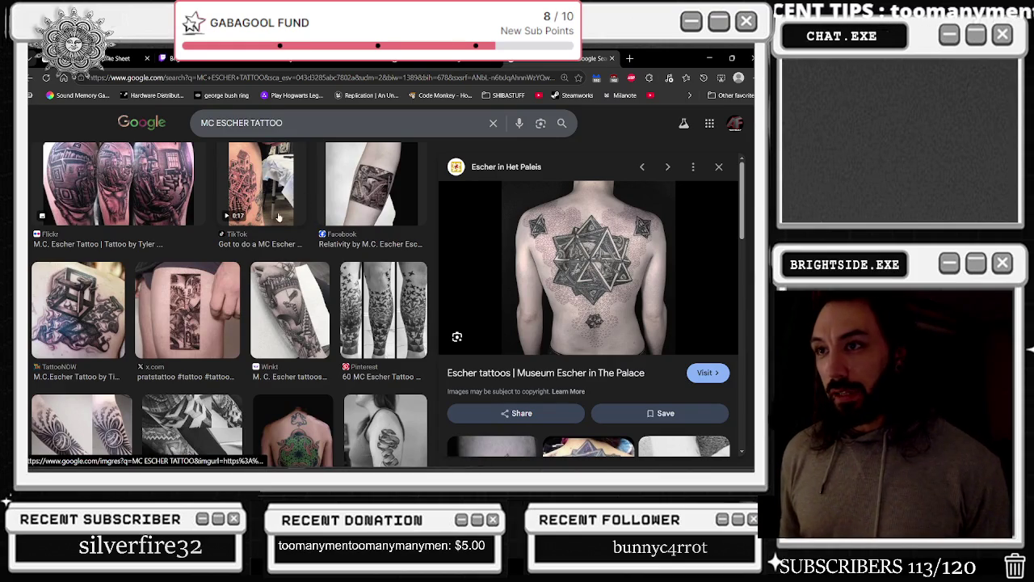
pyautogui.scroll(-2, 273, 200)
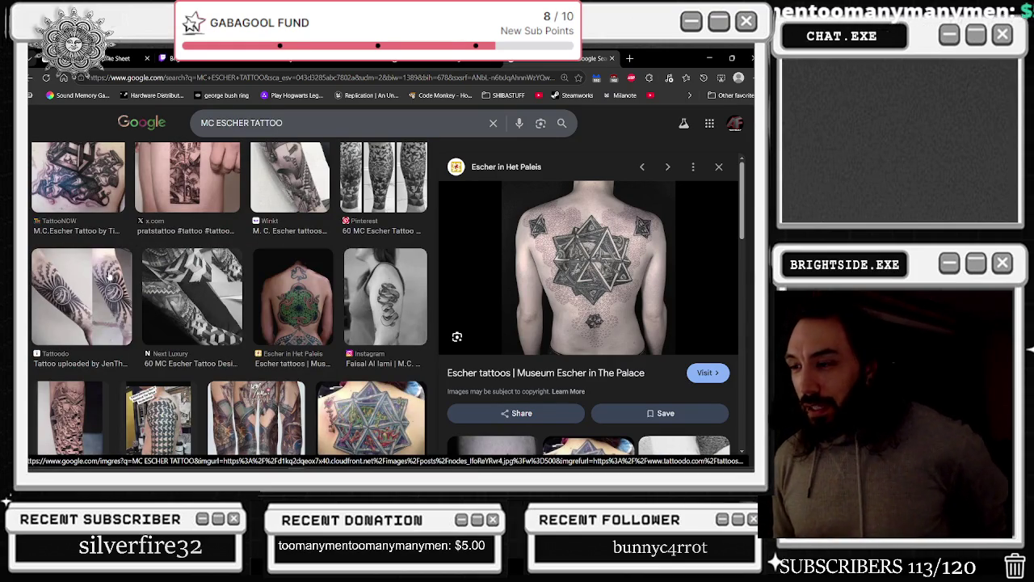
pyautogui.scroll(-5, 145, 285)
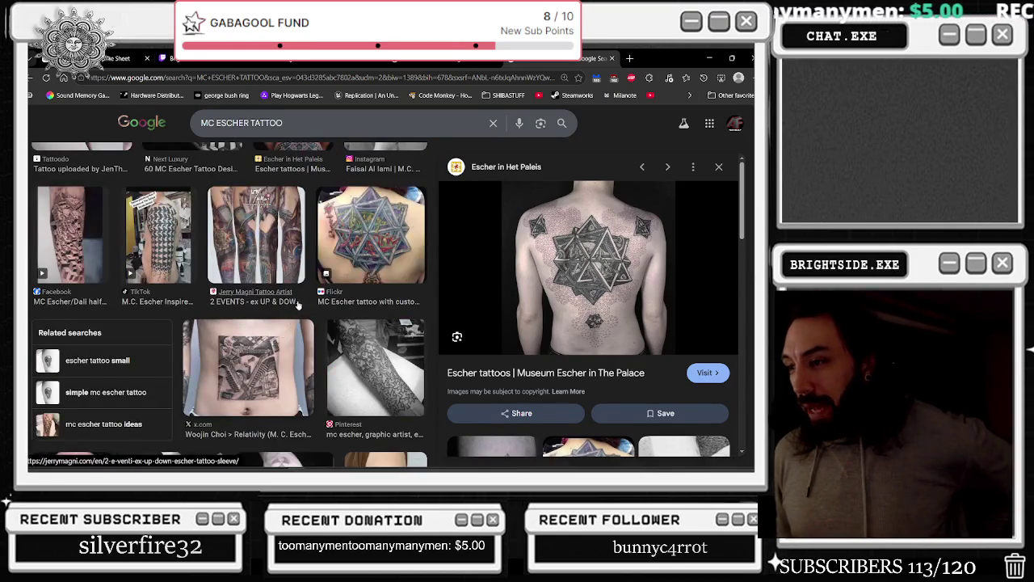
pyautogui.scroll(-3, 386, 322)
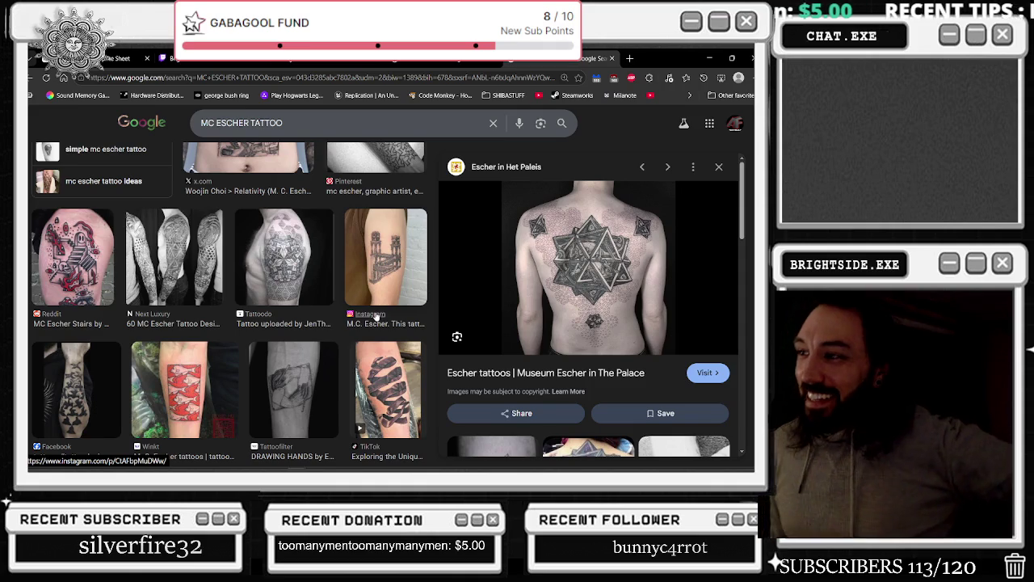
pyautogui.scroll(-2, 374, 317)
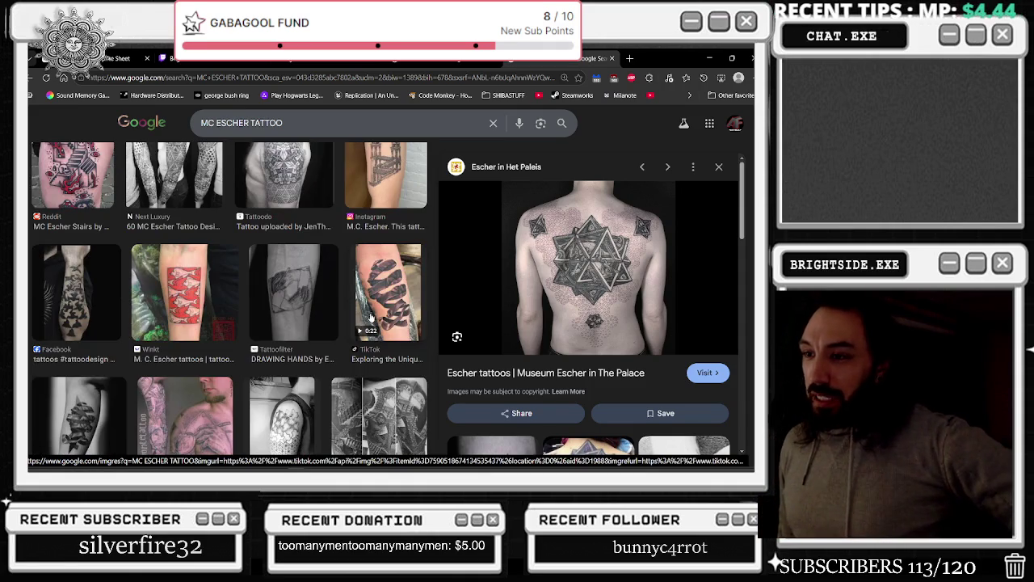
pyautogui.scroll(-1, 373, 299)
# Dismiss a tattoo image's options menu and return to the Google homepage
pyautogui.rightClick(336, 333)
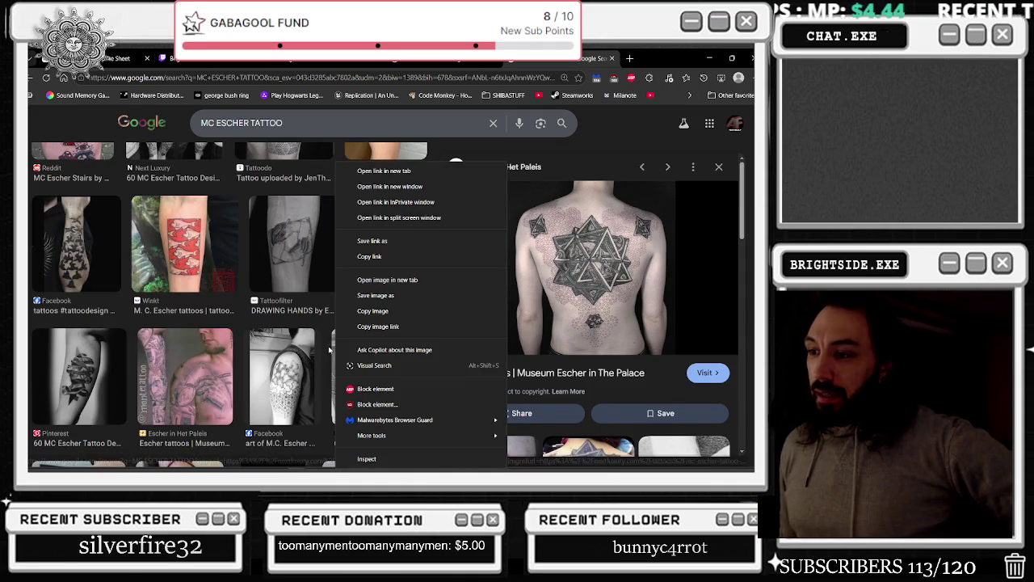
pyautogui.press('Escape')
pyautogui.scroll(-3, 323, 334)
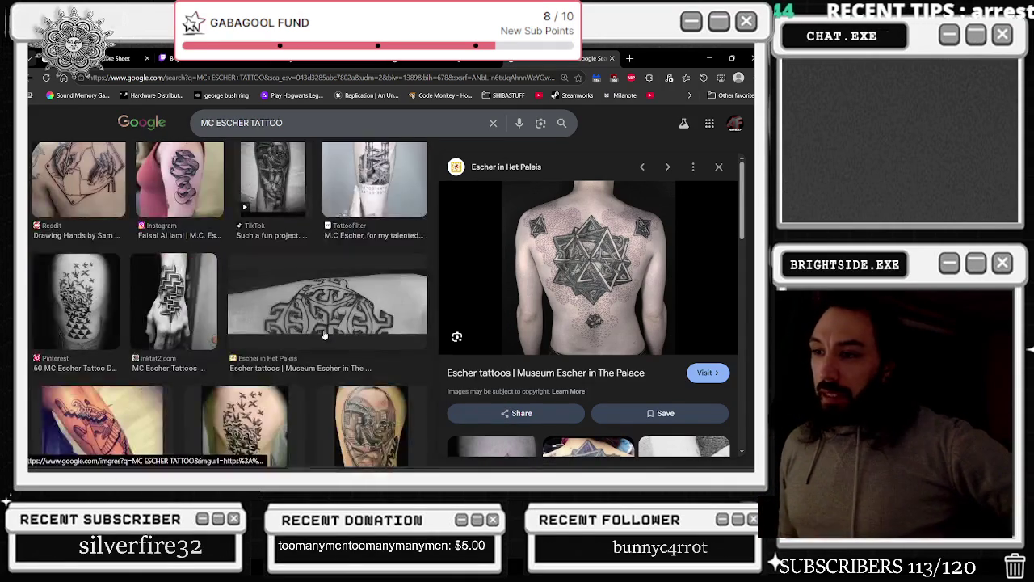
pyautogui.scroll(3, 323, 334)
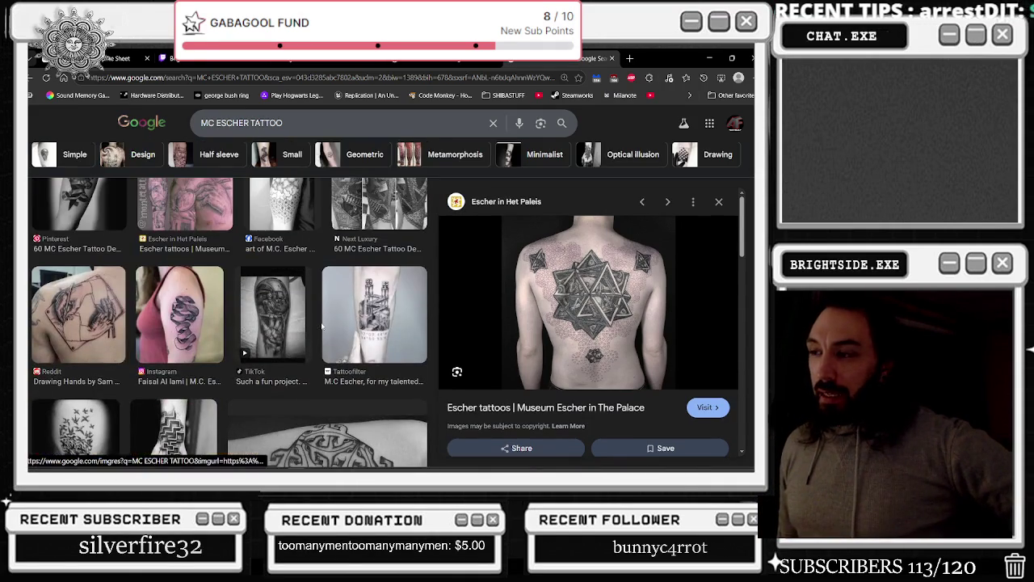
pyautogui.click(129, 123)
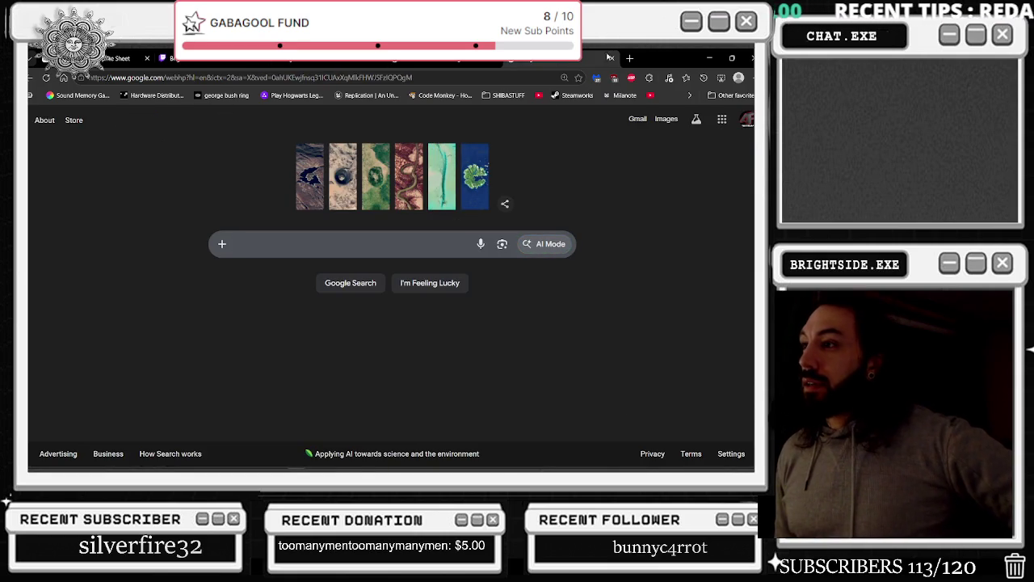
# Minimize Chrome and select the add respect to chat node in the Food/ Sleep graph
pyautogui.click(709, 58)
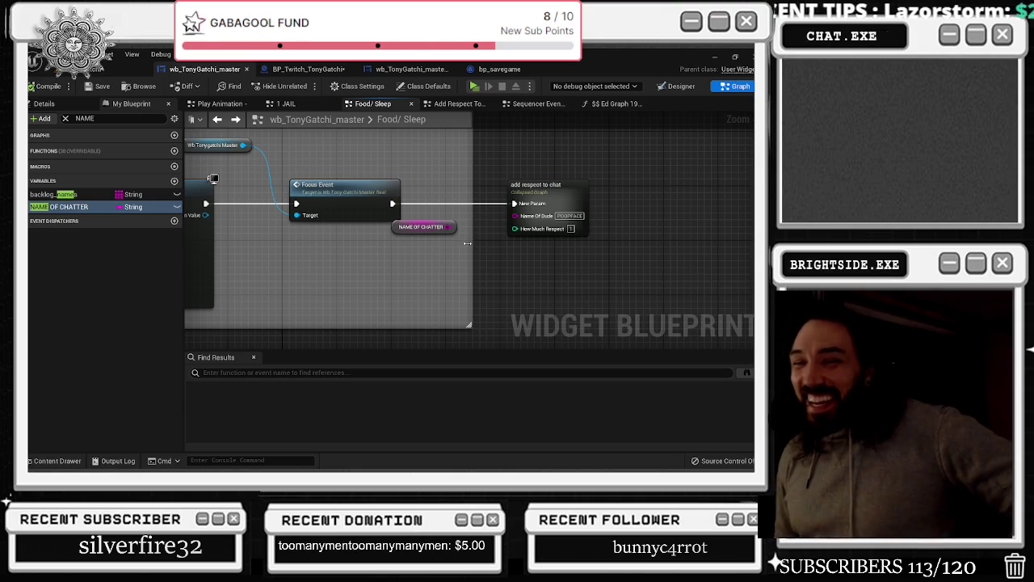
pyautogui.click(565, 197)
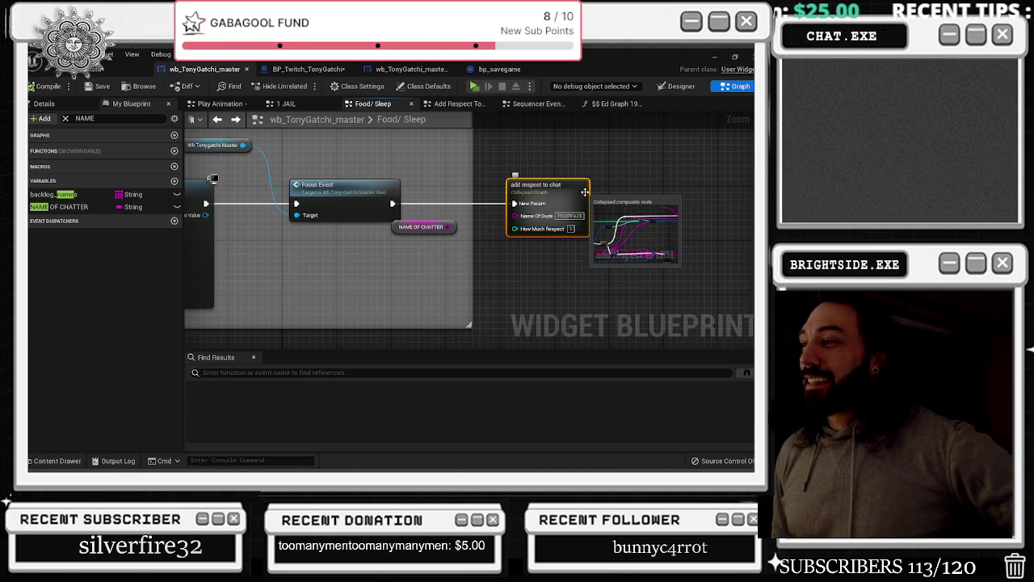
# Open Add Respect To Chat, shift the Inputs and FIND nodes, and place a NAME OF CHATTER getter near FIND
pyautogui.doubleClick(584, 192)
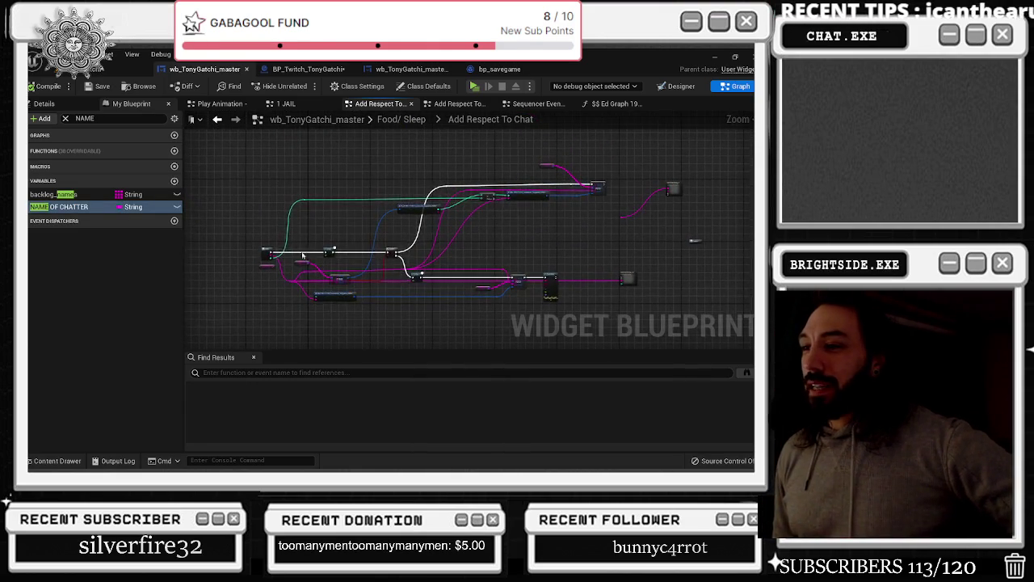
pyautogui.moveTo(269, 254); pyautogui.dragTo(235, 255)
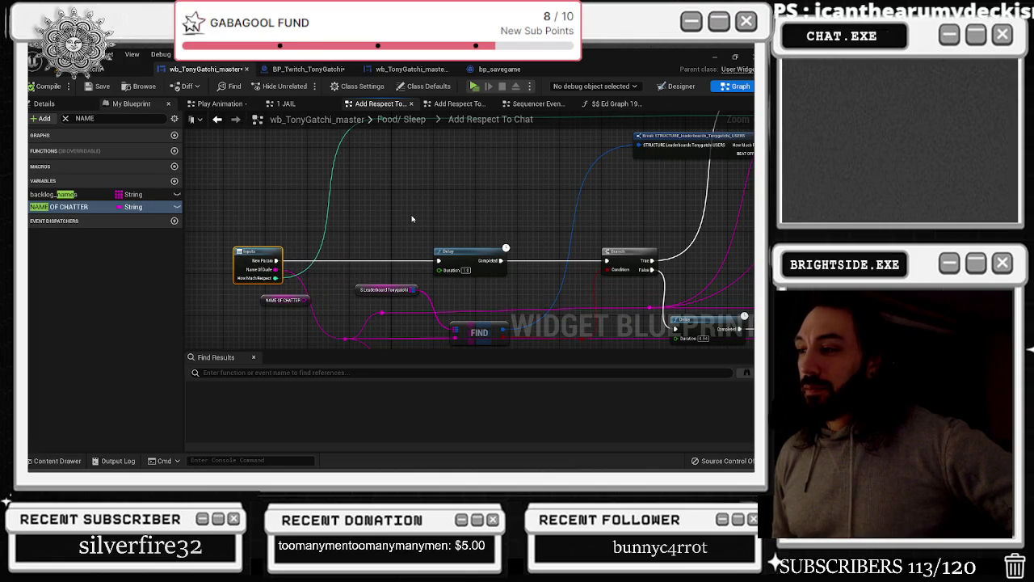
pyautogui.moveTo(466, 284); pyautogui.dragTo(498, 248)
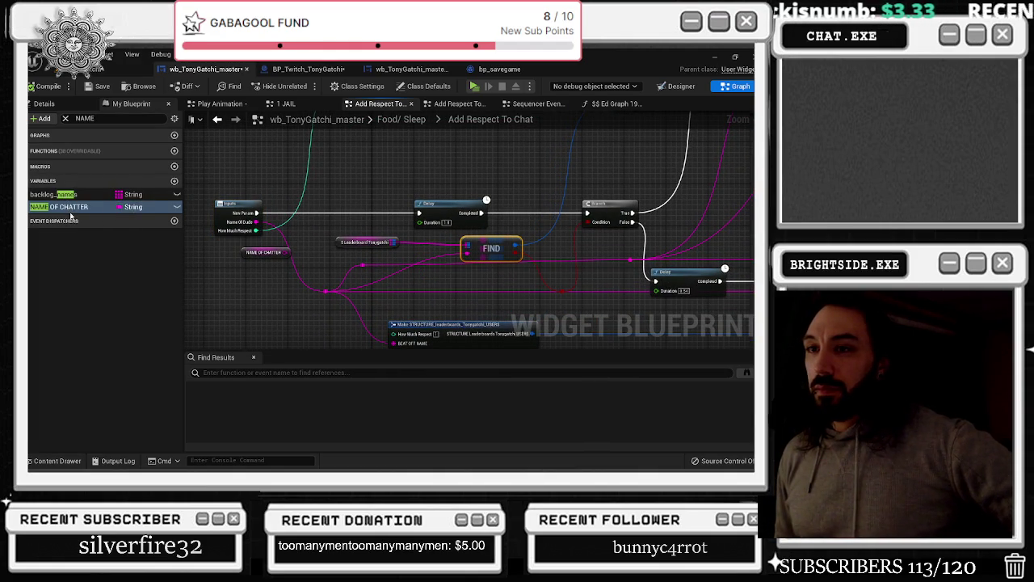
pyautogui.moveTo(71, 207)
pyautogui.mouseDown()
pyautogui.moveTo(408, 279)
pyautogui.moveTo(466, 253)
pyautogui.mouseUp()
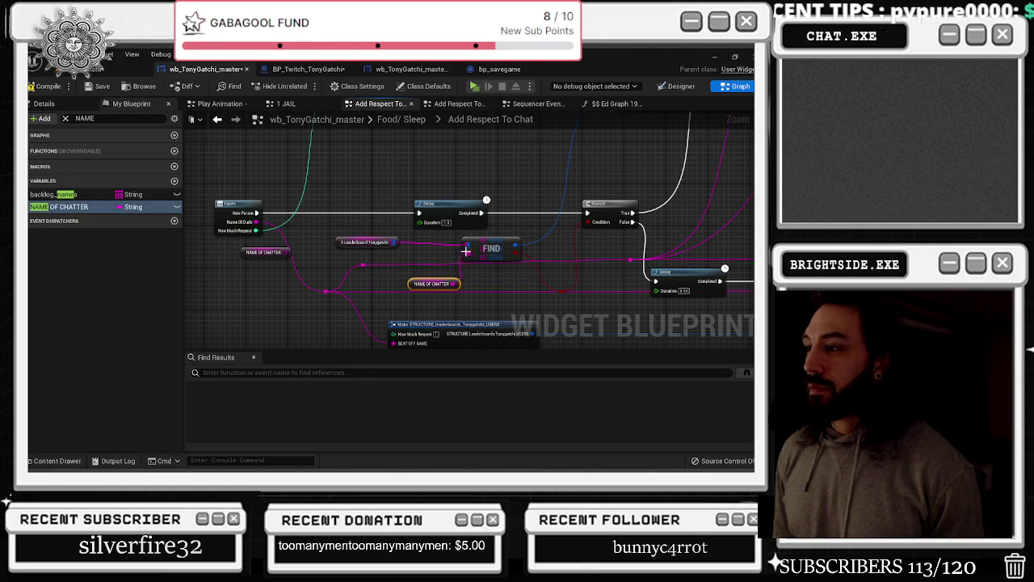
pyautogui.click(114, 104)
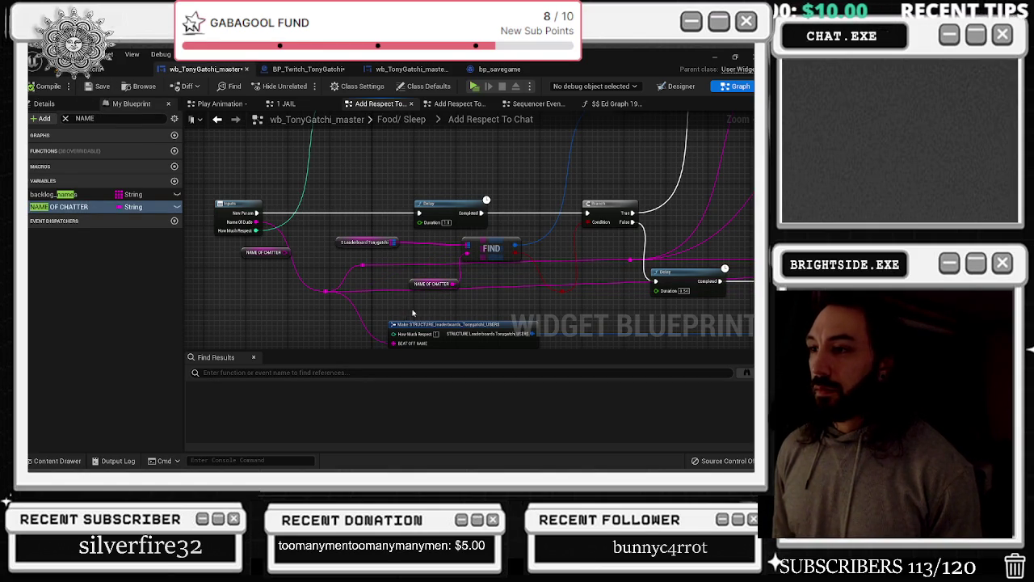
pyautogui.moveTo(544, 234)
pyautogui.mouseDown()
pyautogui.moveTo(440, 186)
pyautogui.moveTo(406, 213)
pyautogui.mouseUp()
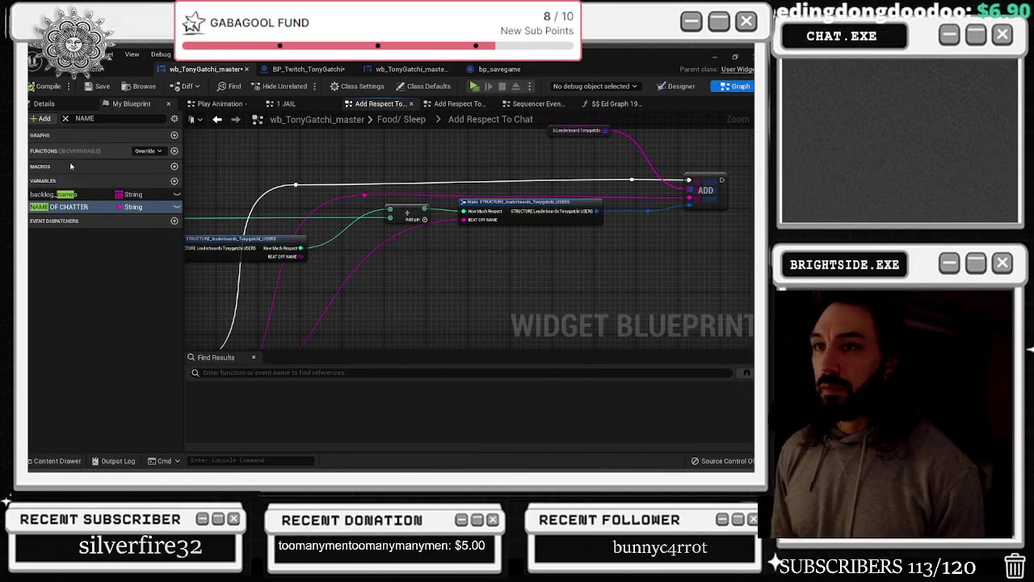
# Drop NAME OF CHATTER getters beside the Make STRUCTURE and ADD nodes and wire one into ADD
pyautogui.moveTo(73, 207)
pyautogui.mouseDown()
pyautogui.moveTo(161, 199)
pyautogui.moveTo(409, 243)
pyautogui.moveTo(468, 221)
pyautogui.mouseUp()
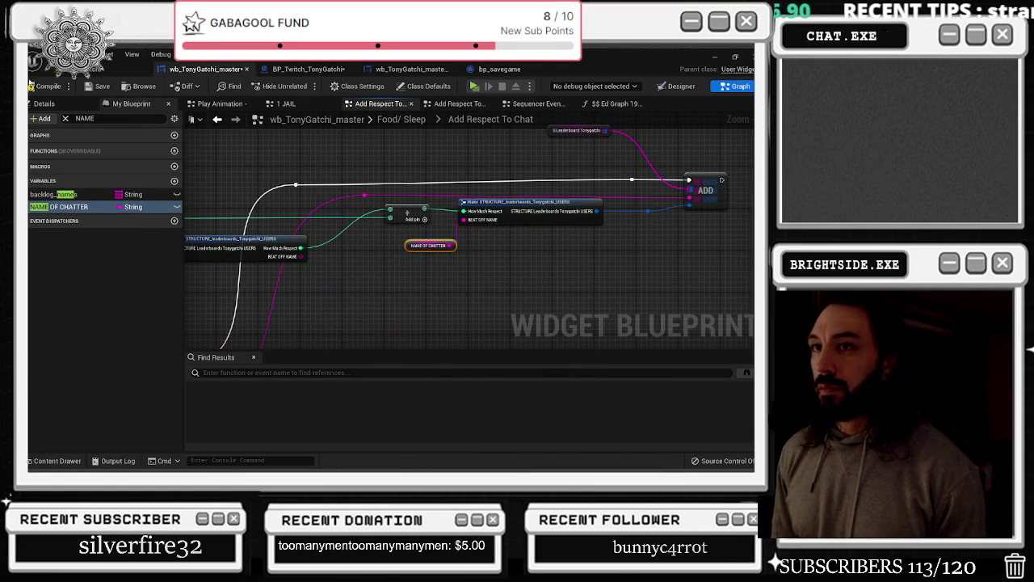
pyautogui.moveTo(441, 255)
pyautogui.mouseDown()
pyautogui.moveTo(366, 261)
pyautogui.moveTo(297, 285)
pyautogui.moveTo(276, 394)
pyautogui.mouseUp()
pyautogui.moveTo(480, 340); pyautogui.dragTo(495, 259)
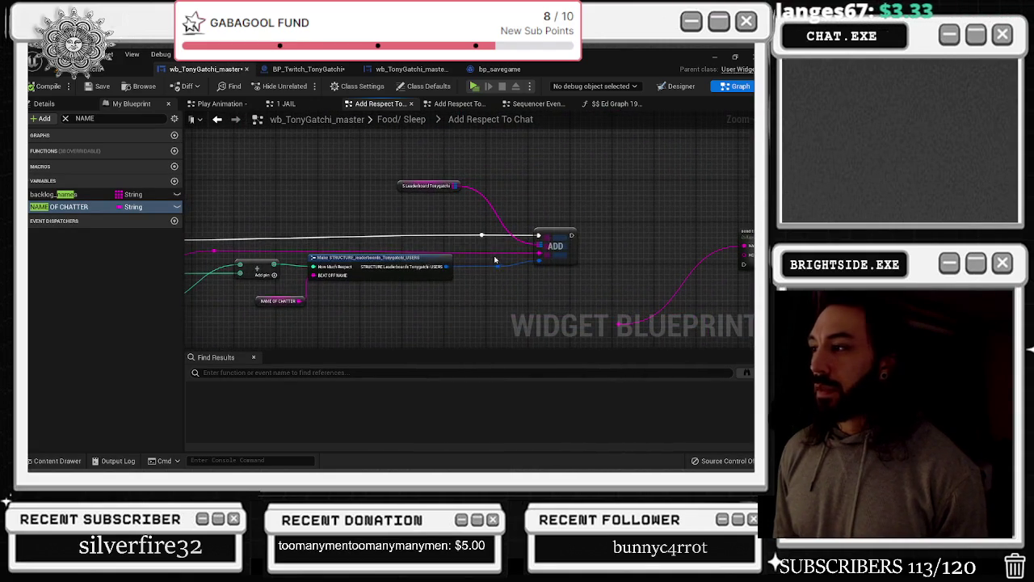
pyautogui.moveTo(73, 207)
pyautogui.mouseDown()
pyautogui.moveTo(440, 284)
pyautogui.moveTo(482, 285)
pyautogui.moveTo(539, 253)
pyautogui.mouseUp()
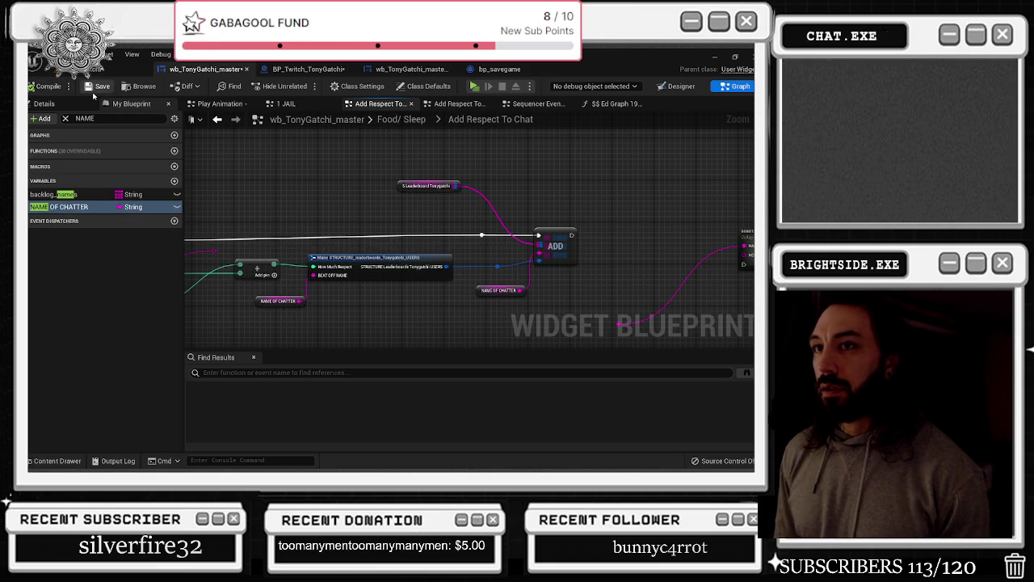
pyautogui.moveTo(303, 235); pyautogui.dragTo(263, 227)
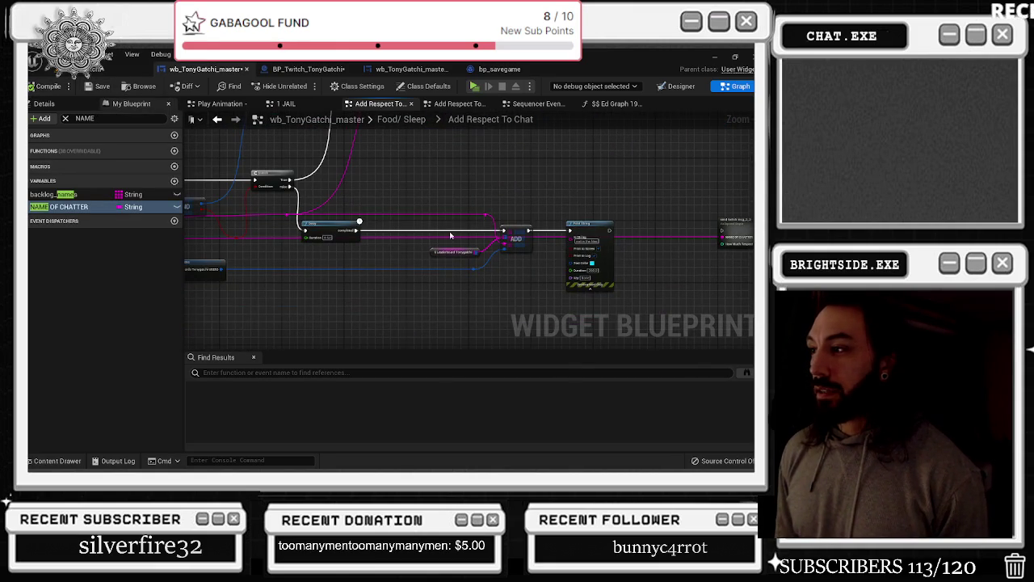
pyautogui.moveTo(399, 204); pyautogui.dragTo(741, 198)
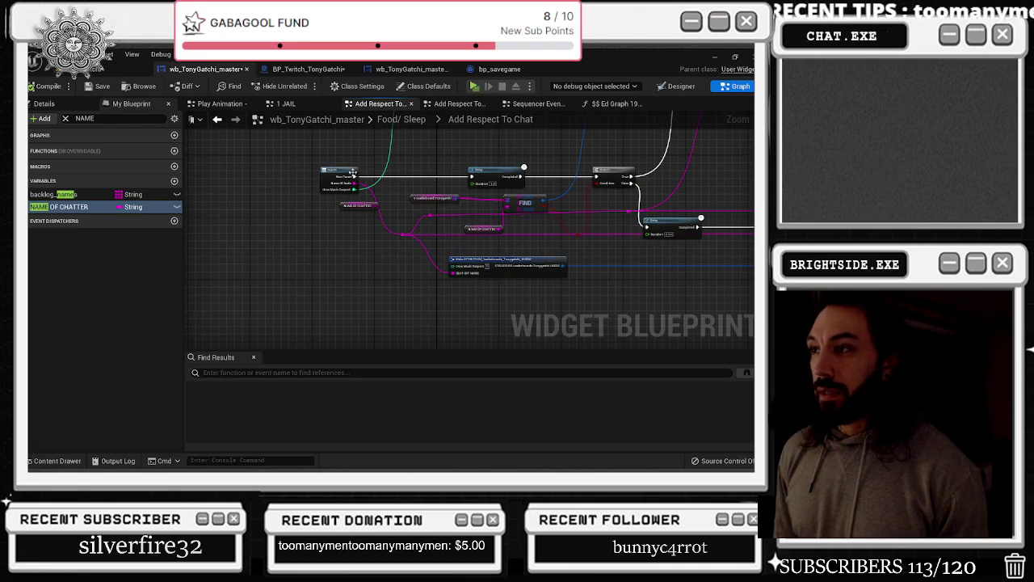
pyautogui.scroll(3, 352, 169)
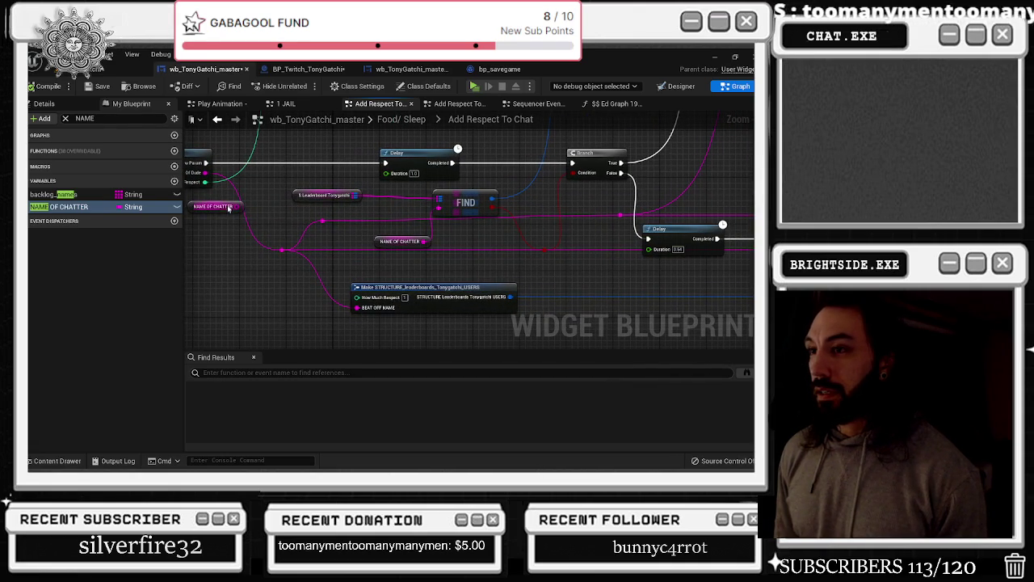
pyautogui.moveTo(233, 207); pyautogui.dragTo(322, 225)
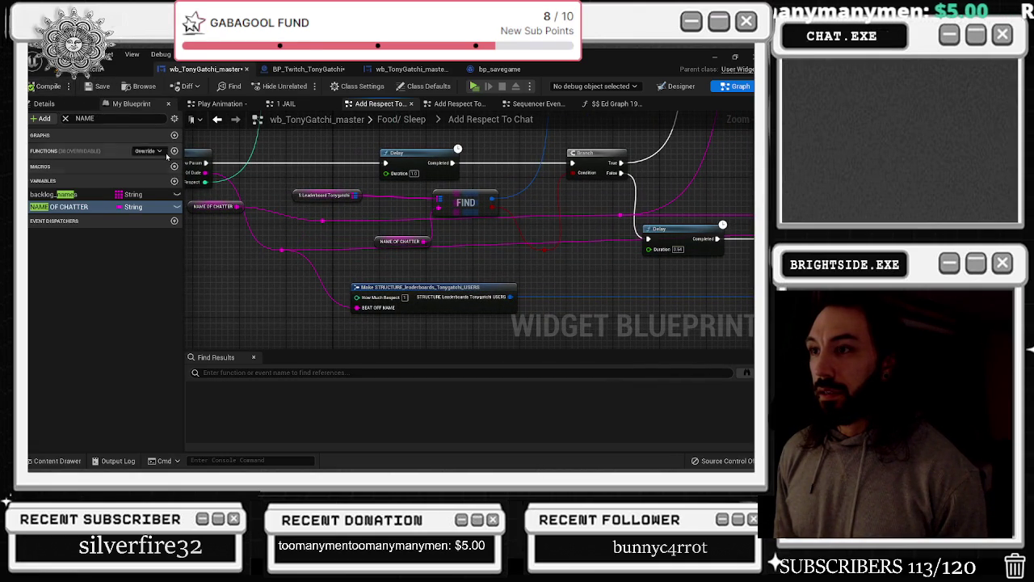
# Connect NAME OF CHATTER to Beat Off Name, undo the bad link, and recompile cleanly
pyautogui.moveTo(236, 206)
pyautogui.mouseDown()
pyautogui.moveTo(330, 248)
pyautogui.moveTo(369, 319)
pyautogui.moveTo(356, 307)
pyautogui.mouseUp()
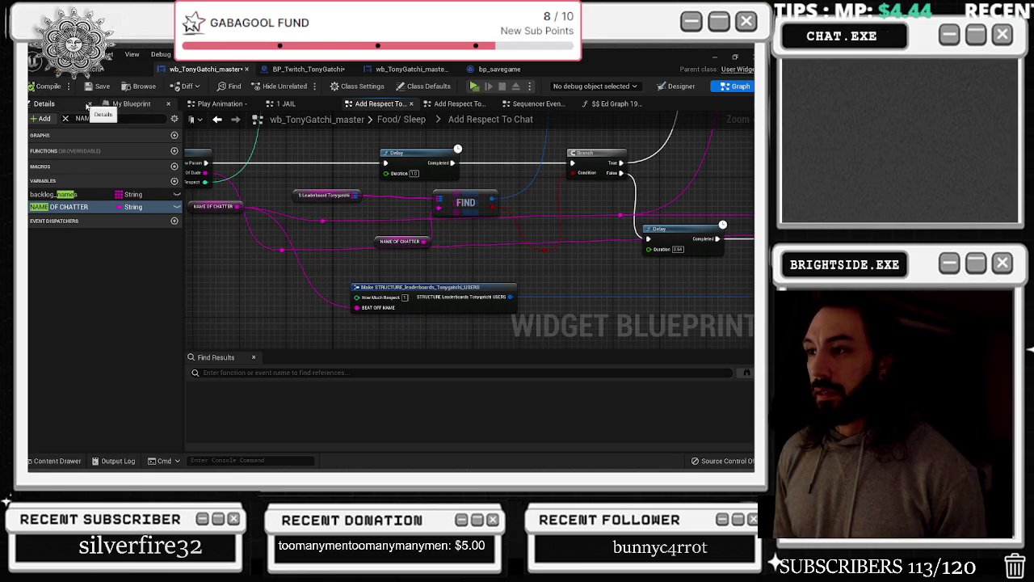
pyautogui.moveTo(239, 206); pyautogui.dragTo(282, 244)
pyautogui.click(60, 83)
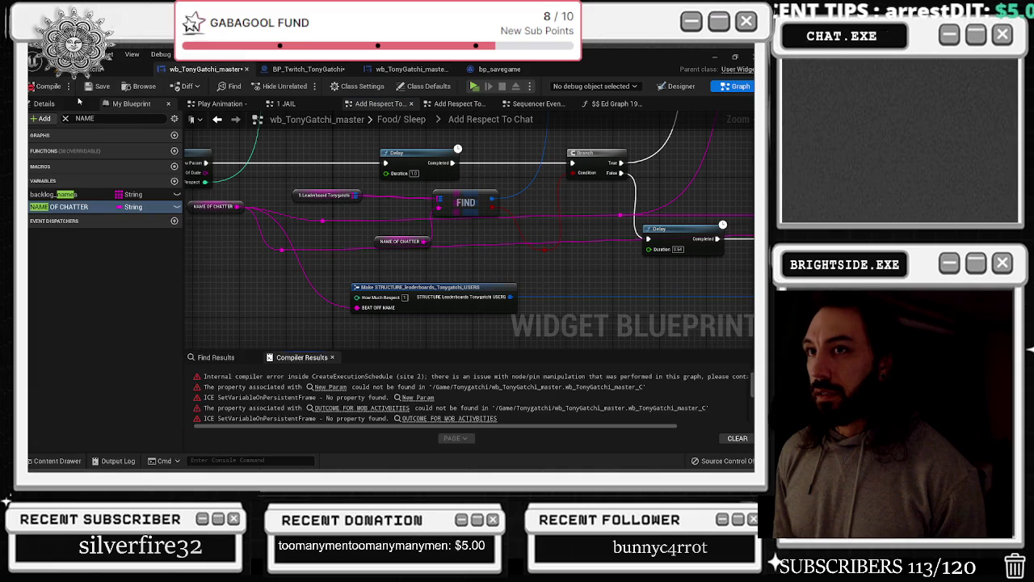
pyautogui.hotkey('ctrl', 'z')
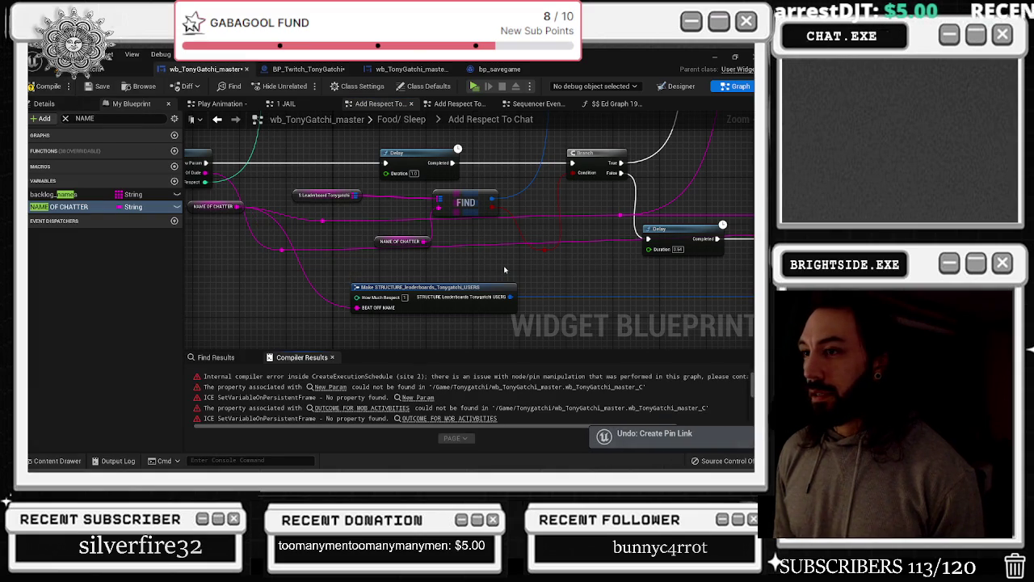
pyautogui.click(47, 86)
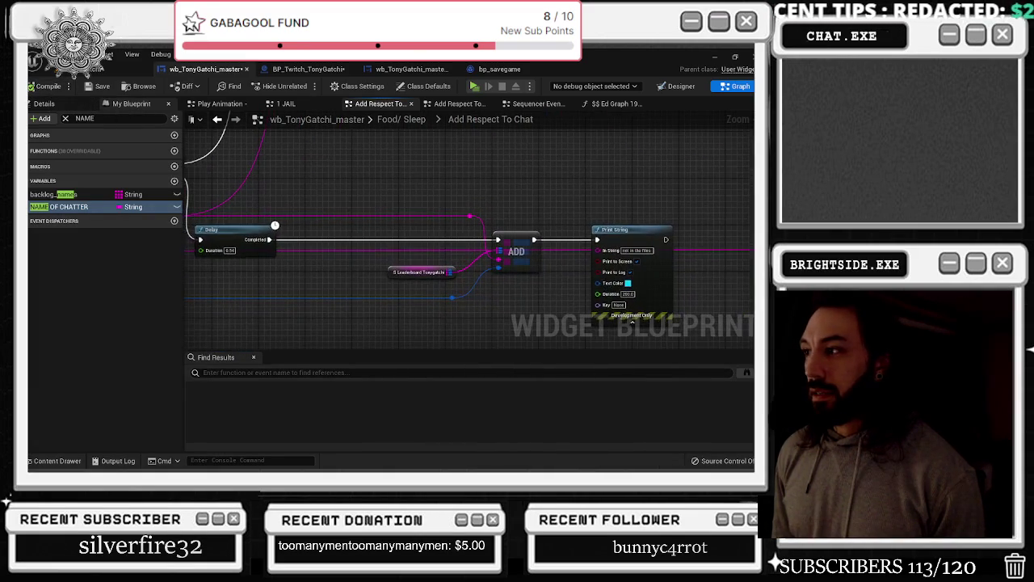
# Delete the send twitch msg_2_2 node, save the blueprint, and return to Food/ Sleep
pyautogui.moveTo(457, 230)
pyautogui.mouseDown()
pyautogui.moveTo(605, 317)
pyautogui.moveTo(560, 310)
pyautogui.mouseUp()
pyautogui.press('Delete')
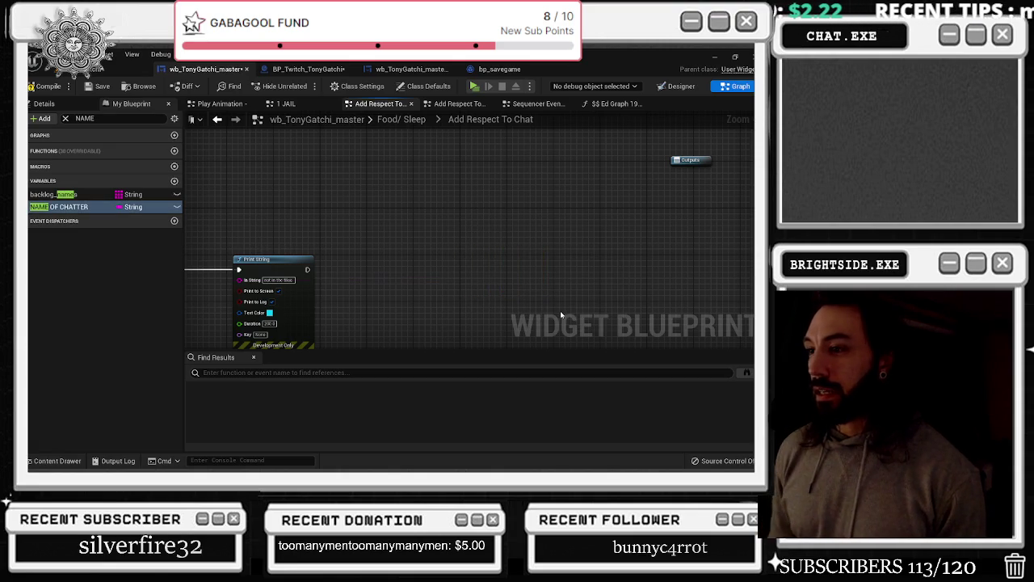
pyautogui.click(98, 86)
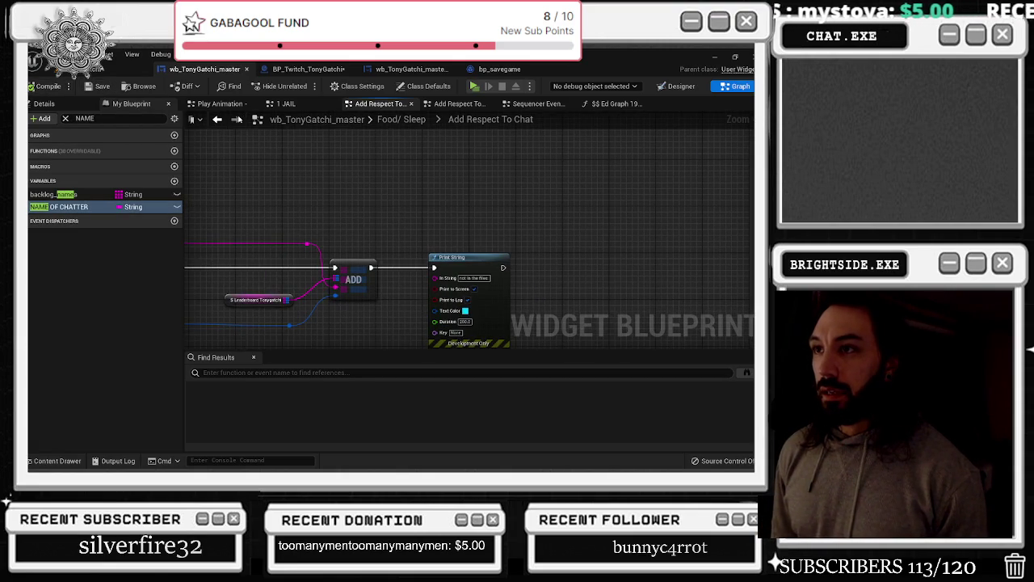
pyautogui.click(217, 120)
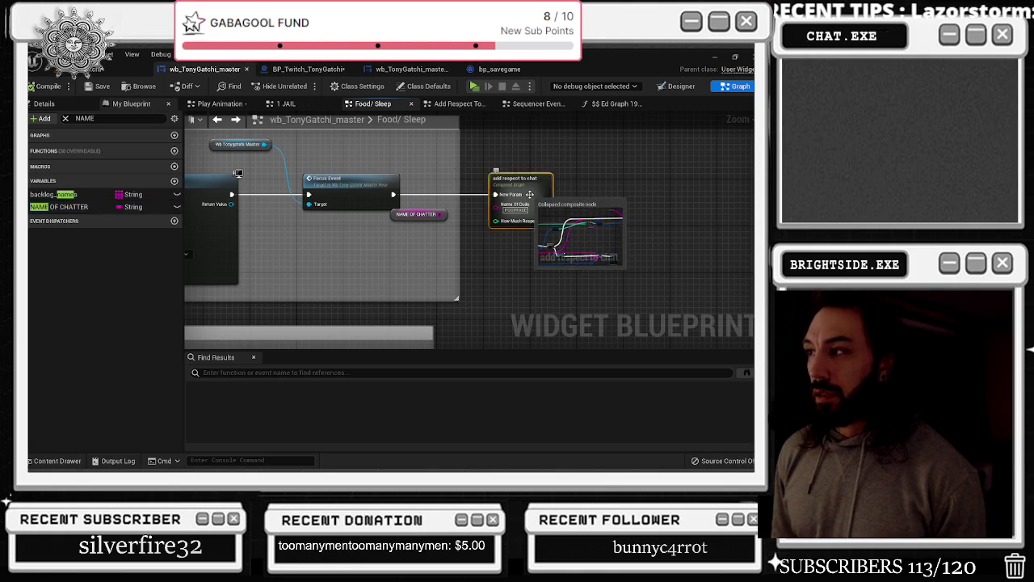
# Reopen Add Respect To Chat, close the $$ Ed Graph tab, and settle on the Add Respect To Chat view
pyautogui.doubleClick(497, 185)
pyautogui.scroll(5, 472, 196)
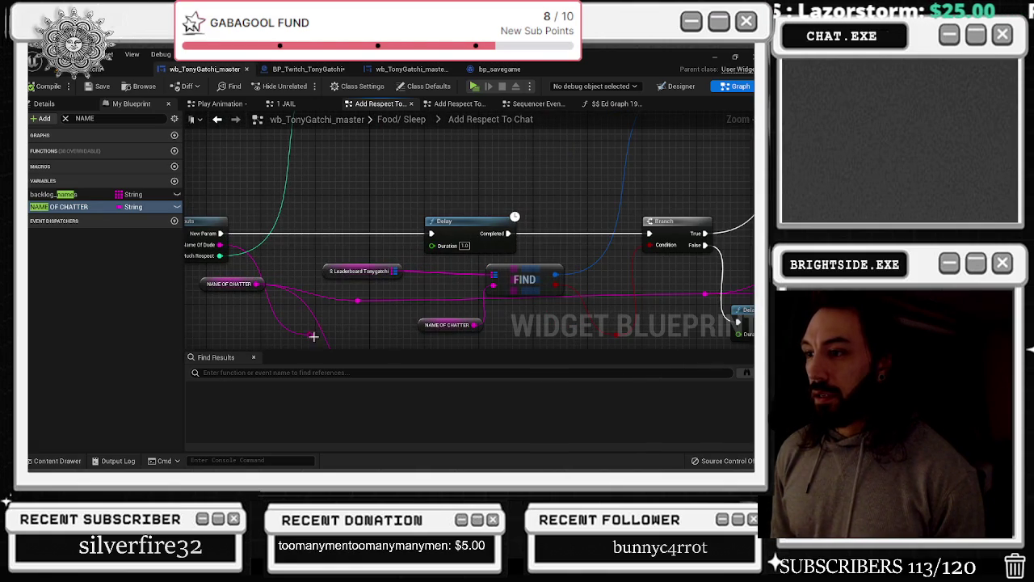
pyautogui.moveTo(280, 322); pyautogui.dragTo(307, 263)
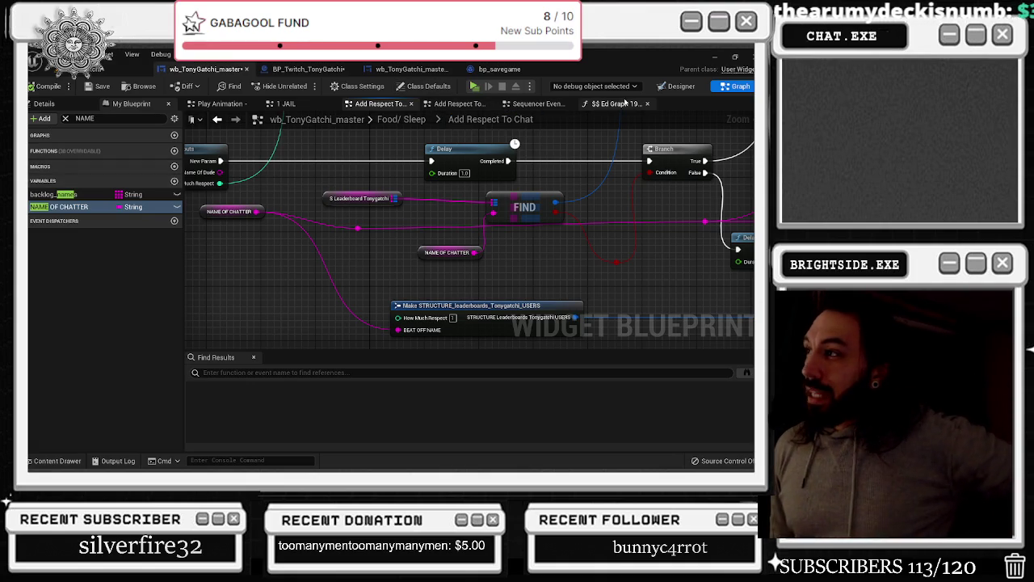
pyautogui.click(648, 105)
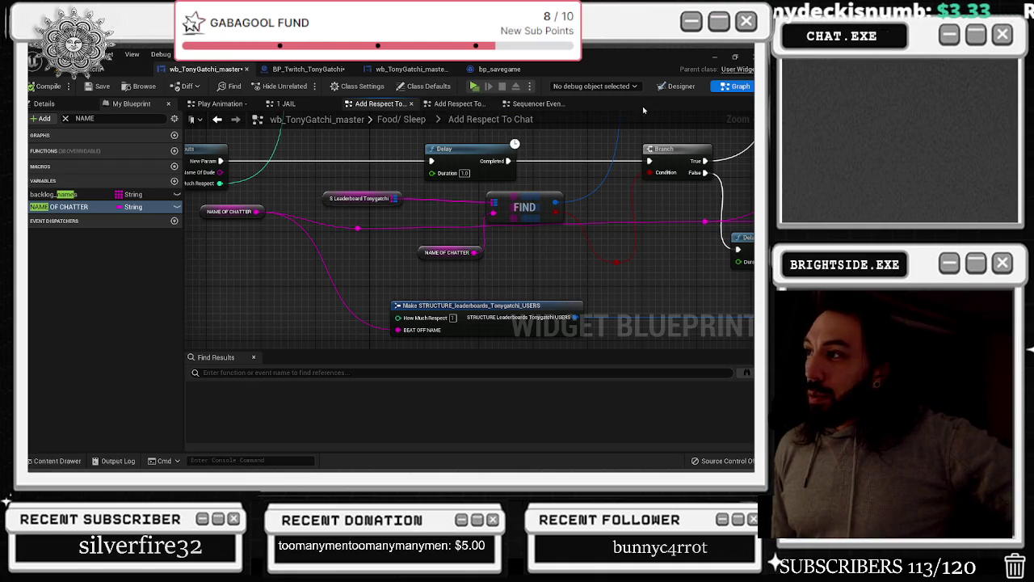
pyautogui.click(530, 109)
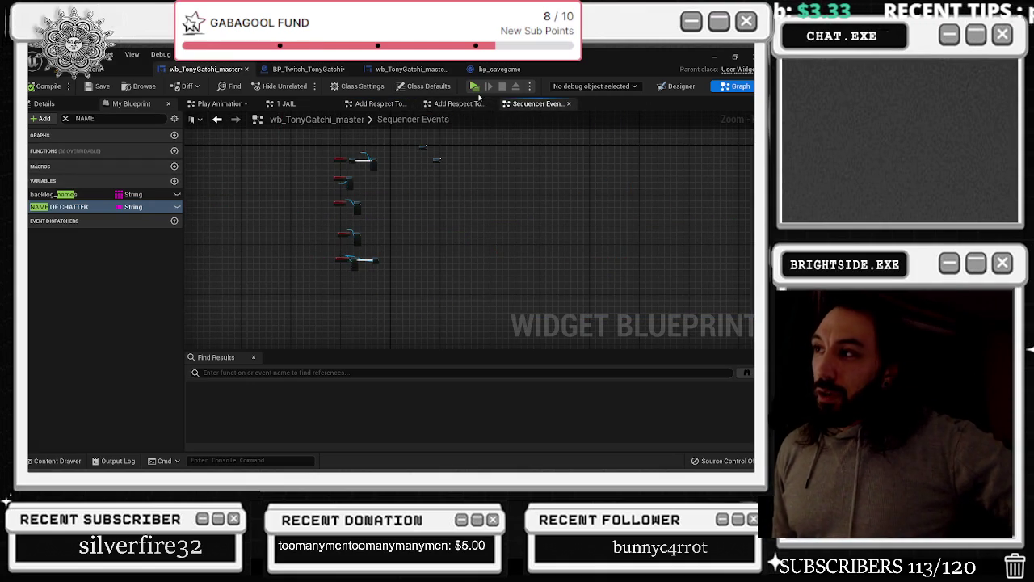
pyautogui.click(441, 104)
pyautogui.click(378, 104)
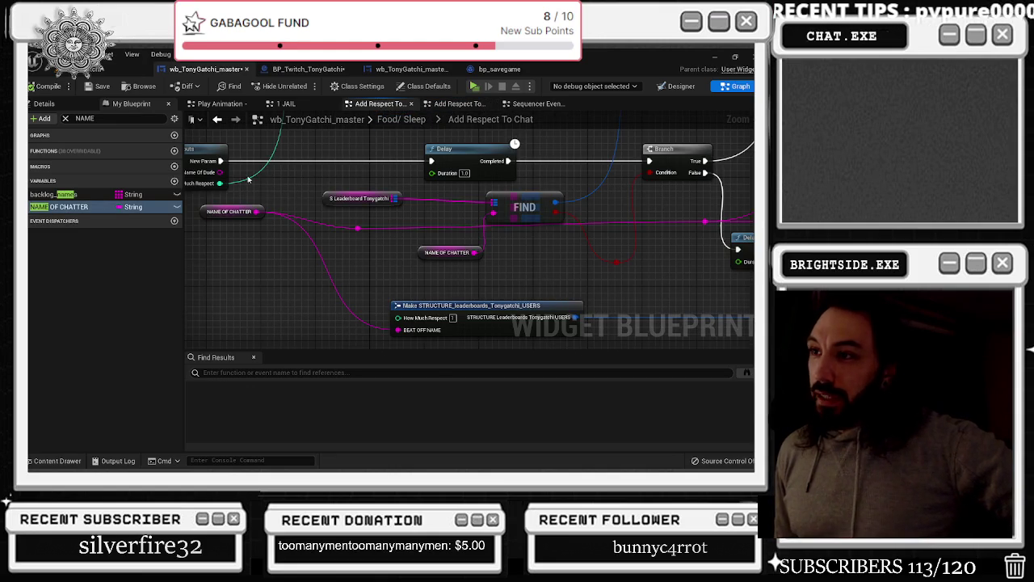
pyautogui.click(217, 120)
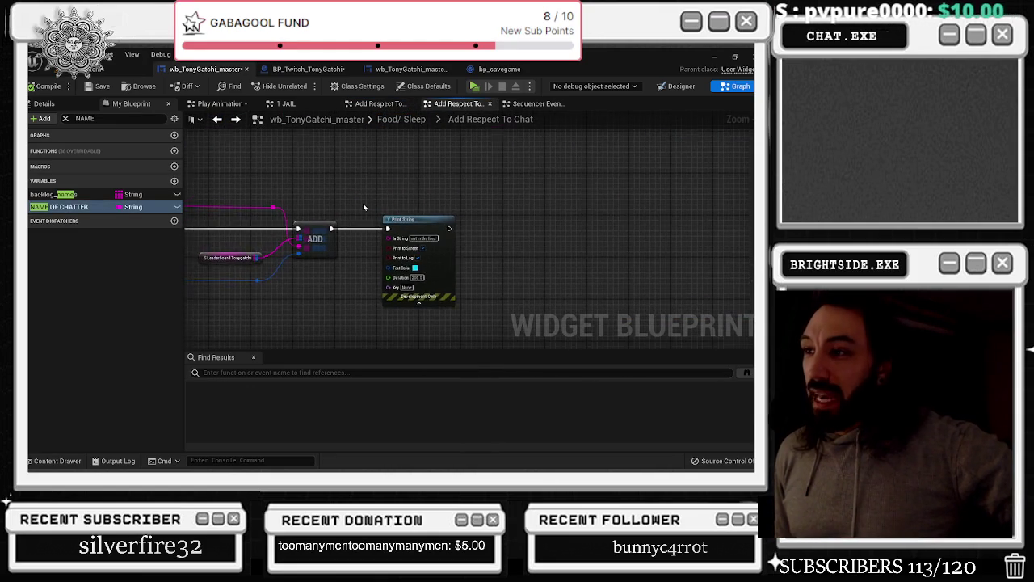
pyautogui.scroll(-2, 529, 241)
pyautogui.moveTo(372, 251); pyautogui.dragTo(388, 250)
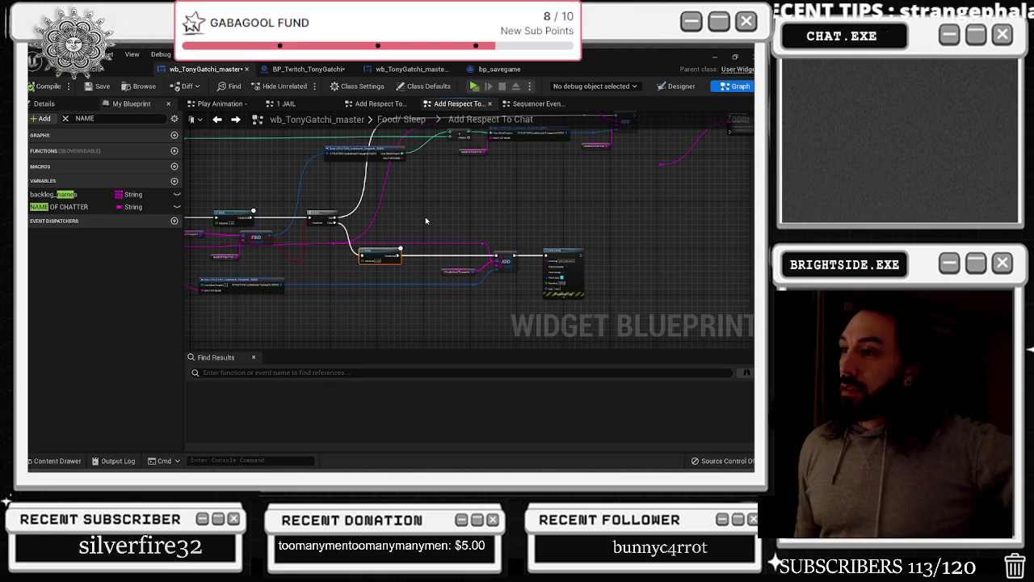
# Delete the send twitch msg_2 node and reroute, save wb_TonyGatchi_master, and switch to BP_Twitch_TonyGatchi
pyautogui.moveTo(467, 225); pyautogui.dragTo(340, 309)
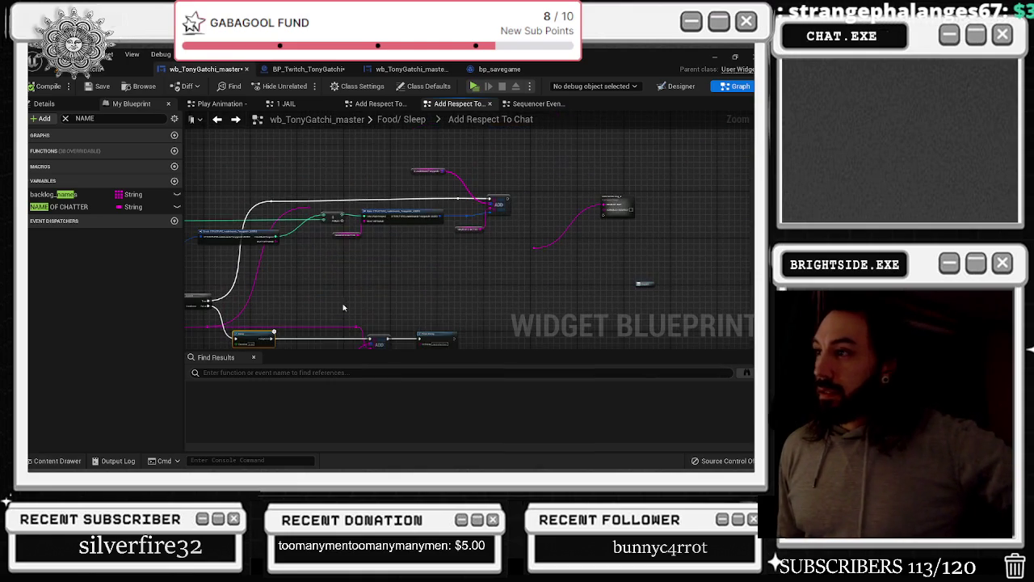
pyautogui.scroll(3, 488, 228)
pyautogui.moveTo(498, 175); pyautogui.dragTo(631, 298)
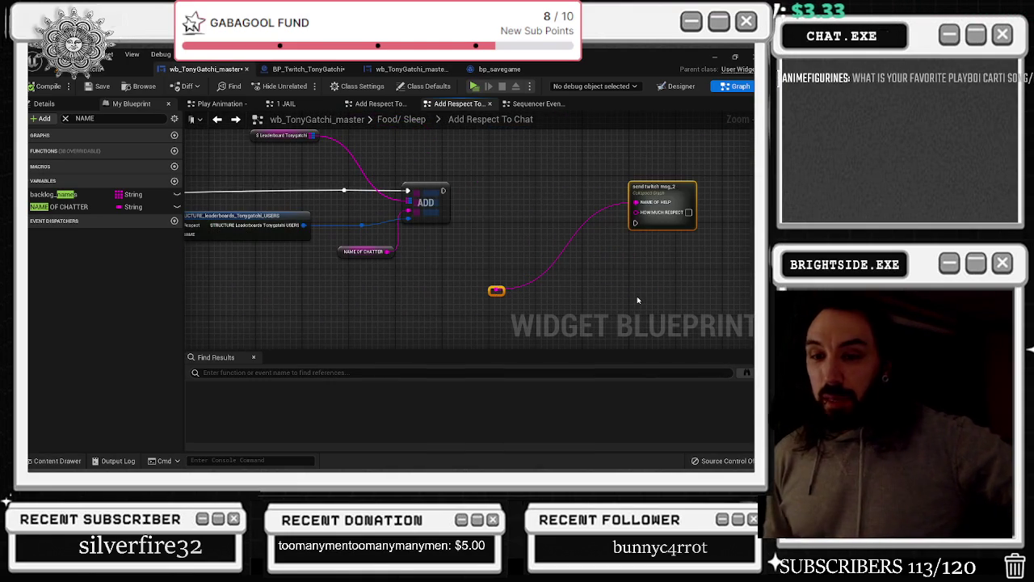
pyautogui.press('Delete')
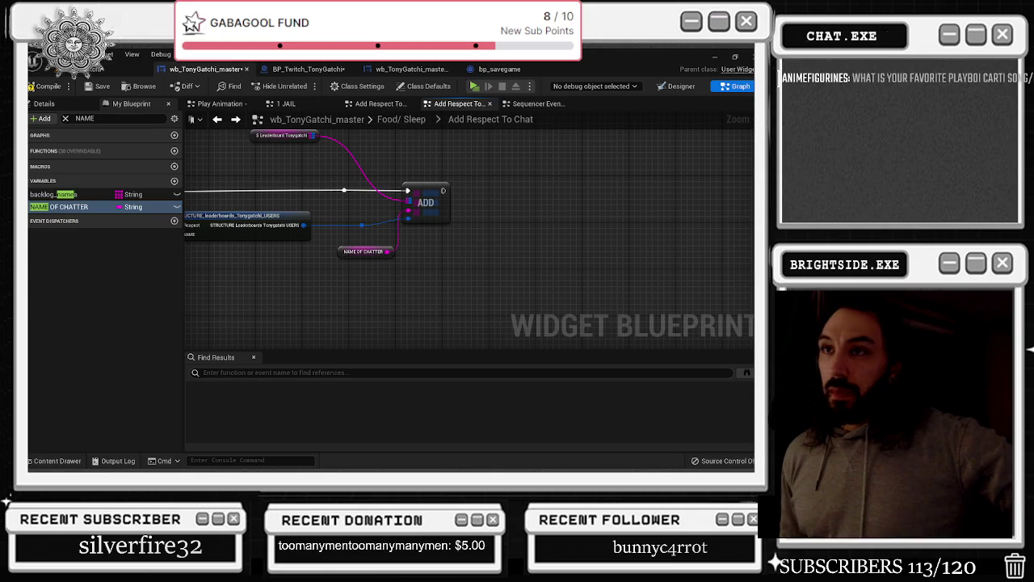
pyautogui.click(98, 86)
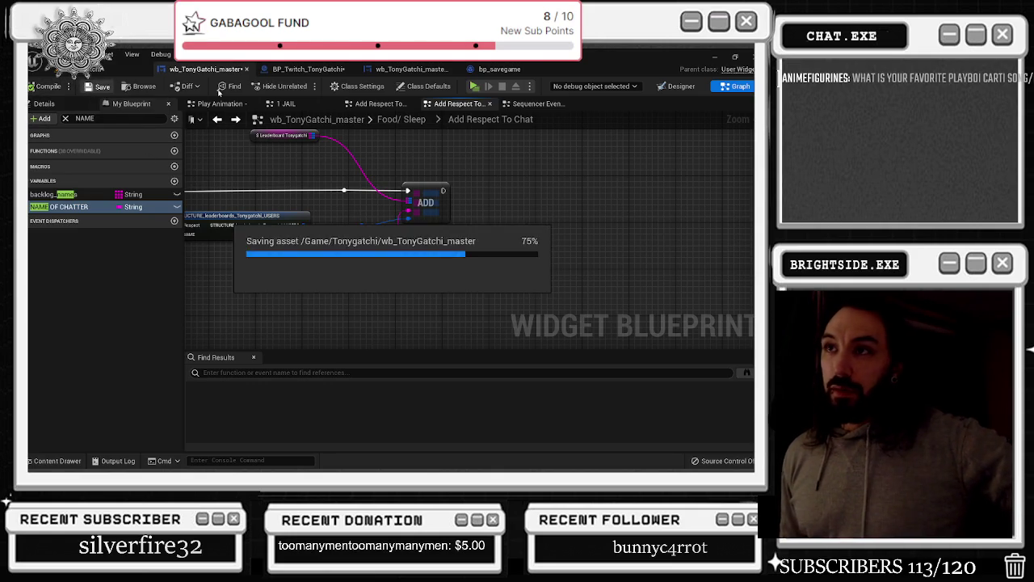
pyautogui.click(303, 70)
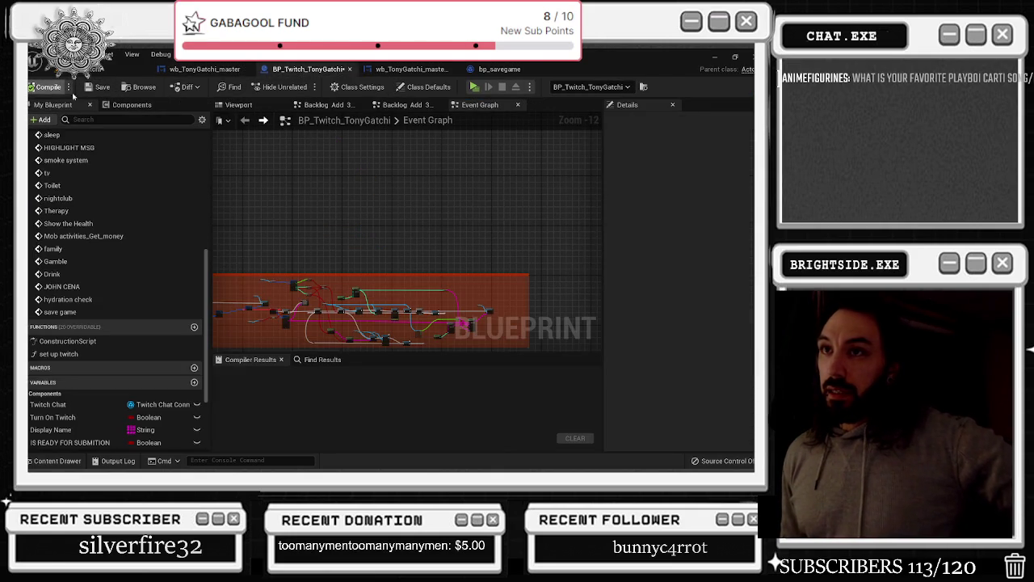
# Back in wb_TonyGatchi_master, close the Sequencer Events, both Add Respect To Chat, and 1 JAIL graphs
pyautogui.click(387, 70)
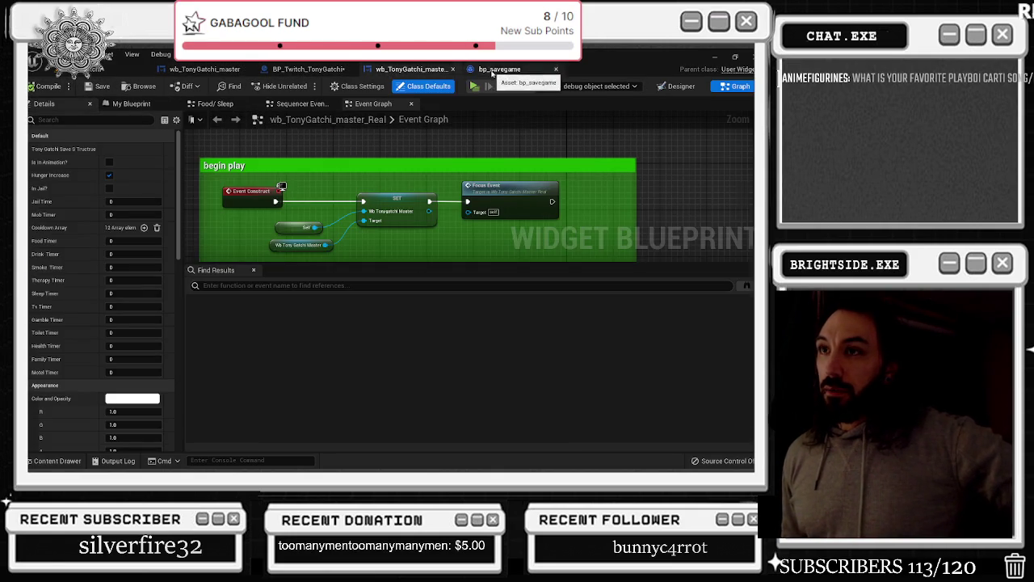
pyautogui.click(497, 70)
pyautogui.click(227, 69)
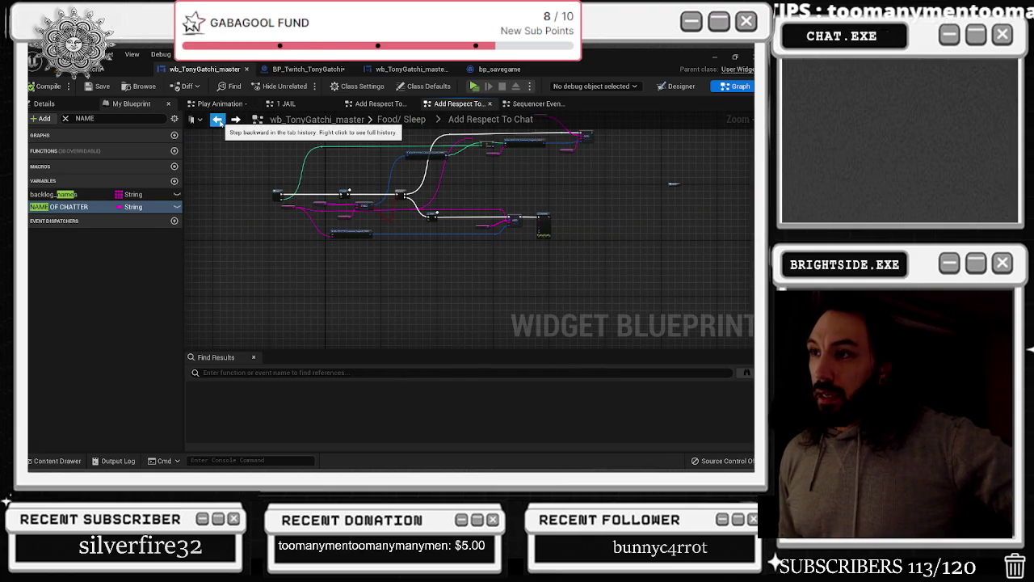
pyautogui.click(218, 120)
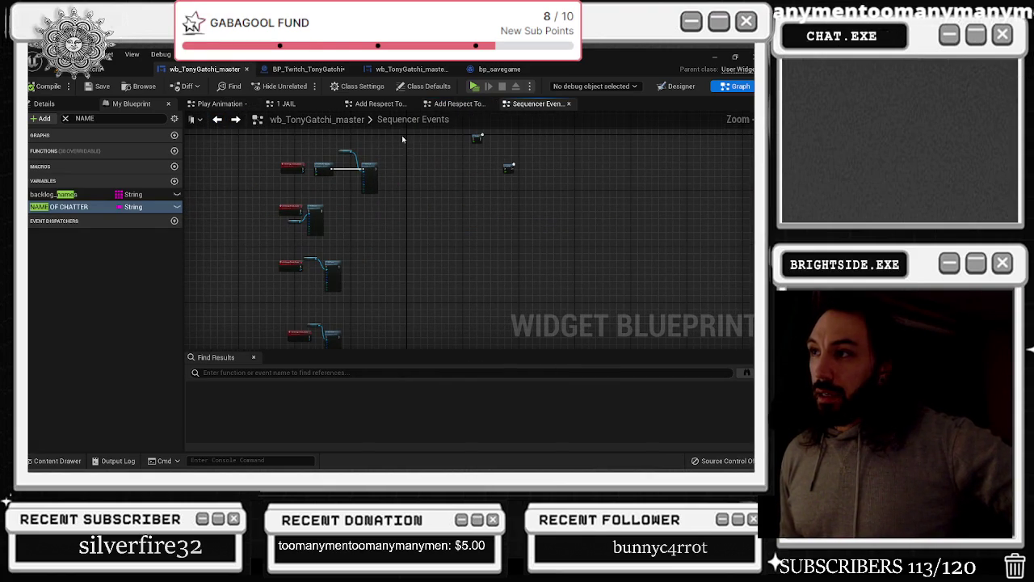
pyautogui.click(569, 103)
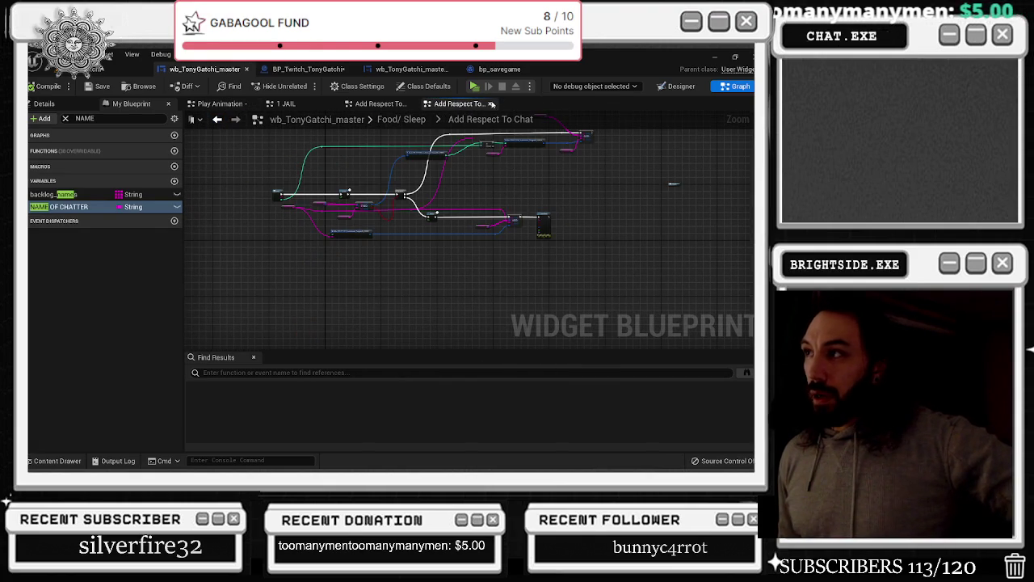
pyautogui.click(491, 103)
pyautogui.click(411, 104)
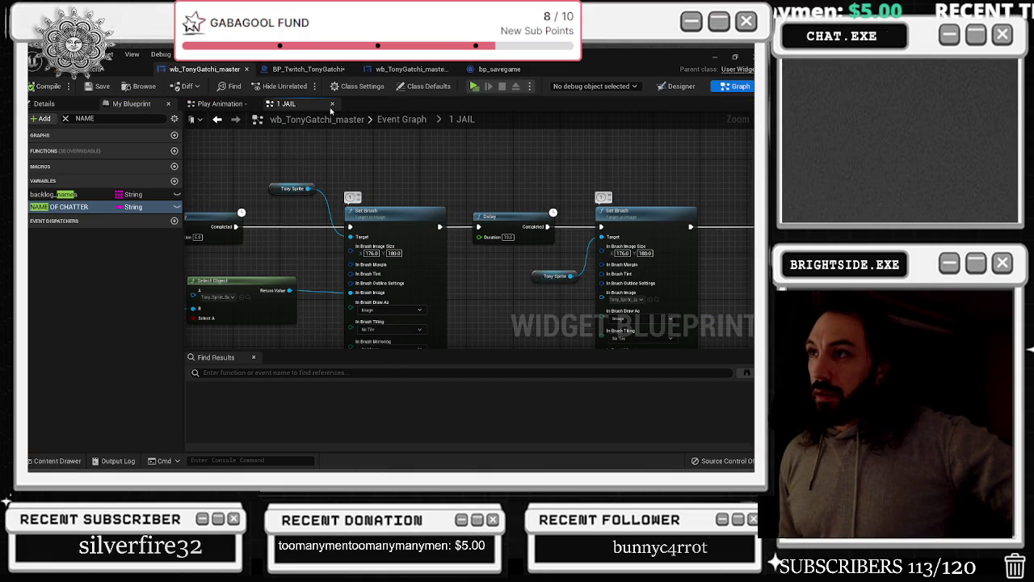
pyautogui.click(332, 105)
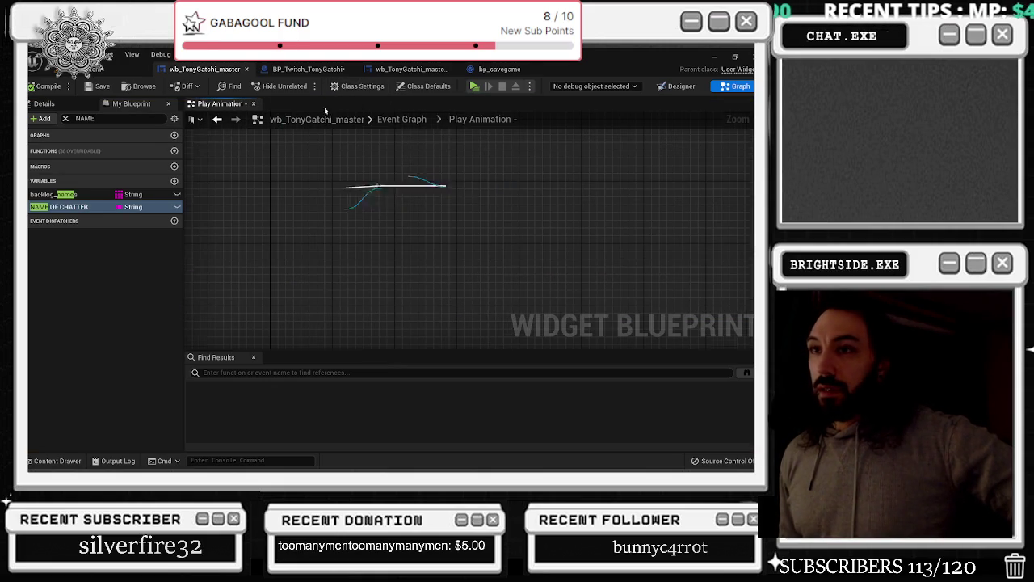
# Expand the Graphs list in My Blueprint, then bring the YouTube browser window to the front
pyautogui.click(60, 111)
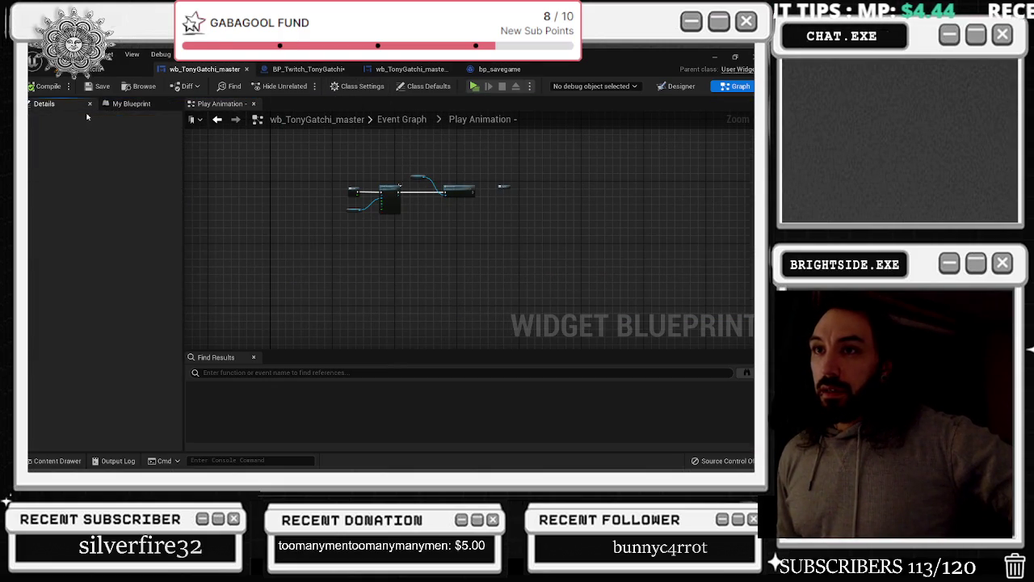
pyautogui.click(129, 103)
pyautogui.click(40, 135)
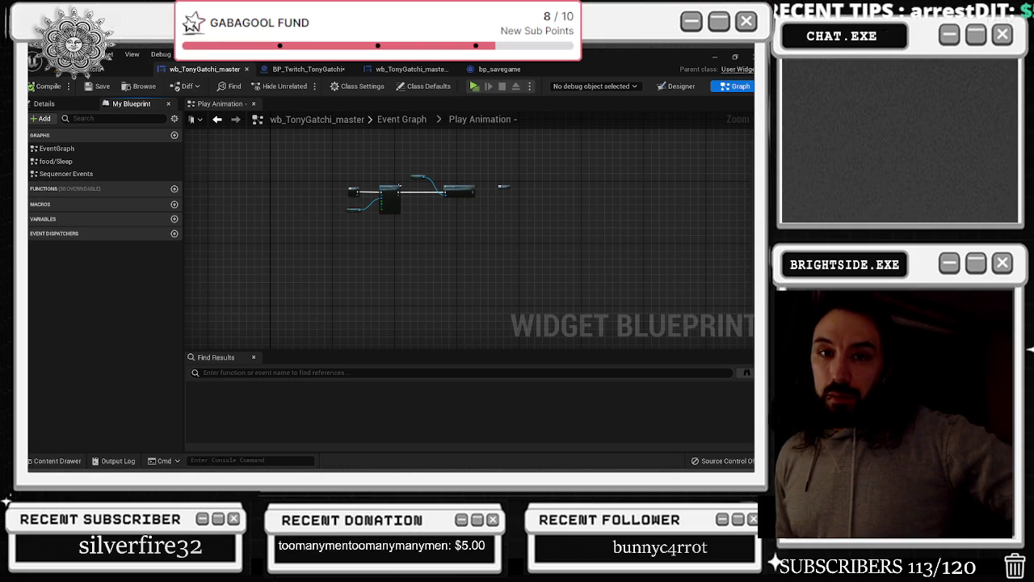
pyautogui.hotkey('alt', 'Tab')
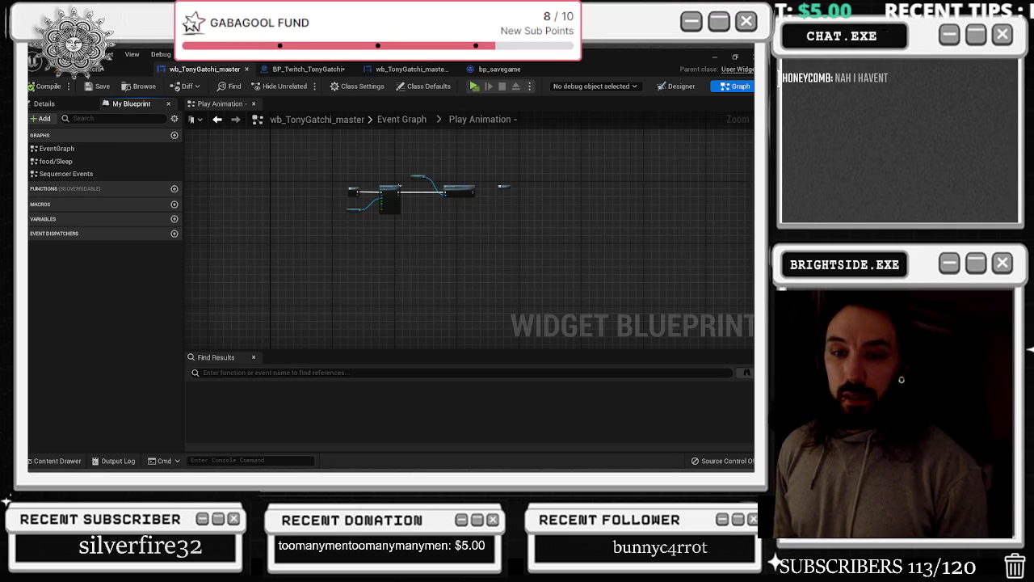
pyautogui.hotkey('alt', 'Tab')
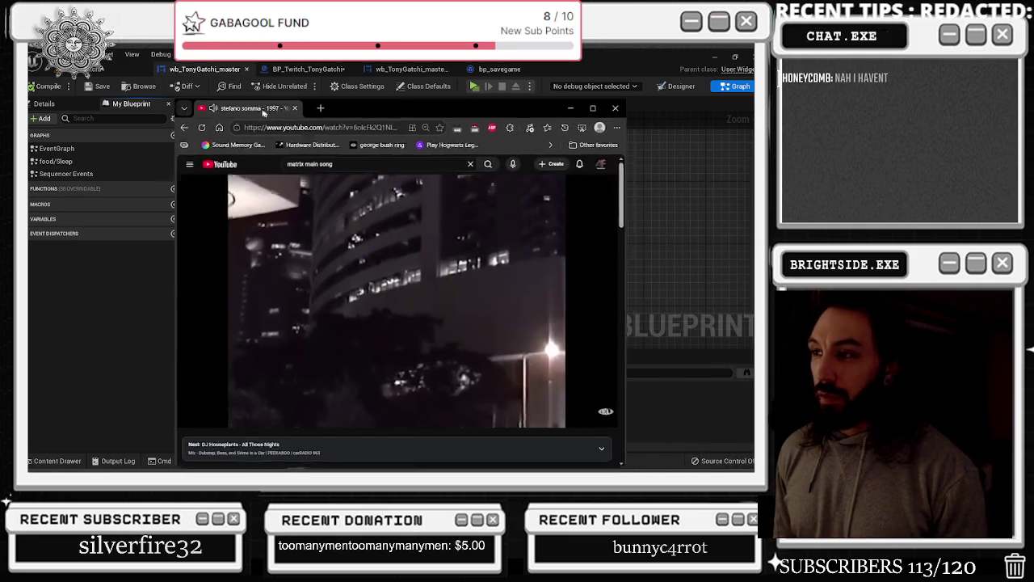
# Pause the current video and search YouTube for 'playboi carti'
pyautogui.click(332, 173)
pyautogui.write('/')
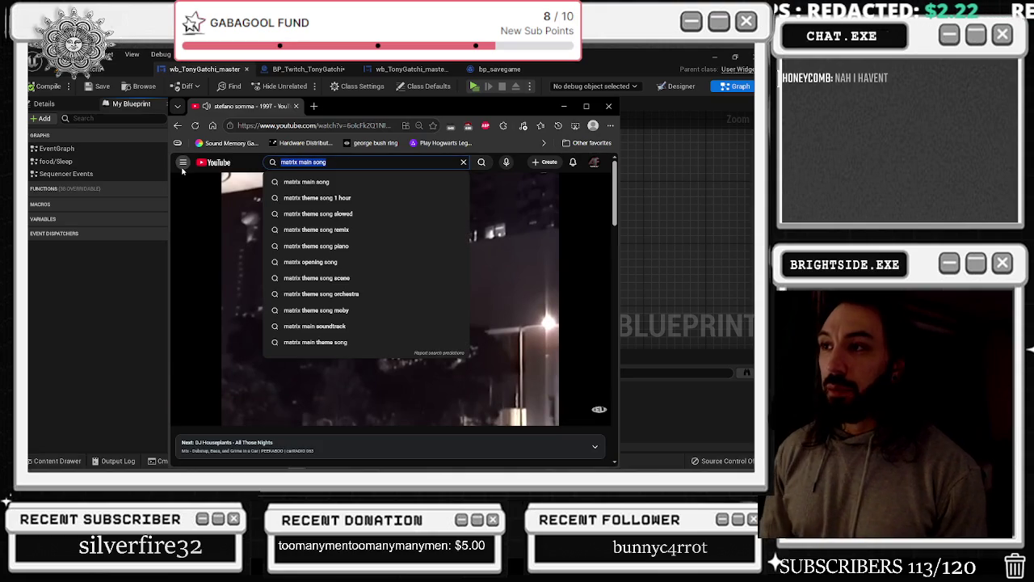
pyautogui.write('playboi carti')
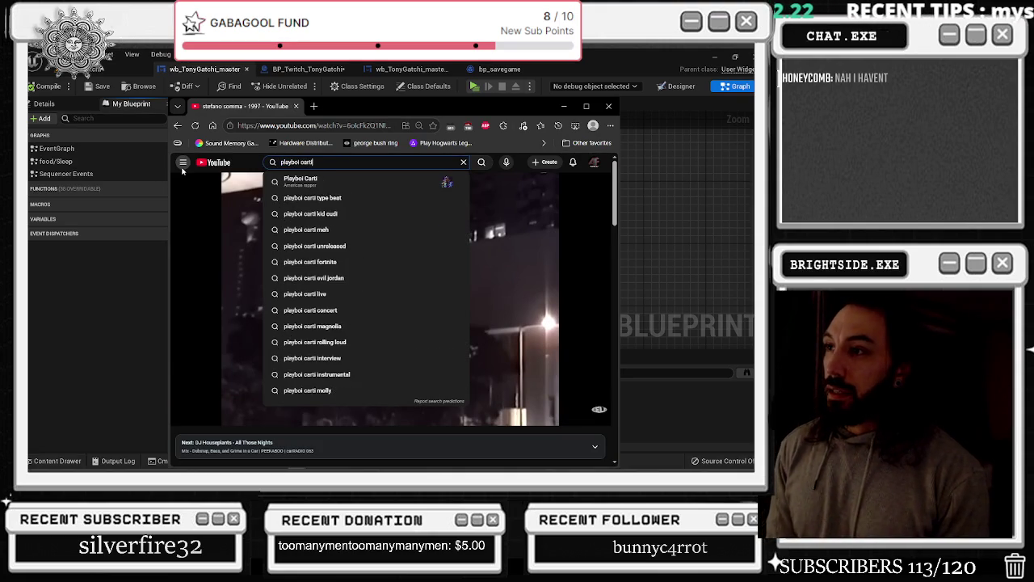
pyautogui.press('Return')
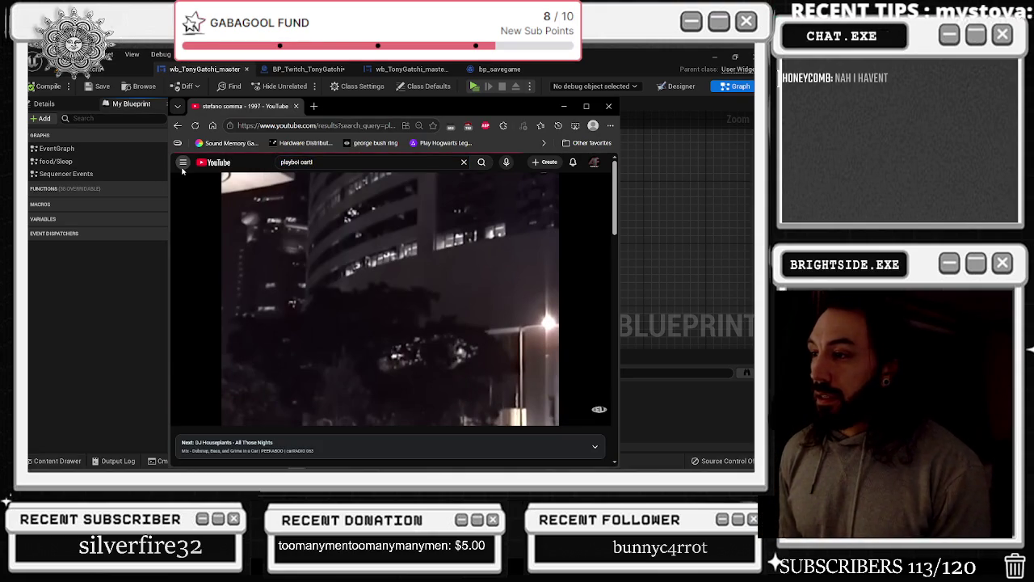
# Maximize the browser and start the Playboi Carti mix with the EVIL J0RDAN visualizer
pyautogui.click(586, 106)
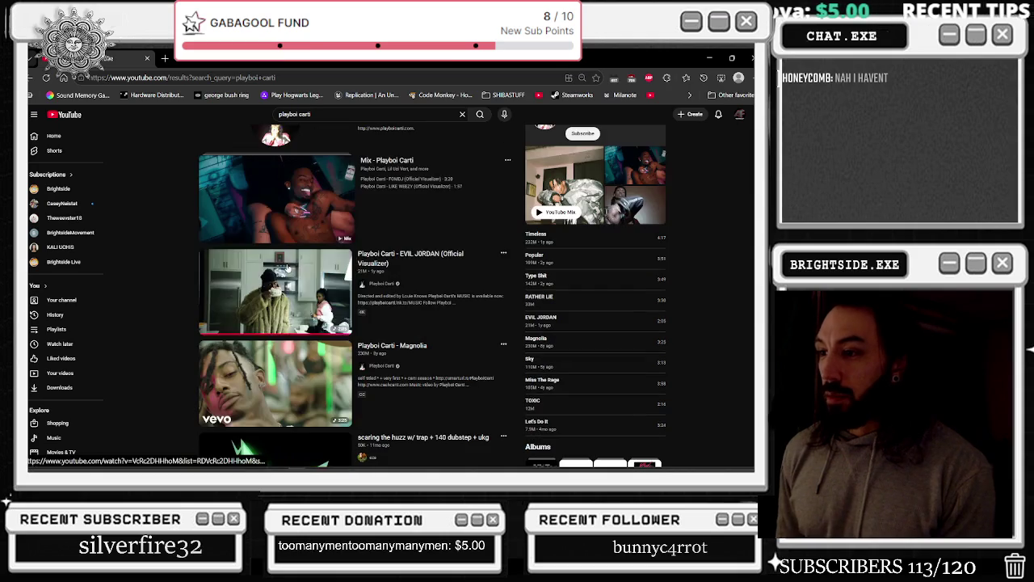
pyautogui.click(243, 291)
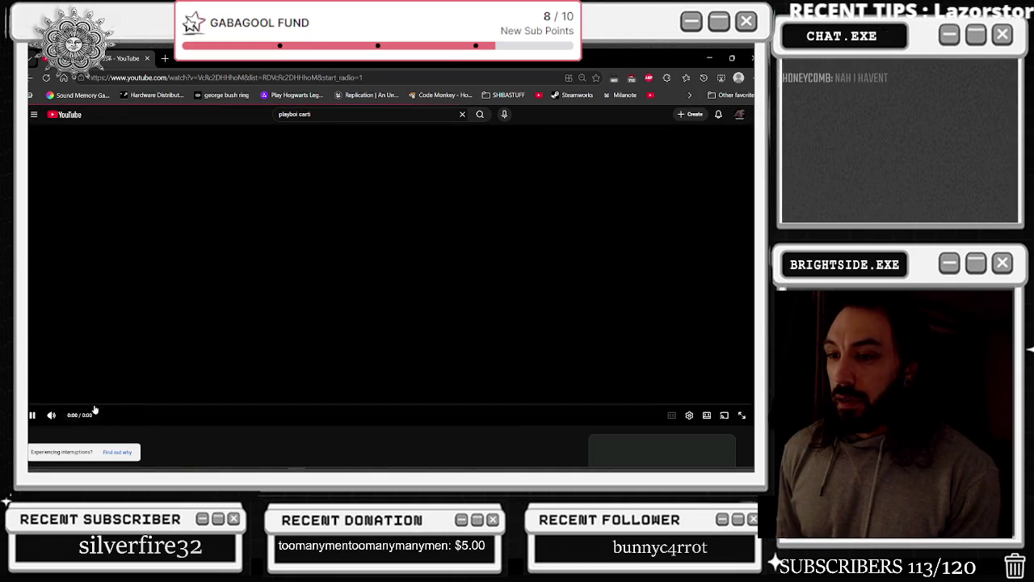
pyautogui.rightClick(81, 401)
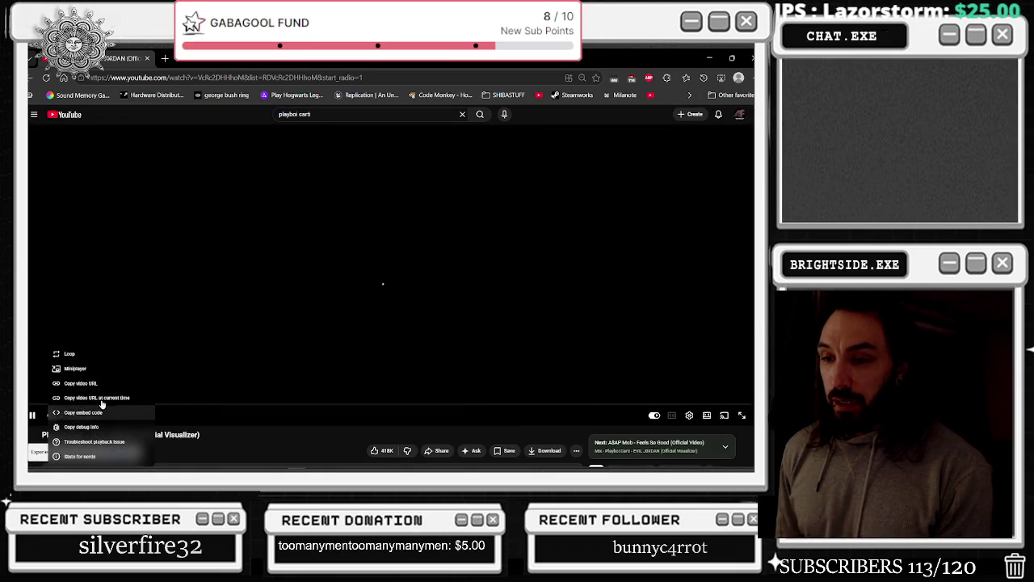
pyautogui.click(183, 431)
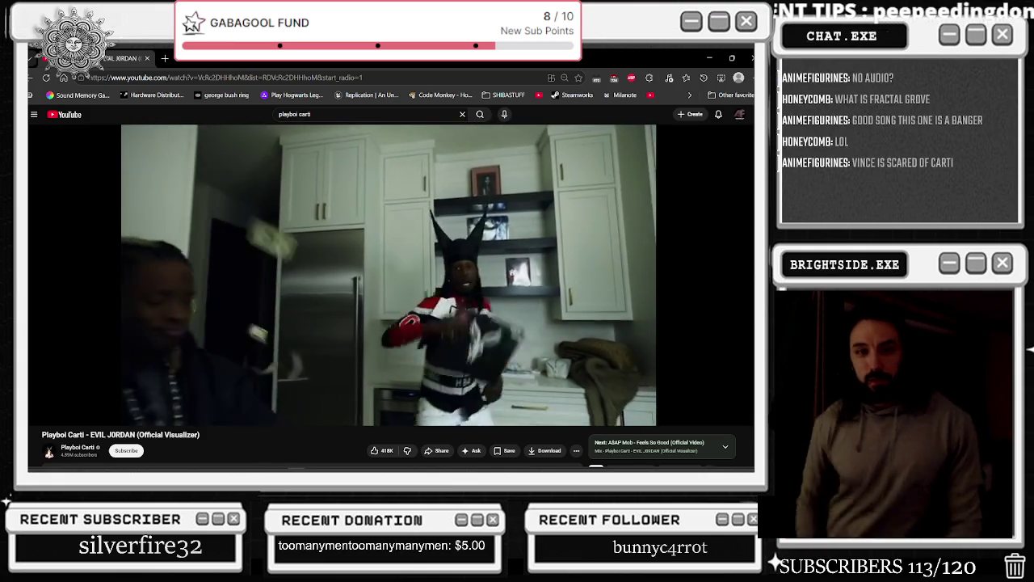
pyautogui.moveTo(194, 348)
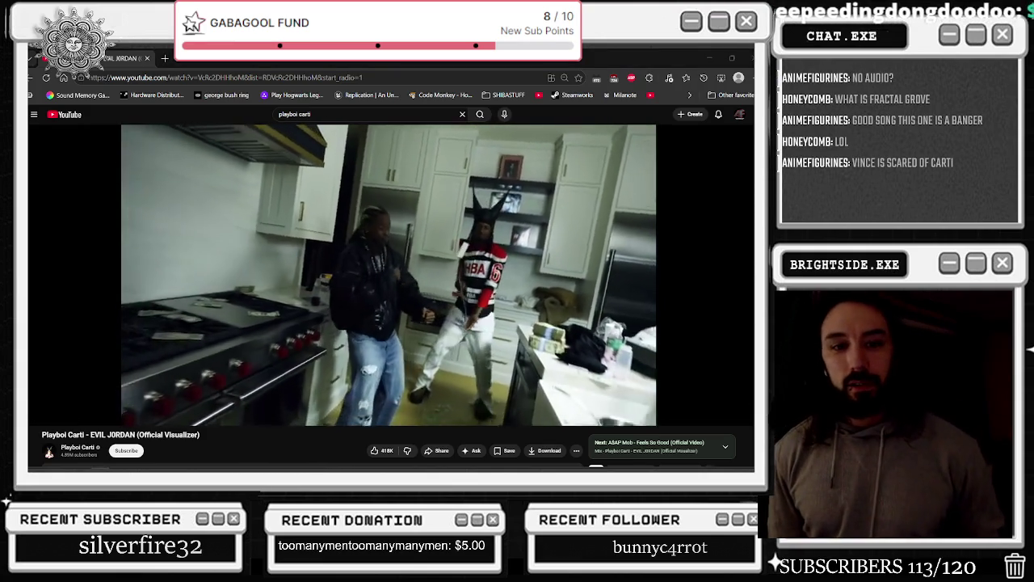
pyautogui.moveTo(155, 328)
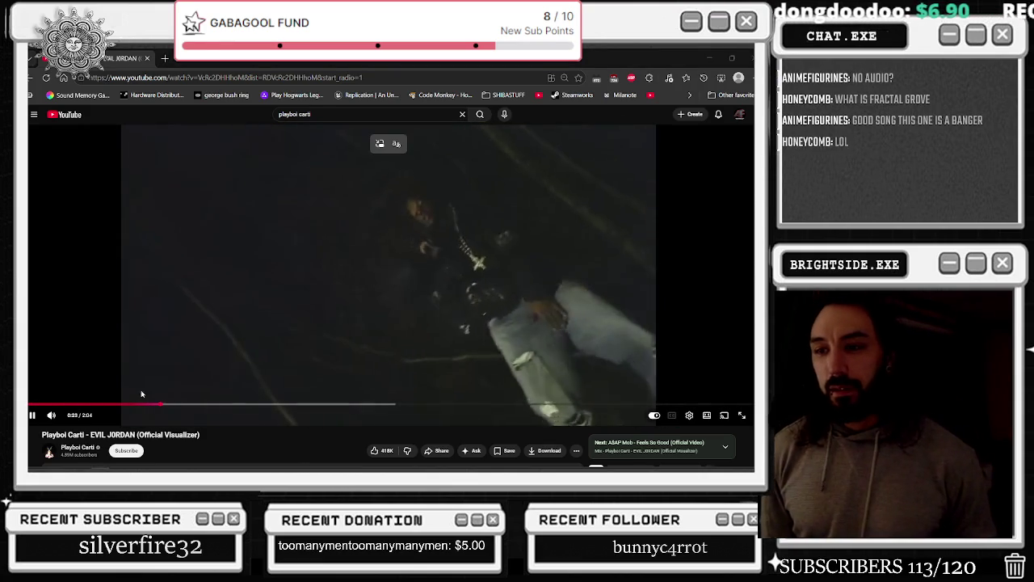
pyautogui.click(116, 365)
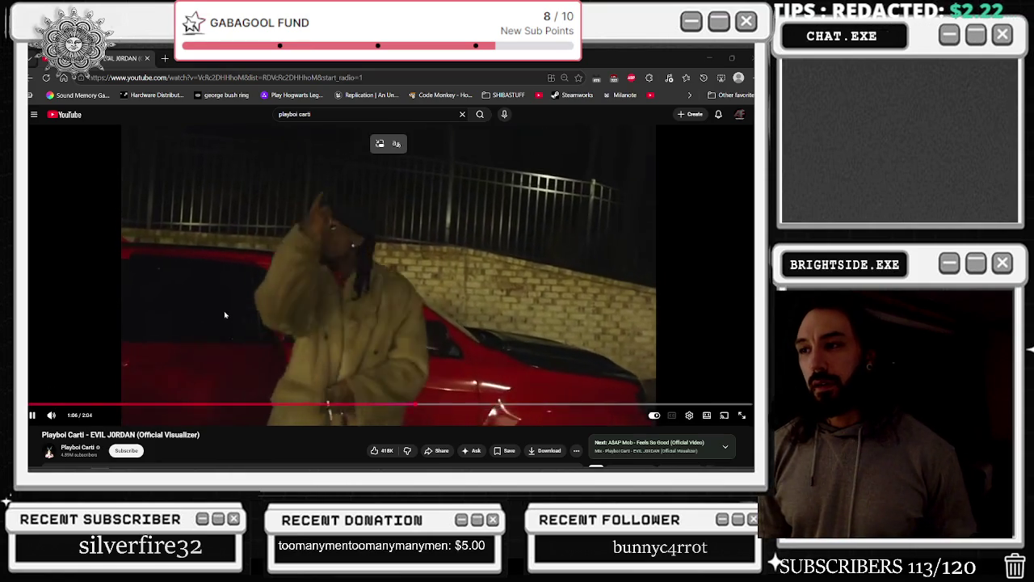
pyautogui.scroll(-2, 218, 298)
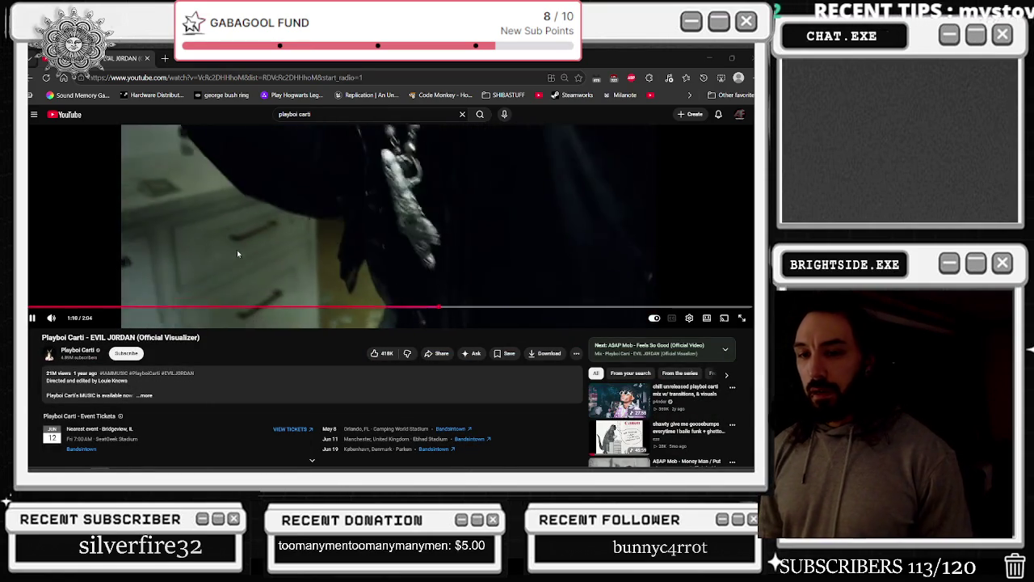
pyautogui.scroll(1, 223, 300)
pyautogui.scroll(1, 224, 300)
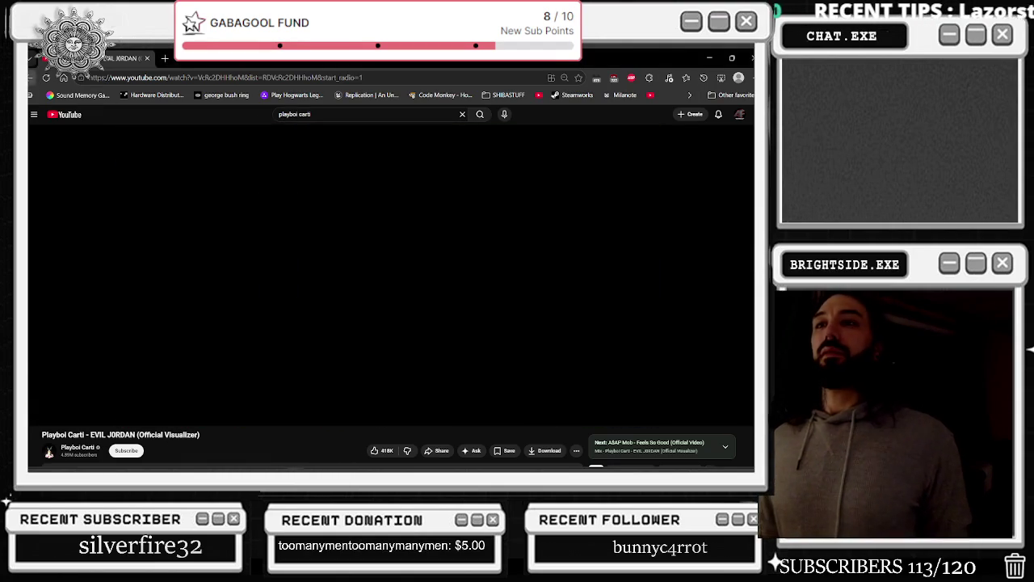
# Go back to the playboi carti search results and scroll through them
pyautogui.hotkey('alt', 'Left')
pyautogui.scroll(-6, 366, 261)
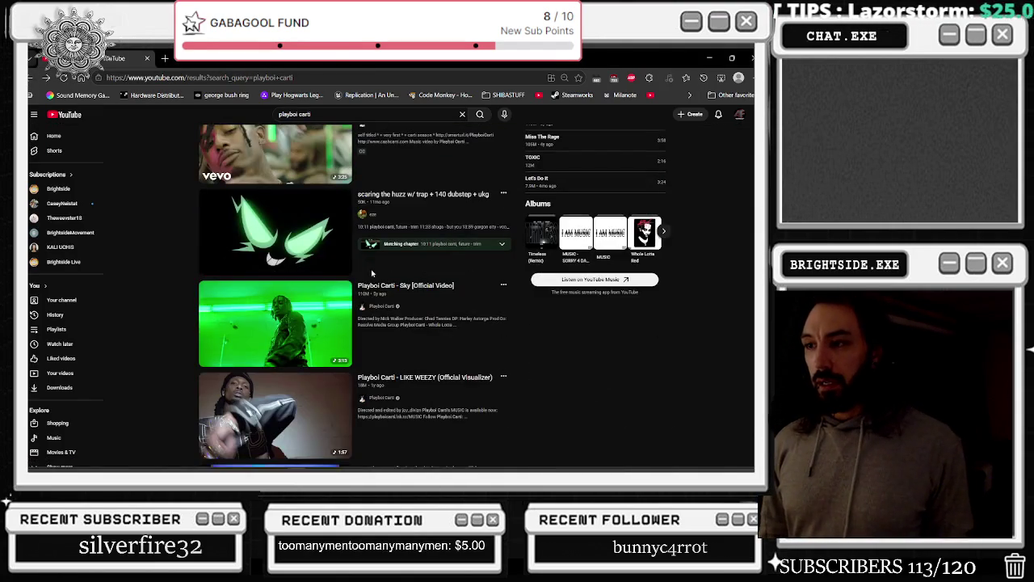
pyautogui.scroll(-1, 368, 288)
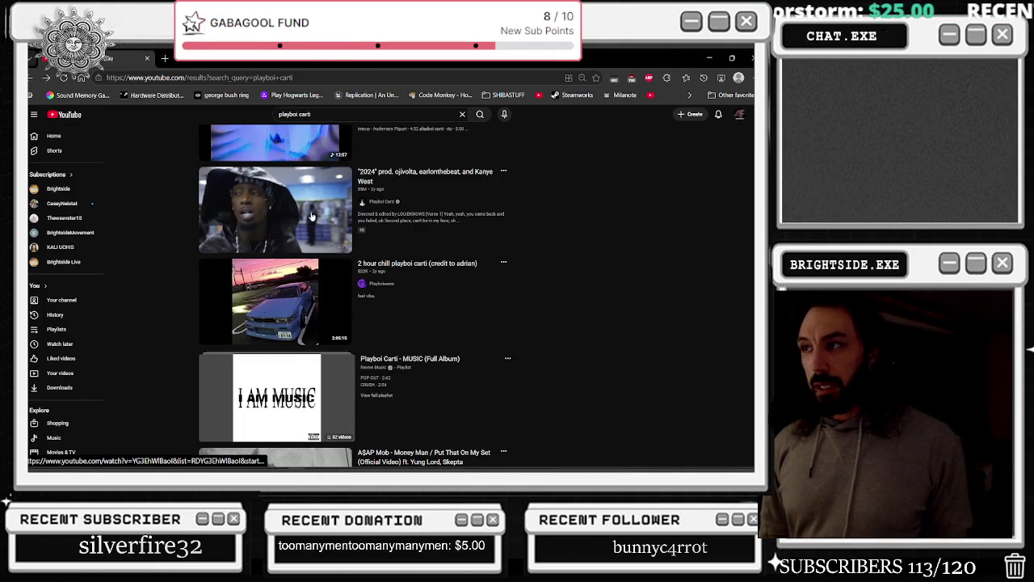
pyautogui.scroll(-4, 328, 276)
pyautogui.scroll(-6, 328, 278)
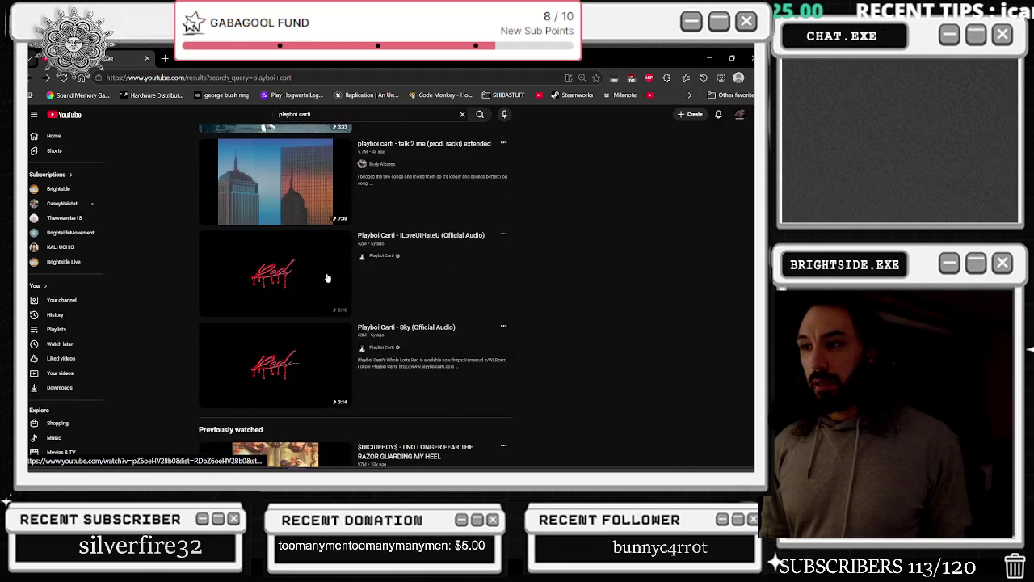
pyautogui.scroll(-4, 331, 277)
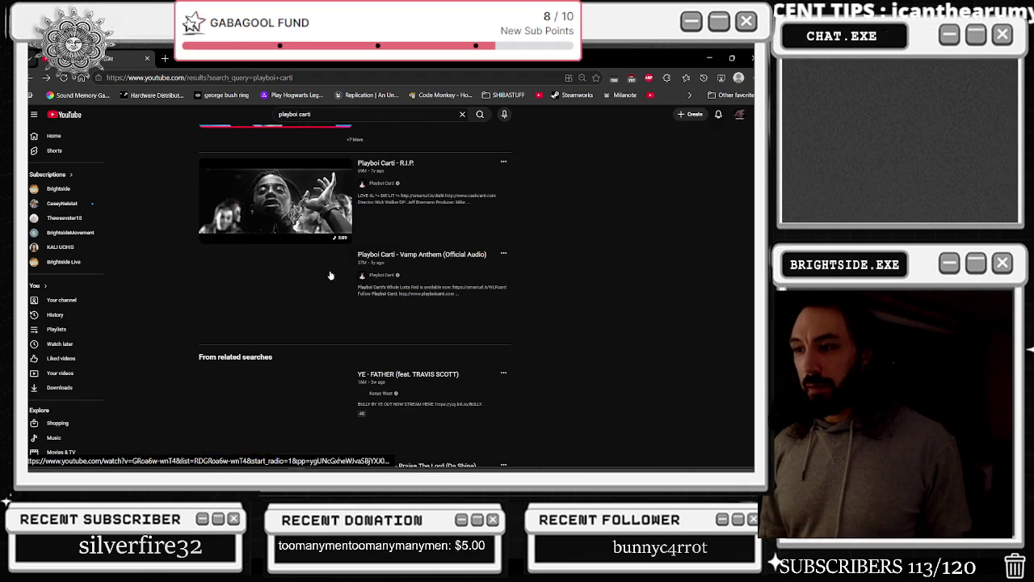
# Search 'playboi carti carmella' and open Camila Cabello's I LUV IT music video
pyautogui.click(371, 118)
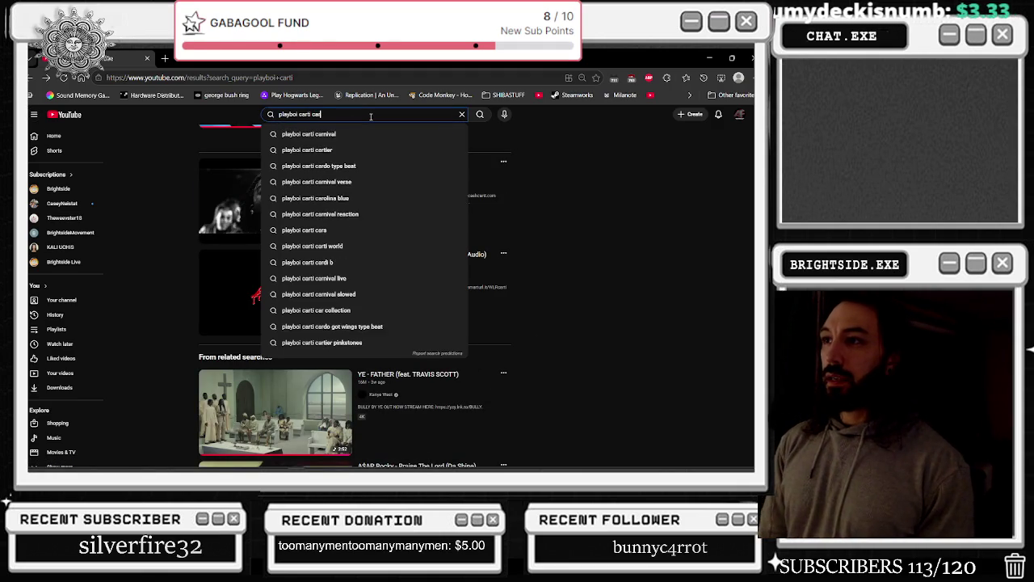
pyautogui.write('mella')
pyautogui.press('Return')
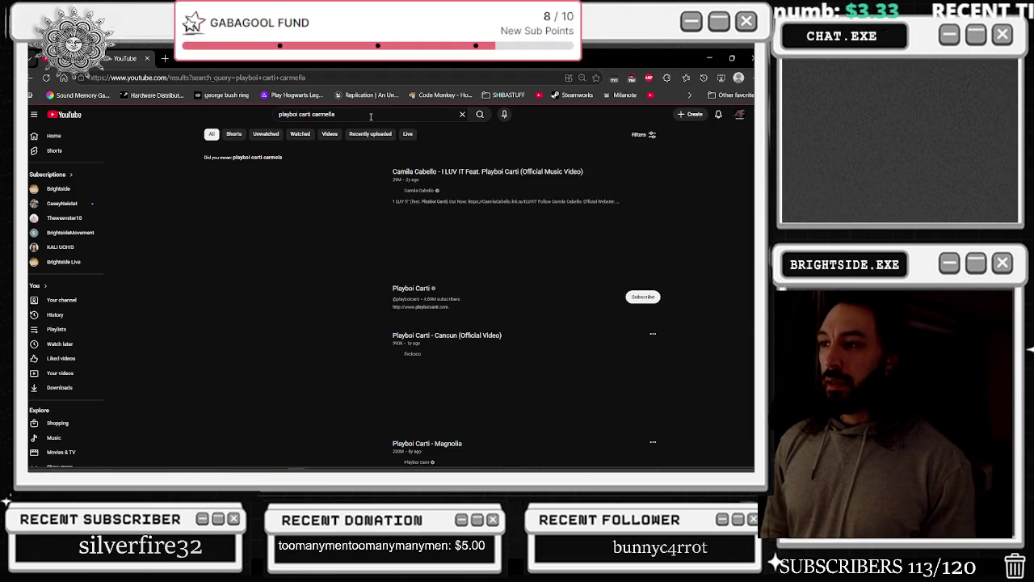
pyautogui.click(434, 178)
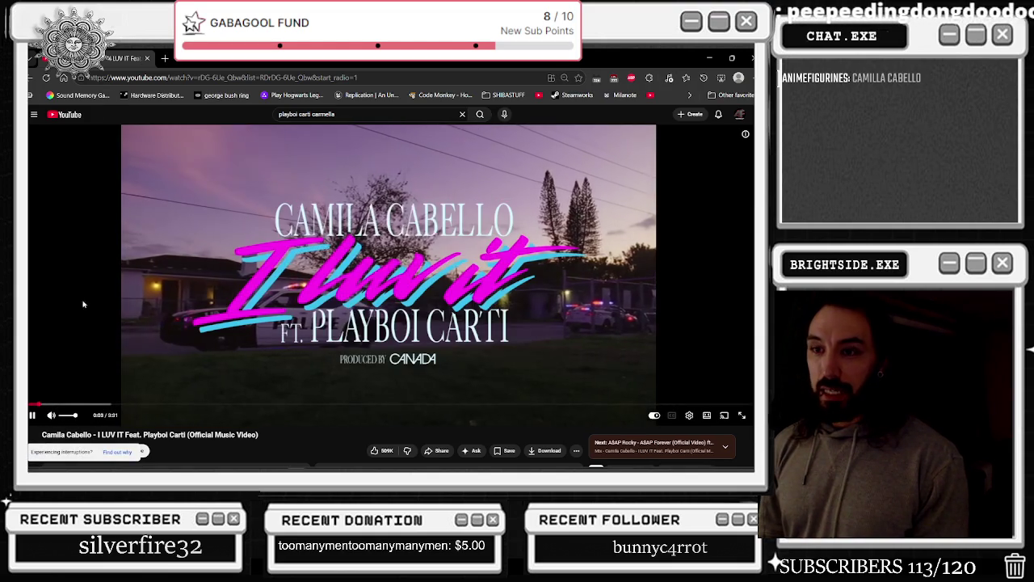
# Skip I LUV IT ahead to about 0:21, then pause it at 1:14
pyautogui.click(101, 403)
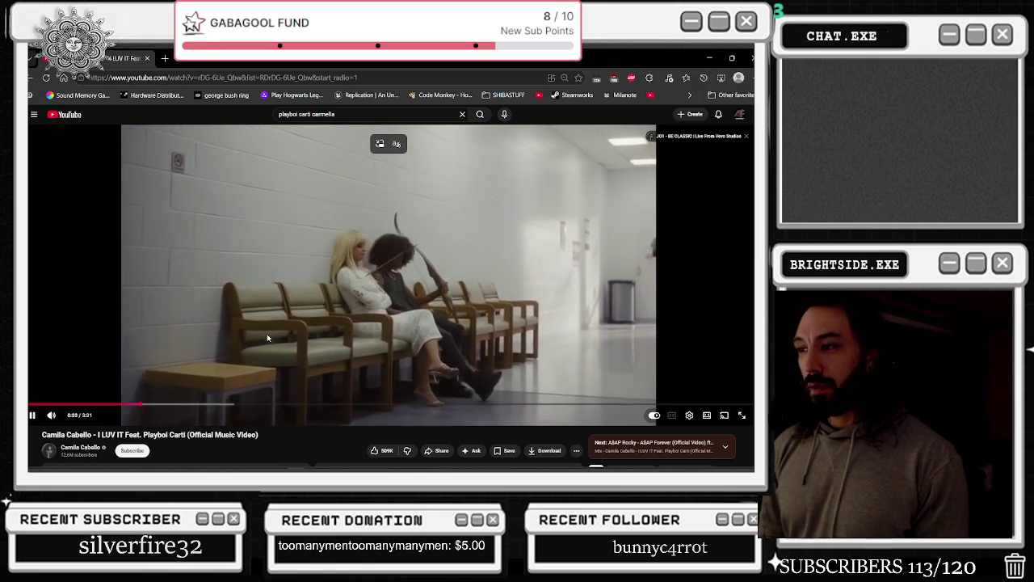
pyautogui.click(267, 306)
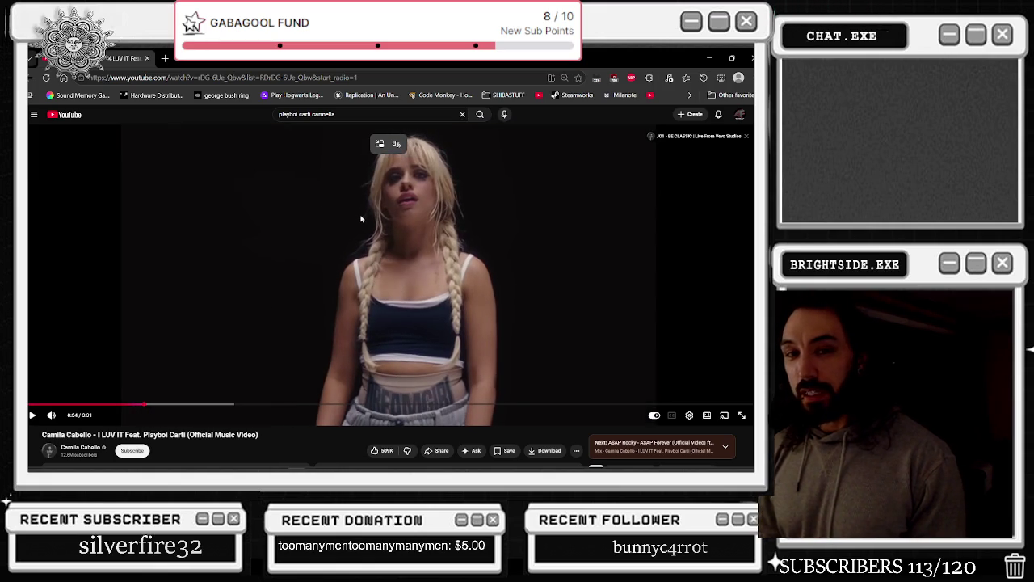
pyautogui.click(272, 342)
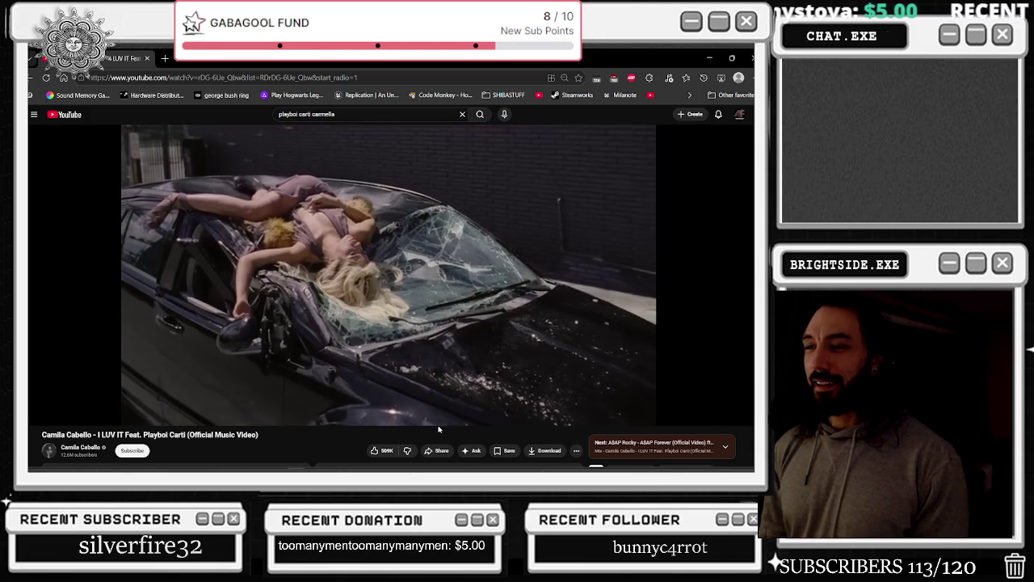
pyautogui.click(306, 259)
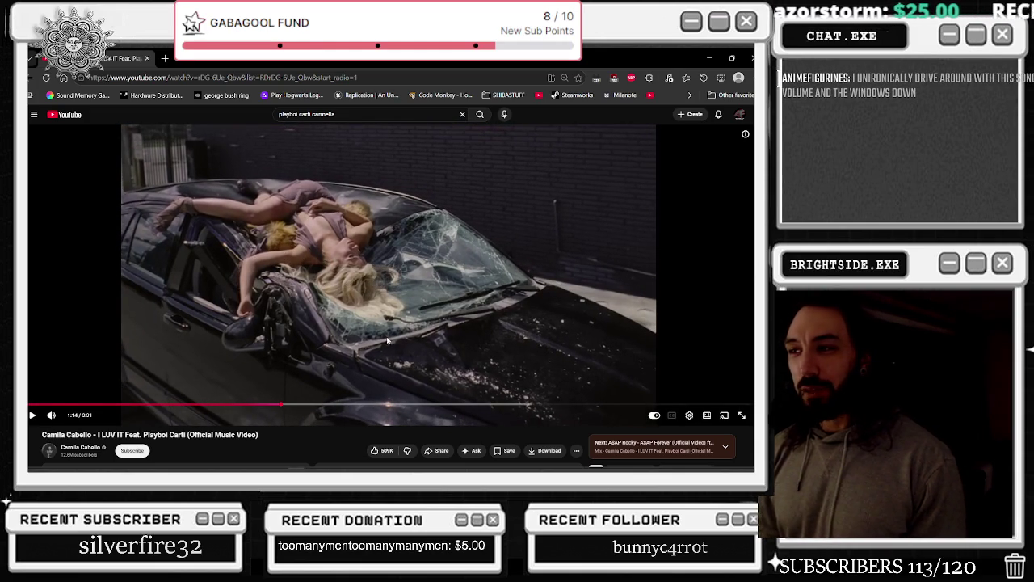
# Resume I LUV IT, pausing once, and let it play on past 1:28
pyautogui.click(411, 272)
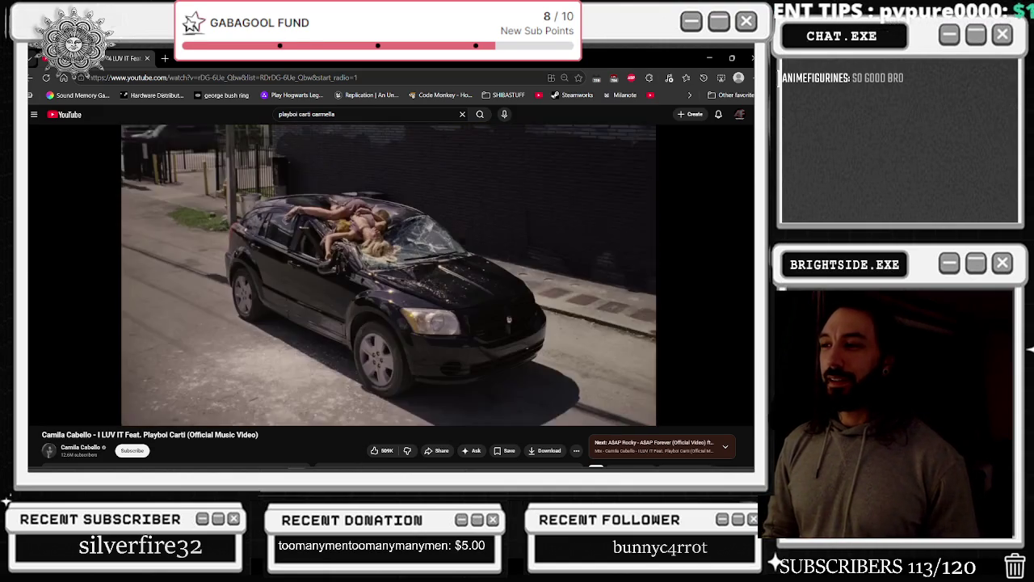
pyautogui.click(411, 277)
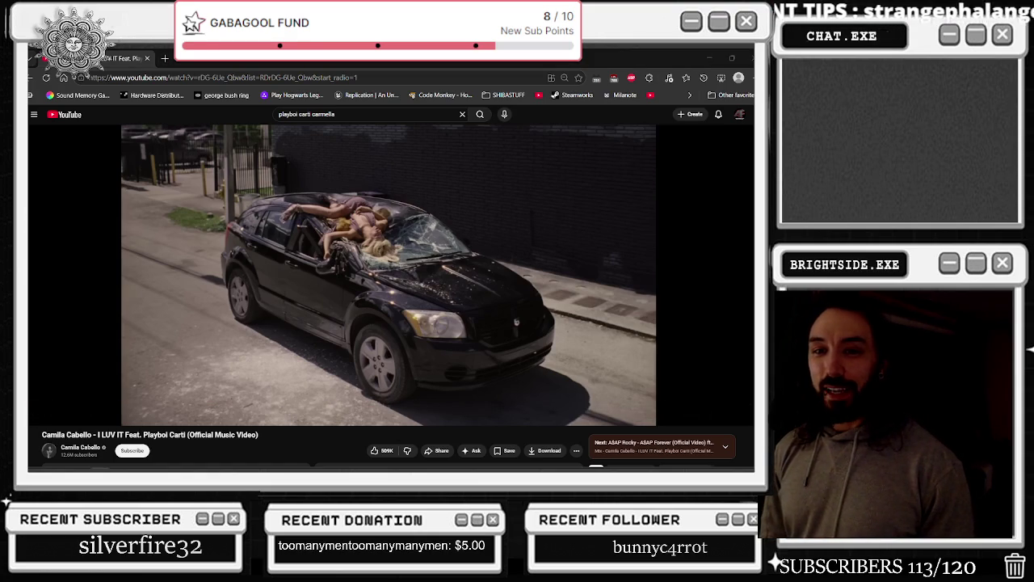
pyautogui.click(269, 210)
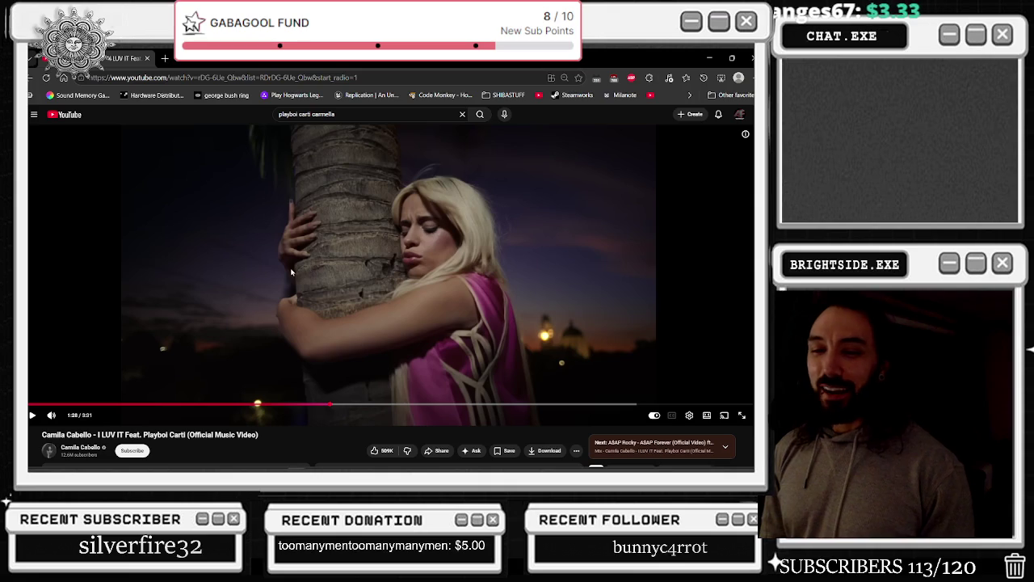
pyautogui.click(290, 272)
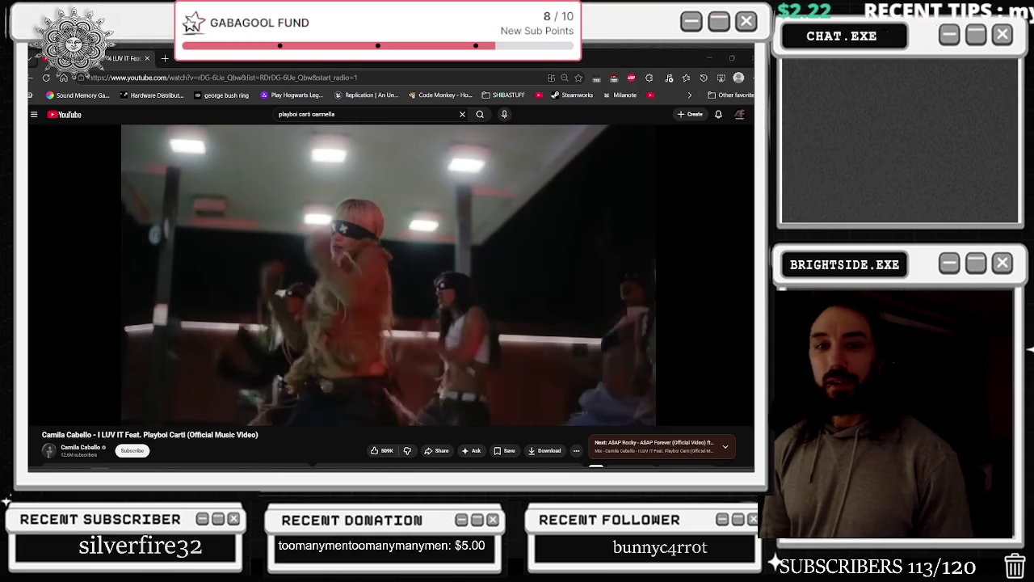
pyautogui.moveTo(86, 421)
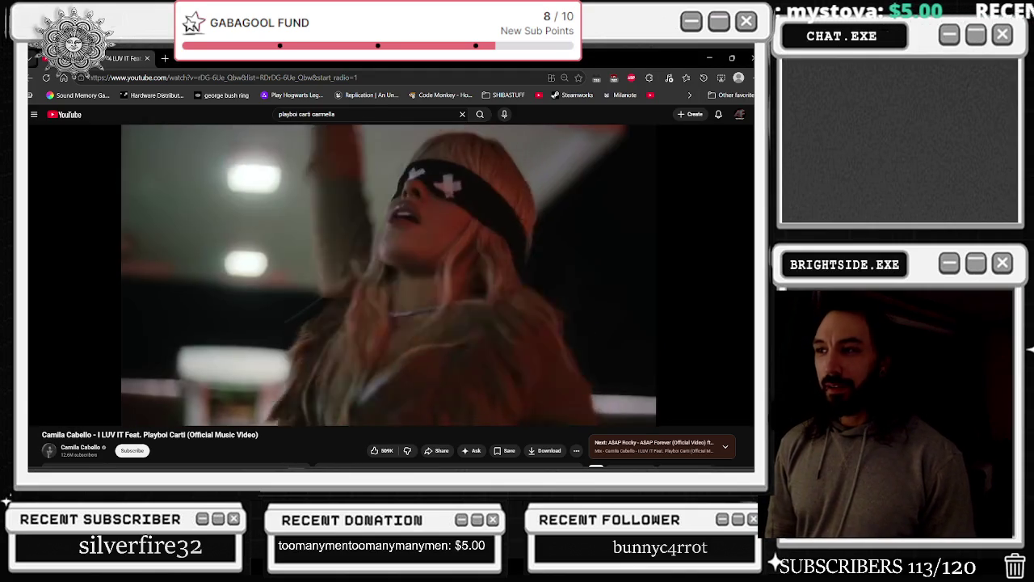
pyautogui.moveTo(156, 329)
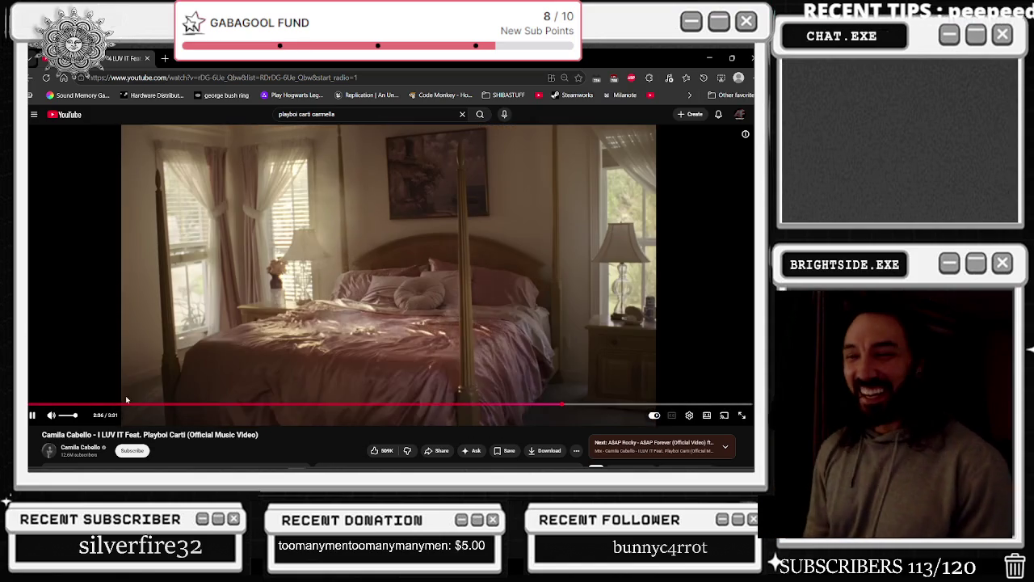
# Pause I LUV IT at 2:56, drag it back to 2:15 and resume playback
pyautogui.click(360, 308)
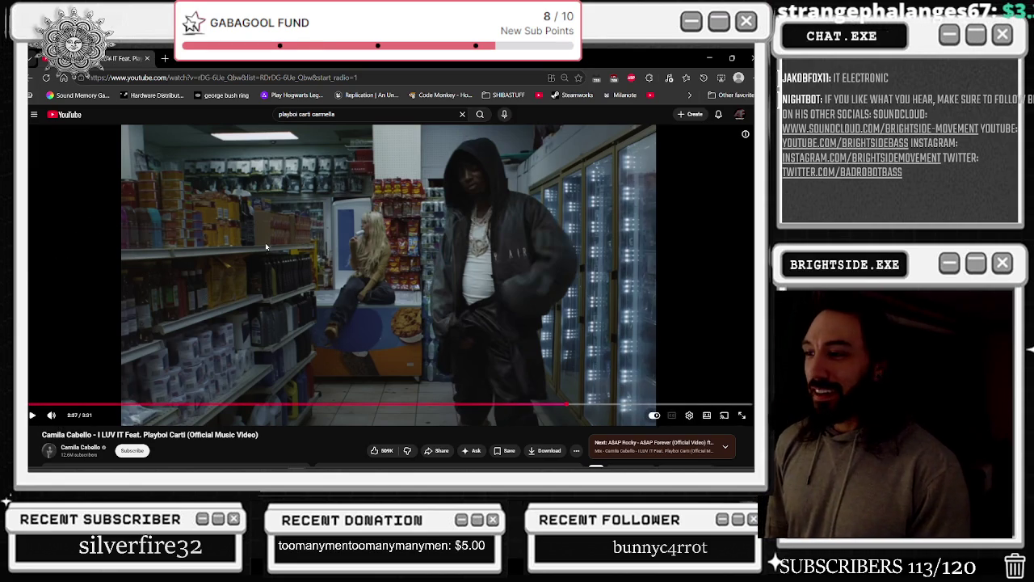
pyautogui.rightClick(338, 223)
pyautogui.press('Escape')
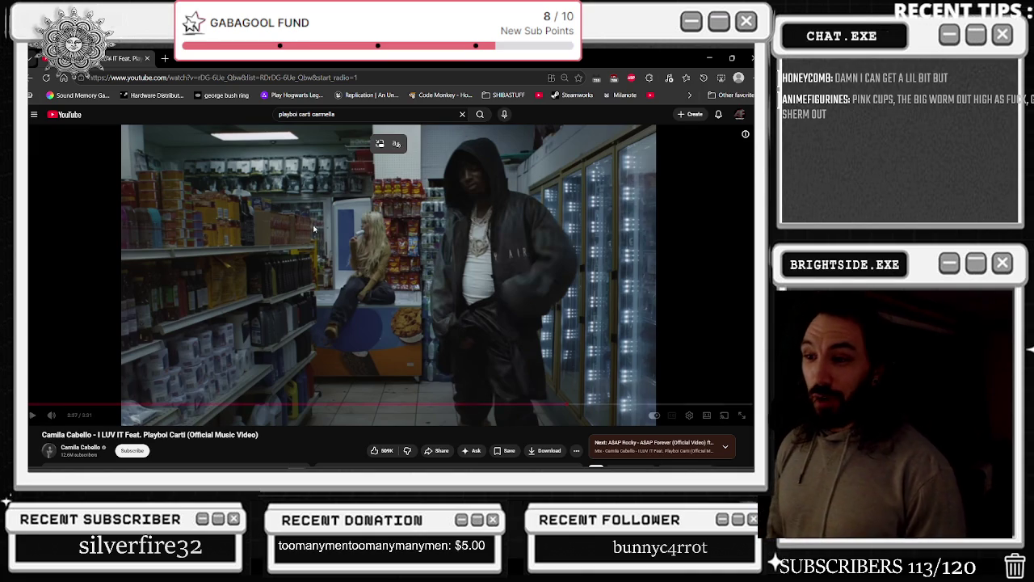
pyautogui.moveTo(511, 406); pyautogui.dragTo(488, 409)
pyautogui.click(533, 291)
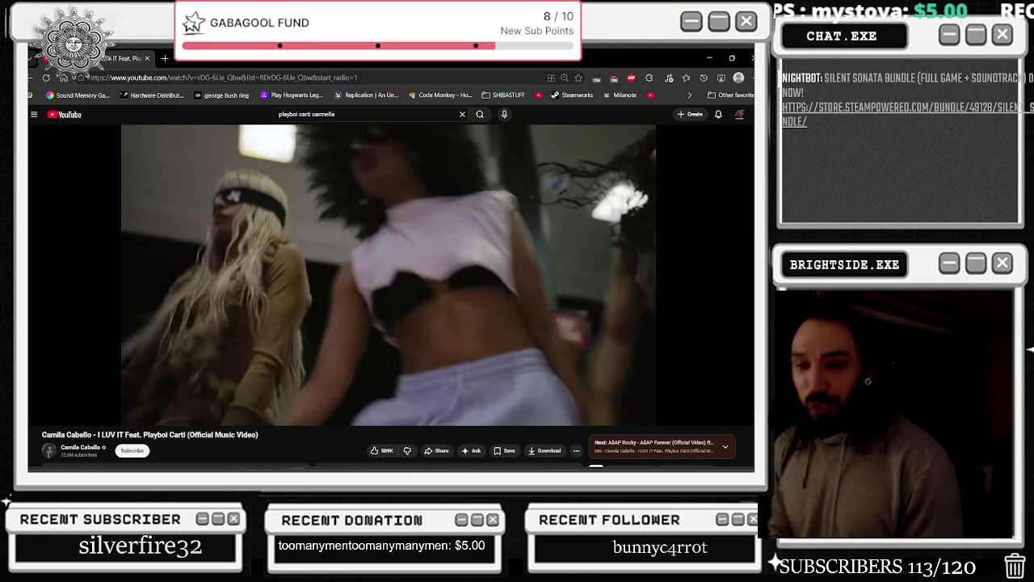
# Resume I LUV IT and rewind about five seconds to replay from 2:43
pyautogui.click(507, 280)
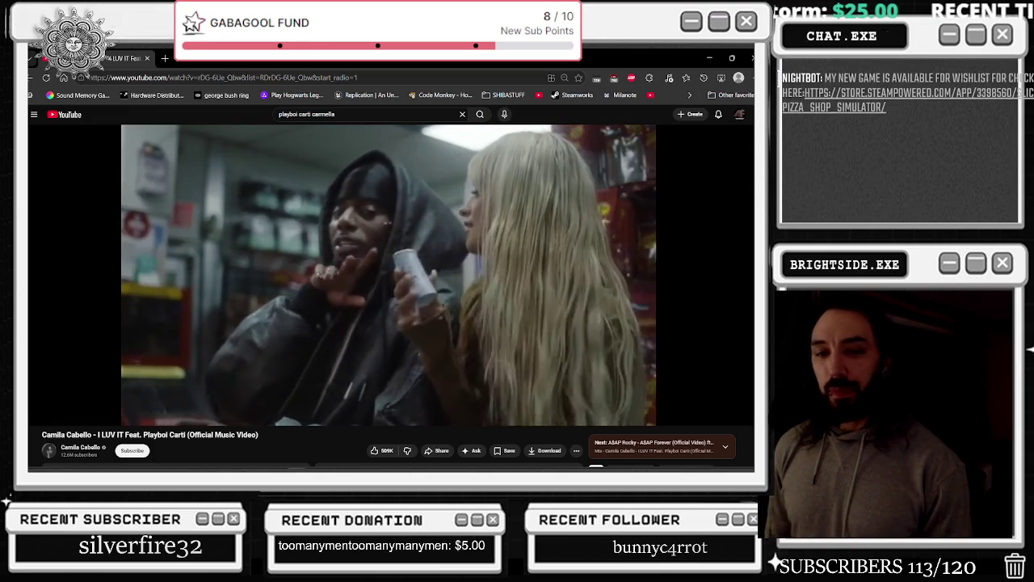
pyautogui.moveTo(469, 270)
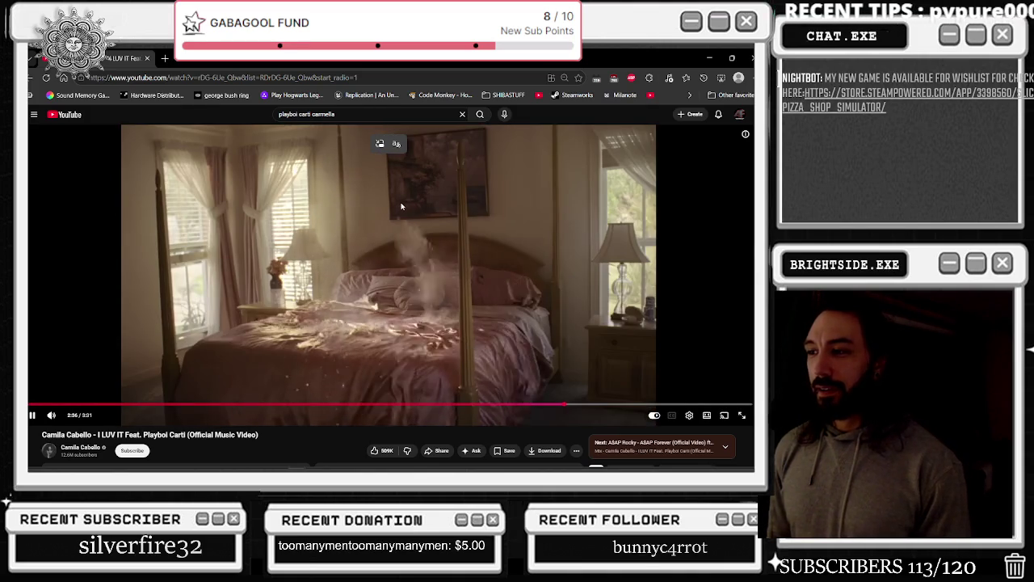
pyautogui.click(405, 216)
pyautogui.click(405, 216)
pyautogui.click(440, 194)
pyautogui.click(440, 194)
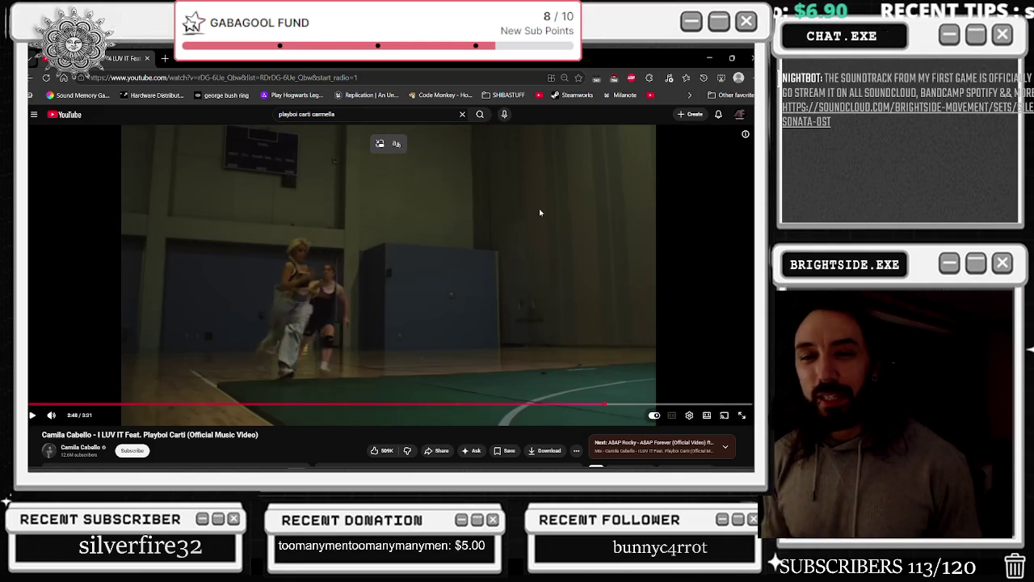
pyautogui.press('Left')
pyautogui.press('space')
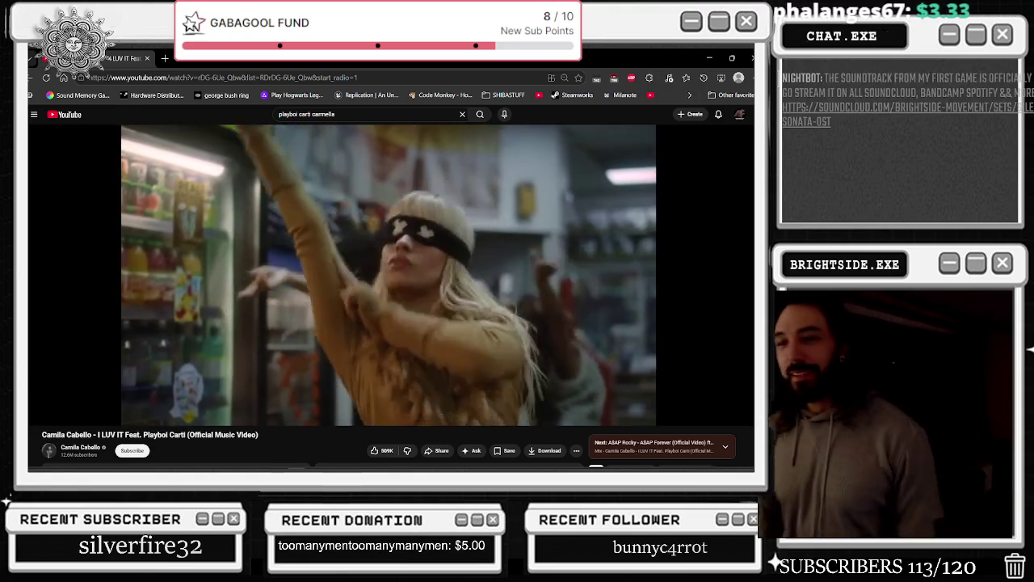
# Rewind from 2:50 to 2:41, then scrub the video back to 2:05 and 2:11
pyautogui.click(540, 212)
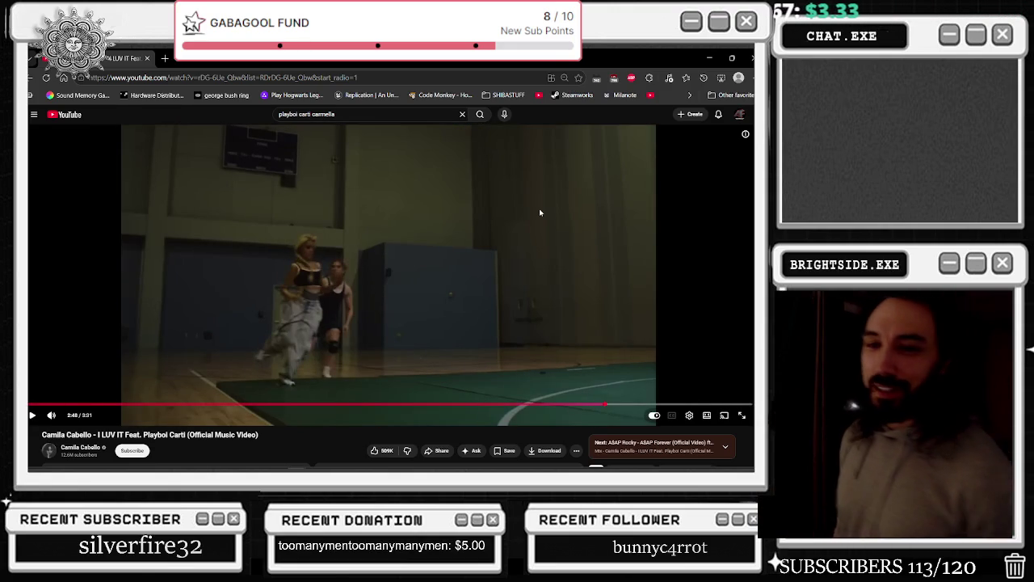
pyautogui.click(540, 212)
pyautogui.click(486, 208)
pyautogui.moveTo(318, 215)
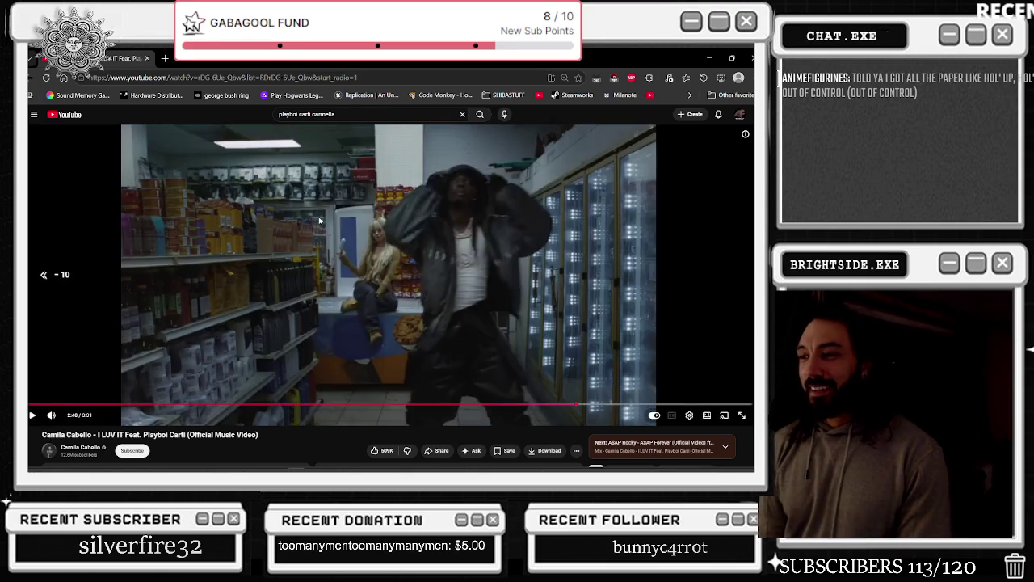
pyautogui.press('j')
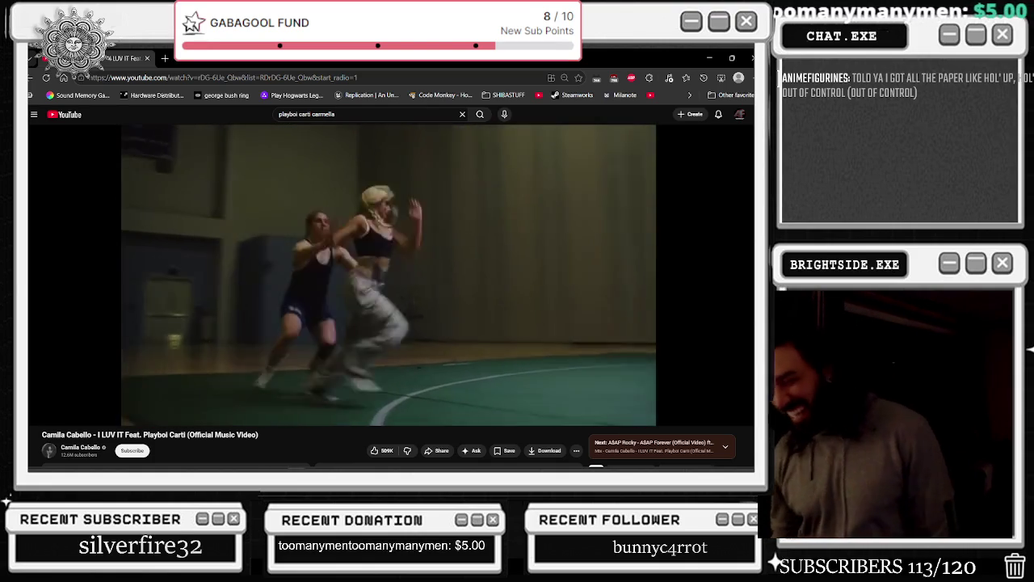
pyautogui.click(319, 220)
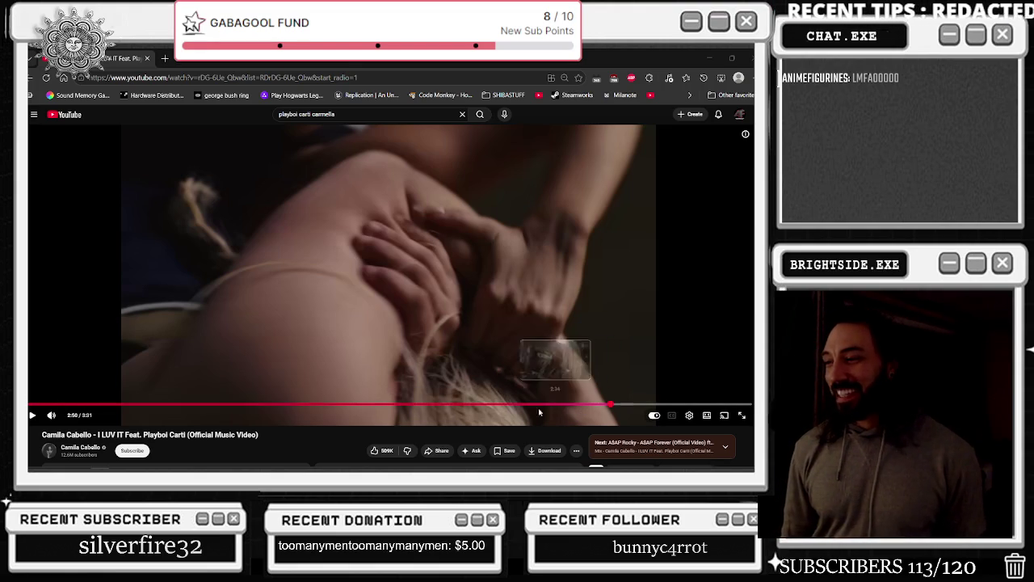
pyautogui.click(457, 404)
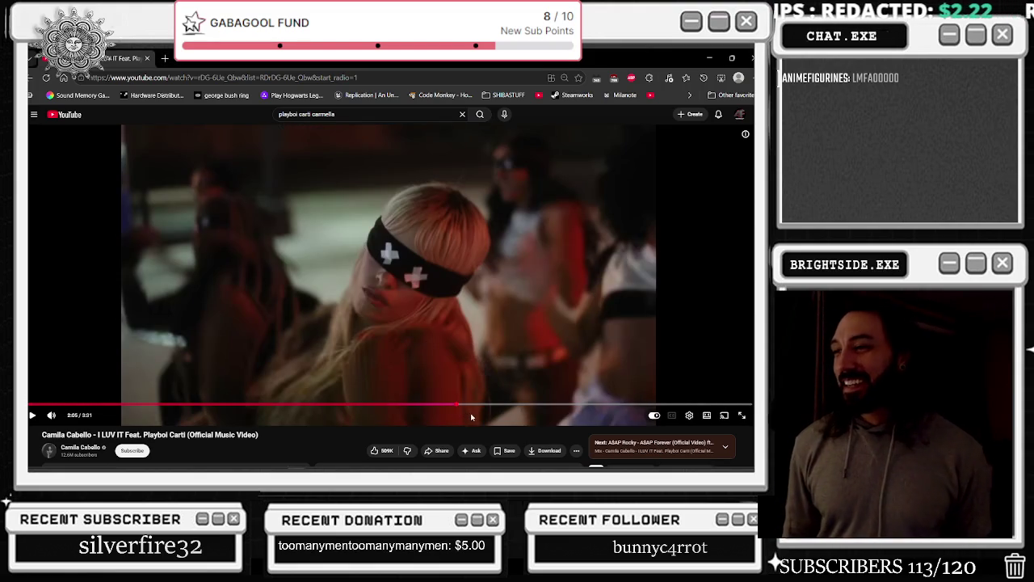
pyautogui.click(475, 403)
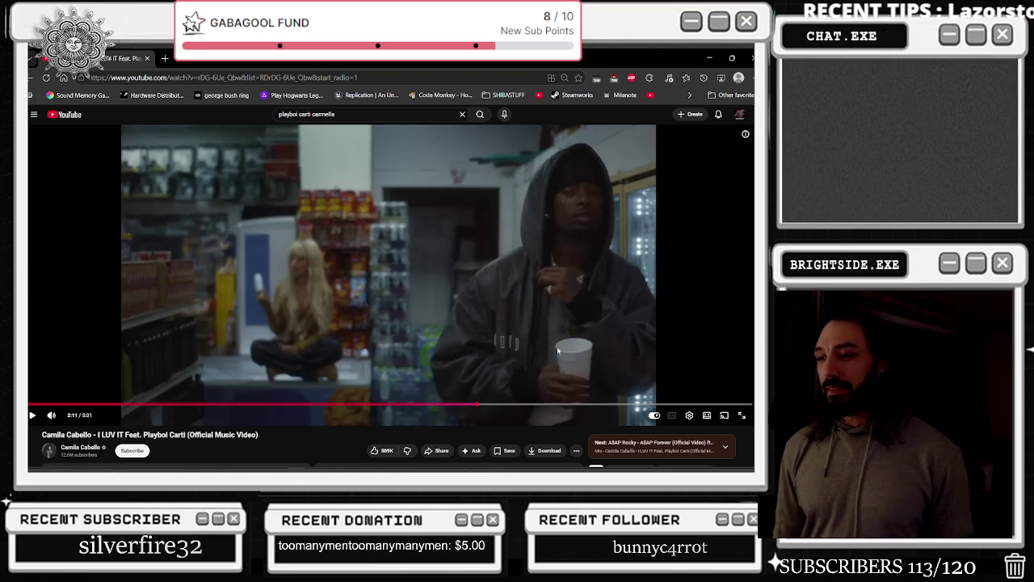
# Scroll the watch page and open the Joey Valence & Brae (Mix for Breakdance) video
pyautogui.scroll(-3, 556, 349)
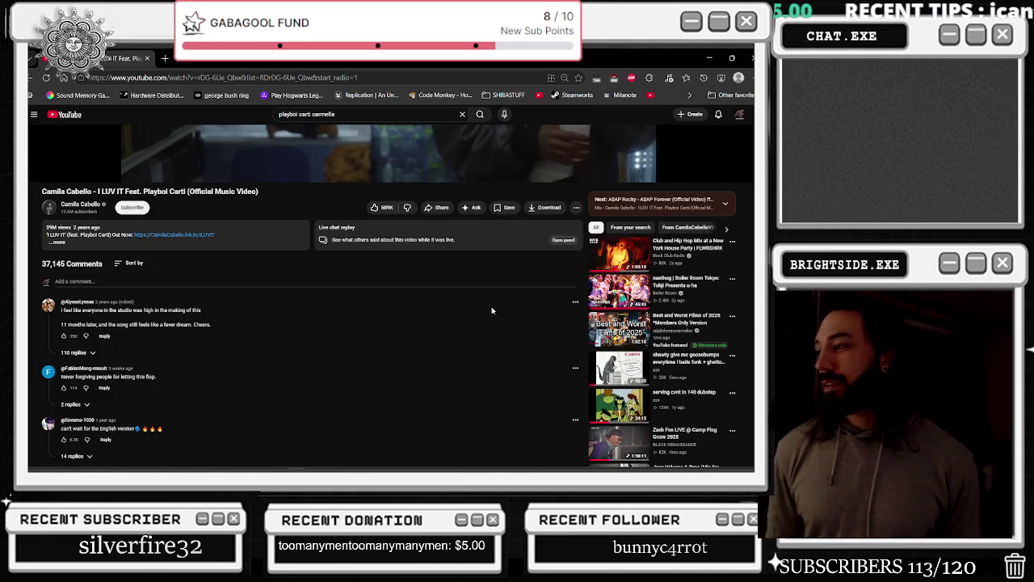
pyautogui.scroll(-1, 501, 300)
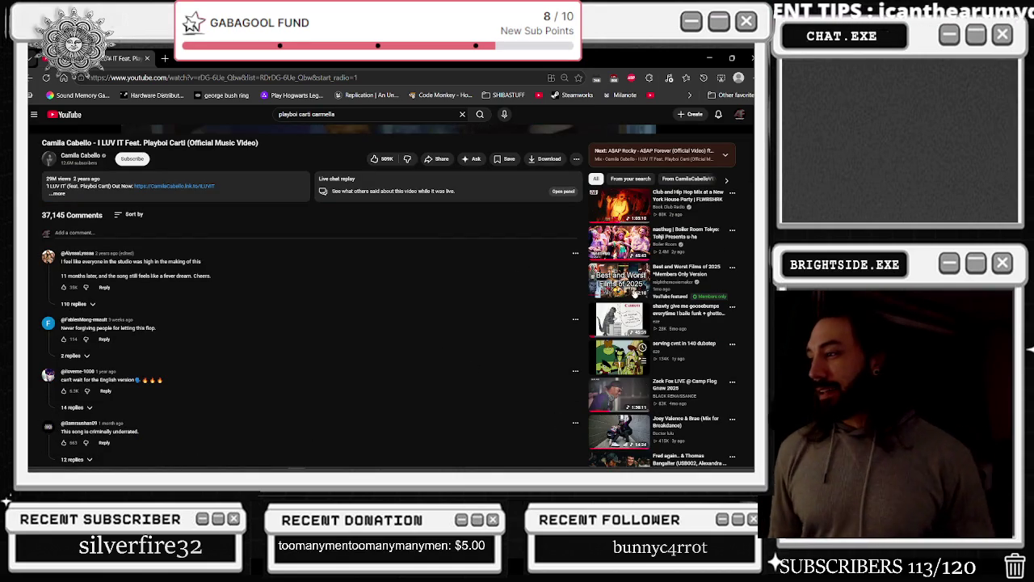
pyautogui.scroll(-3, 559, 457)
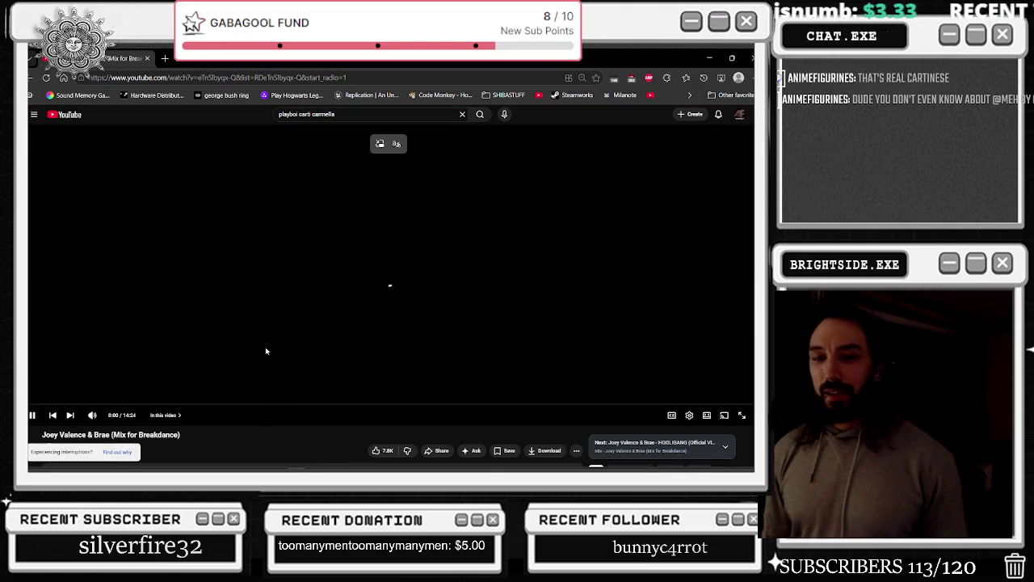
pyautogui.click(44, 164)
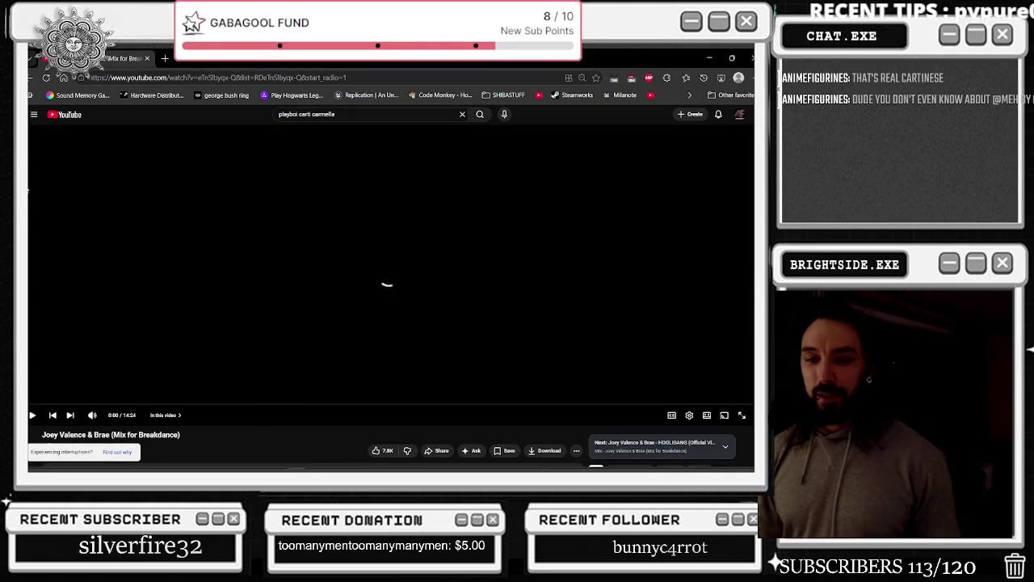
# Change the search query from carmella to read 'playboi carti meh'
pyautogui.press('/')
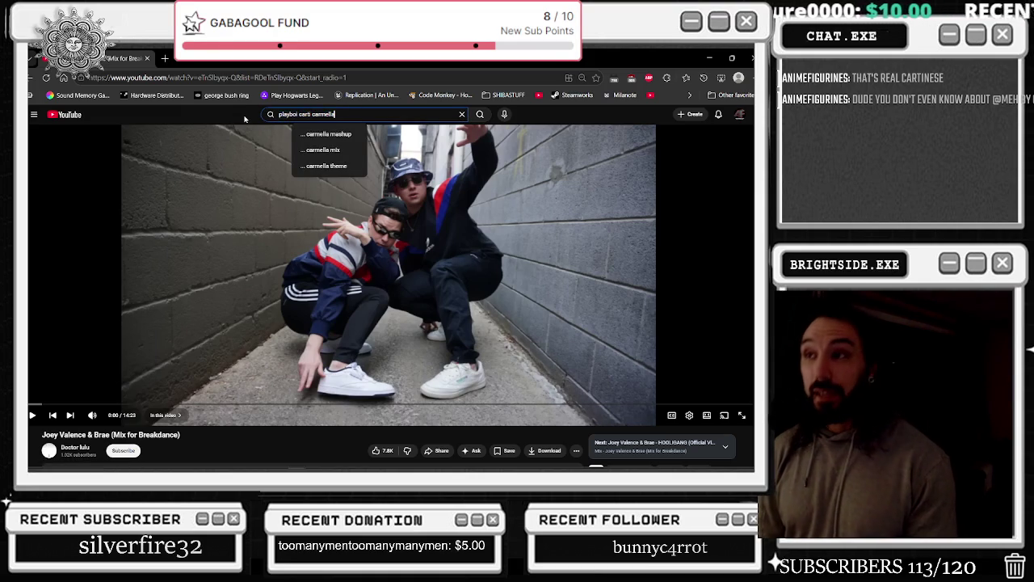
pyautogui.press('BackSpace')
pyautogui.press('BackSpace')
pyautogui.press('BackSpace')
pyautogui.write('me')
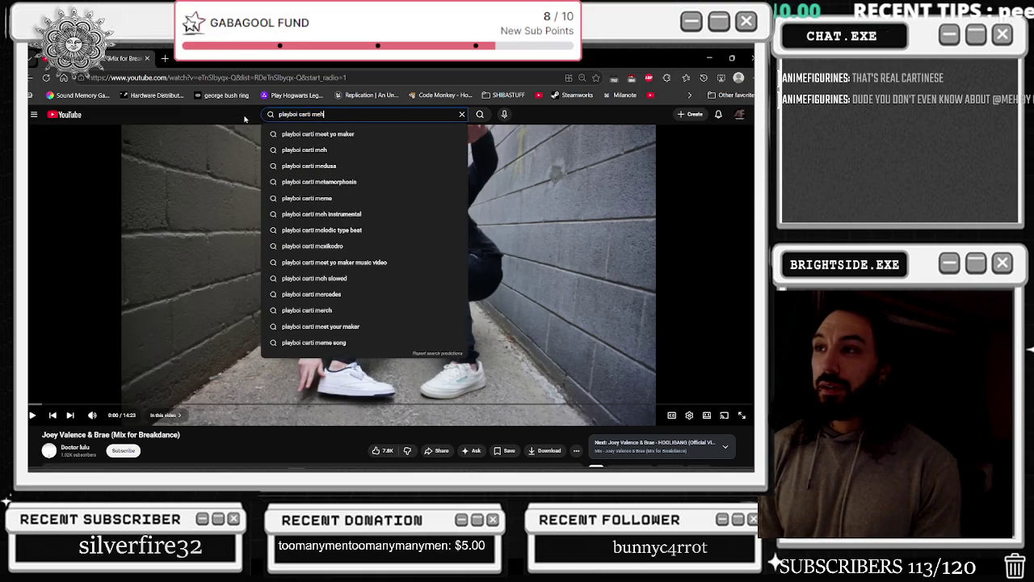